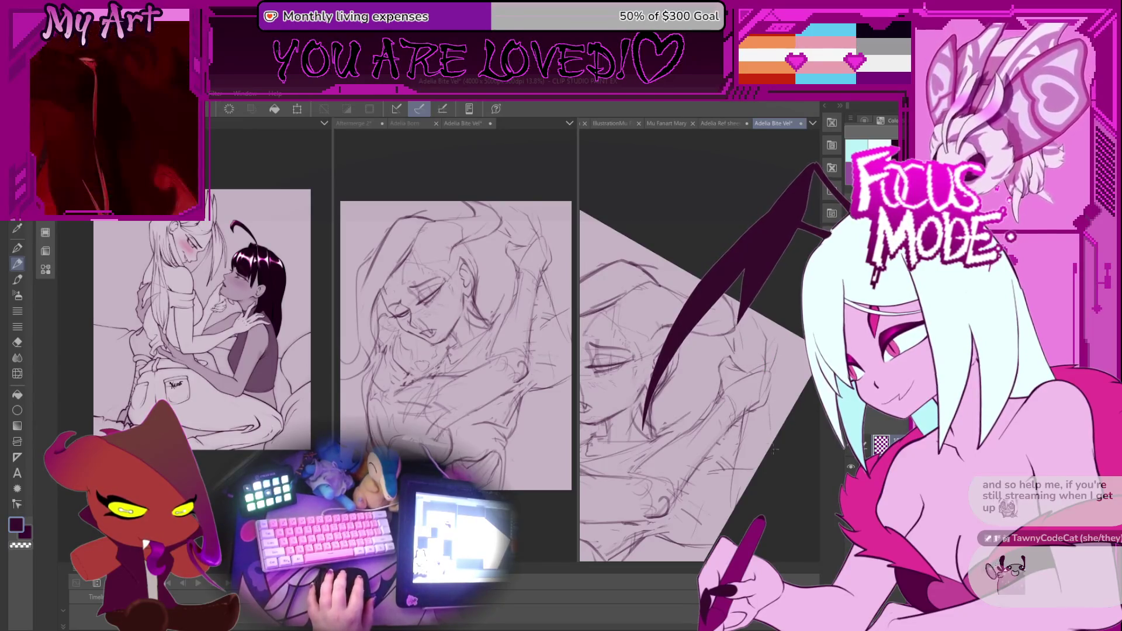
Rotate the page and zoom in over the arm area with the pencil active
drag(763, 447, 746, 403)
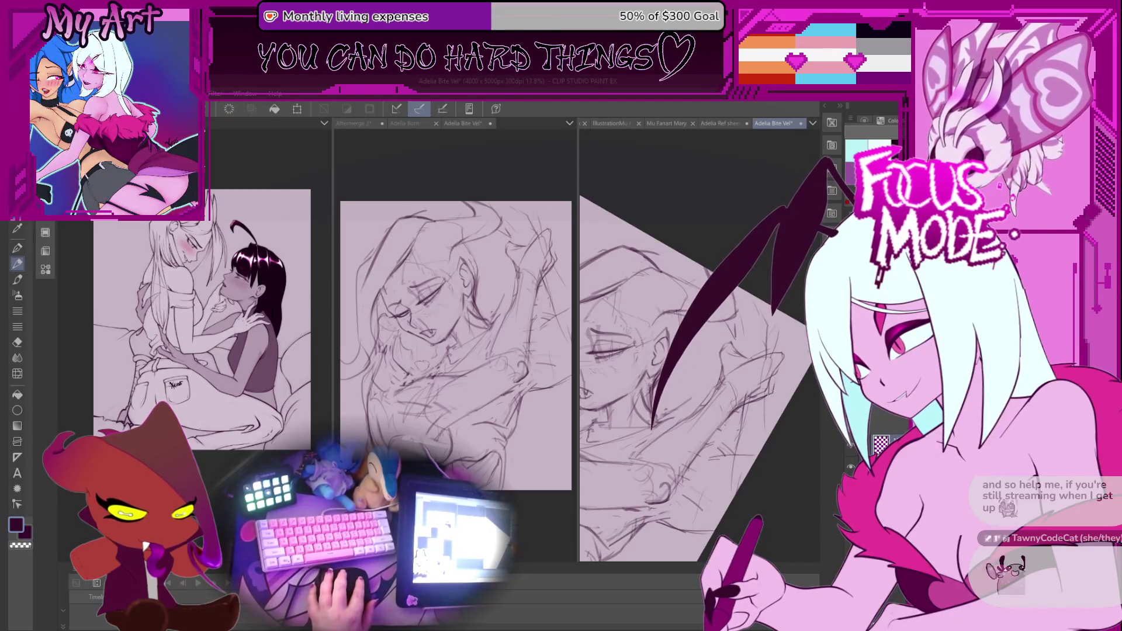
scroll(753, 365, up, 2)
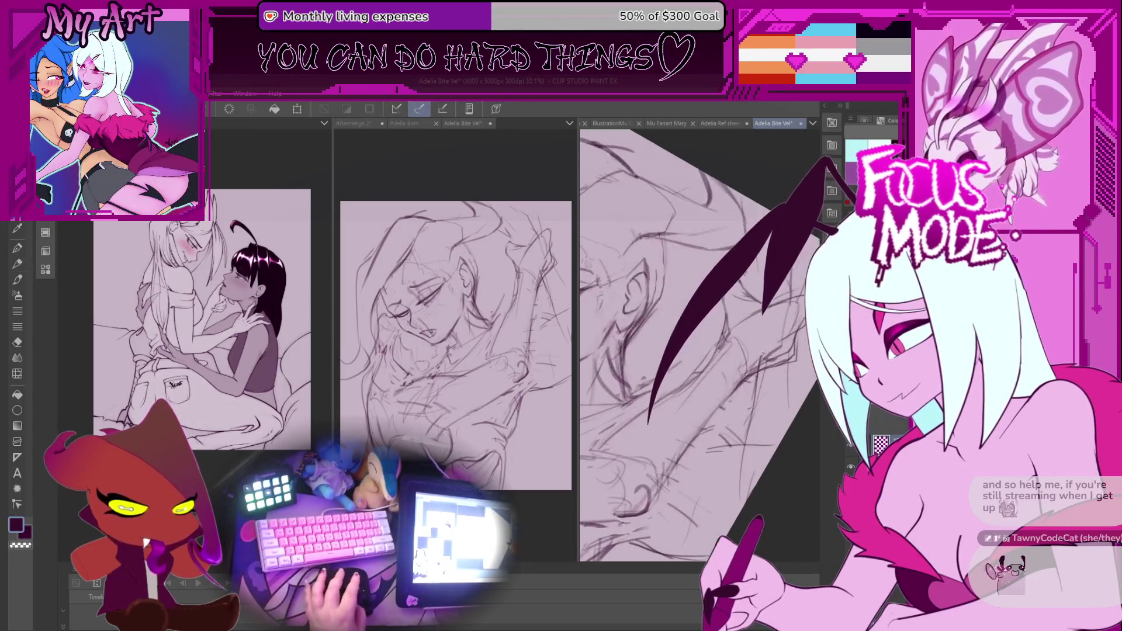
key(p)
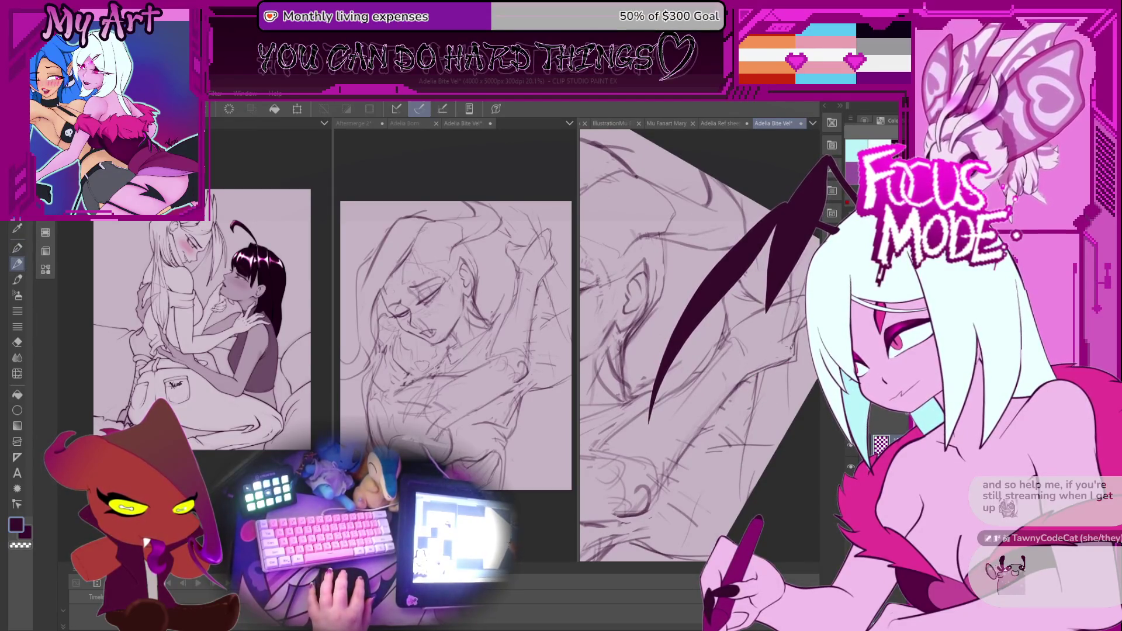
drag(787, 329, 746, 347)
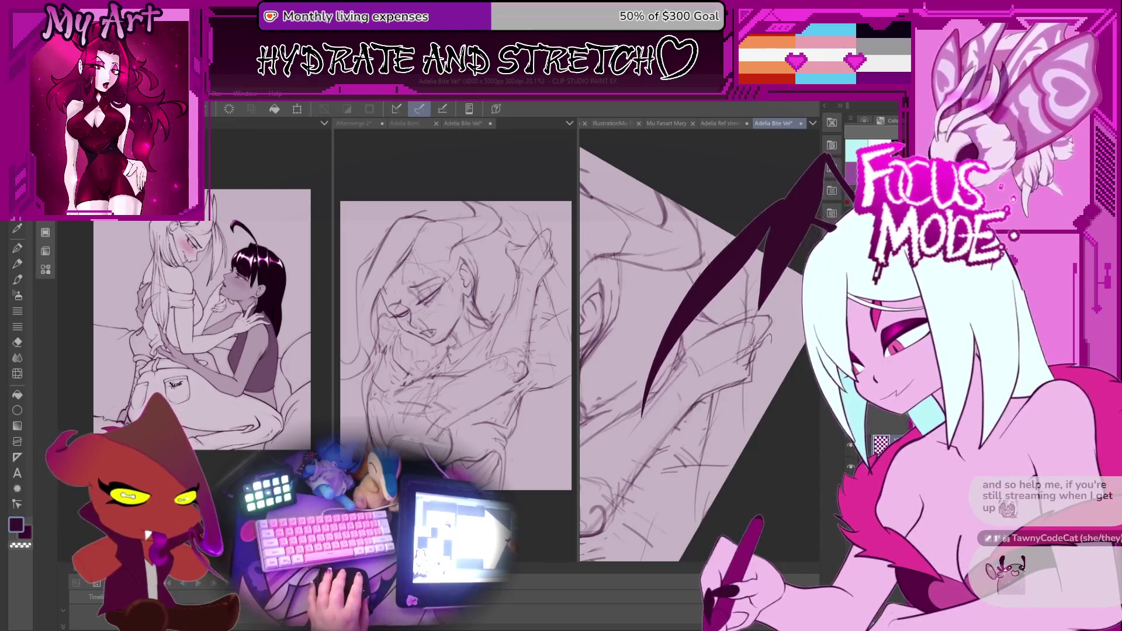
Lasso a small part of the arm, then deselect and return to the pencil
drag(760, 333, 768, 340)
key(ctrl+d)
key(p)
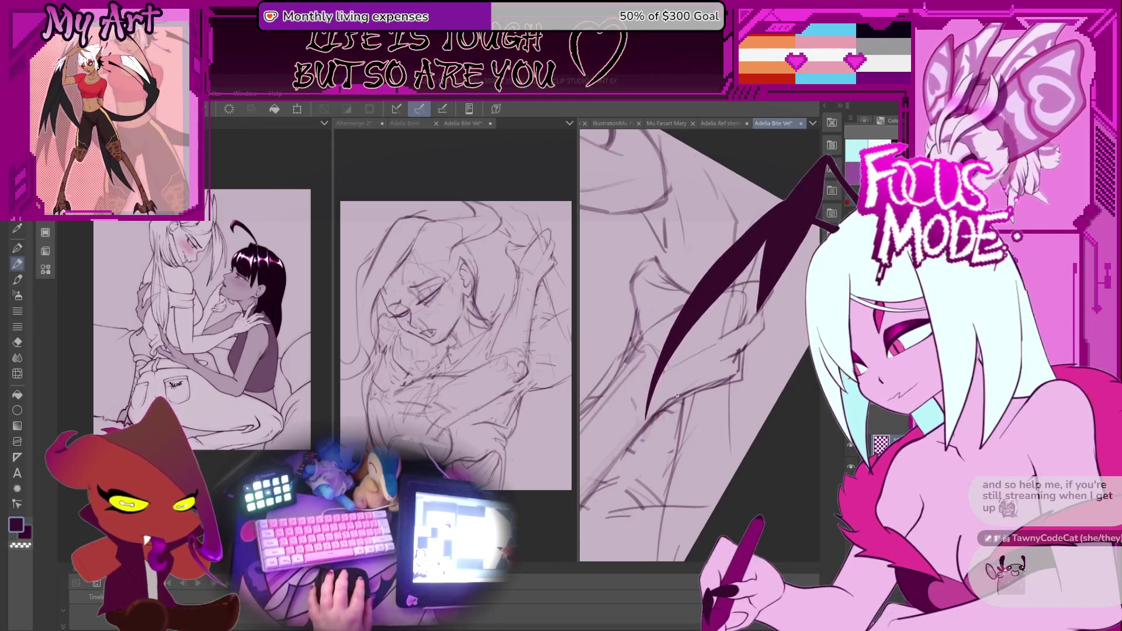
scroll(712, 363, up, 2)
scroll(712, 362, up, 1)
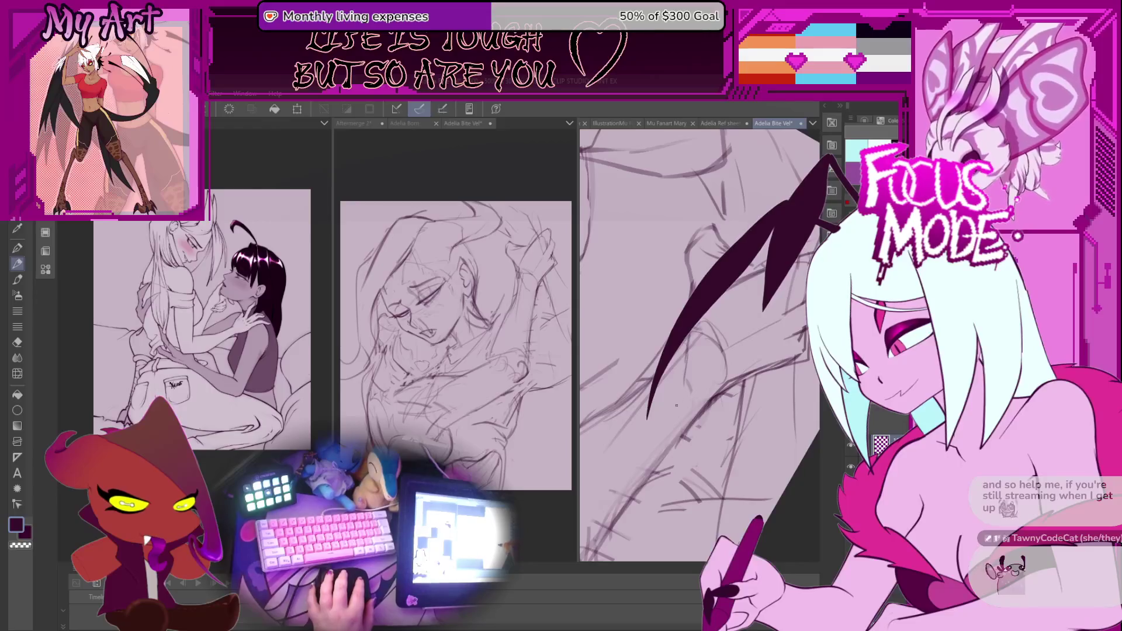
Tilt the page more steeply clockwise and zoom out to show the whole sheet
key(-)
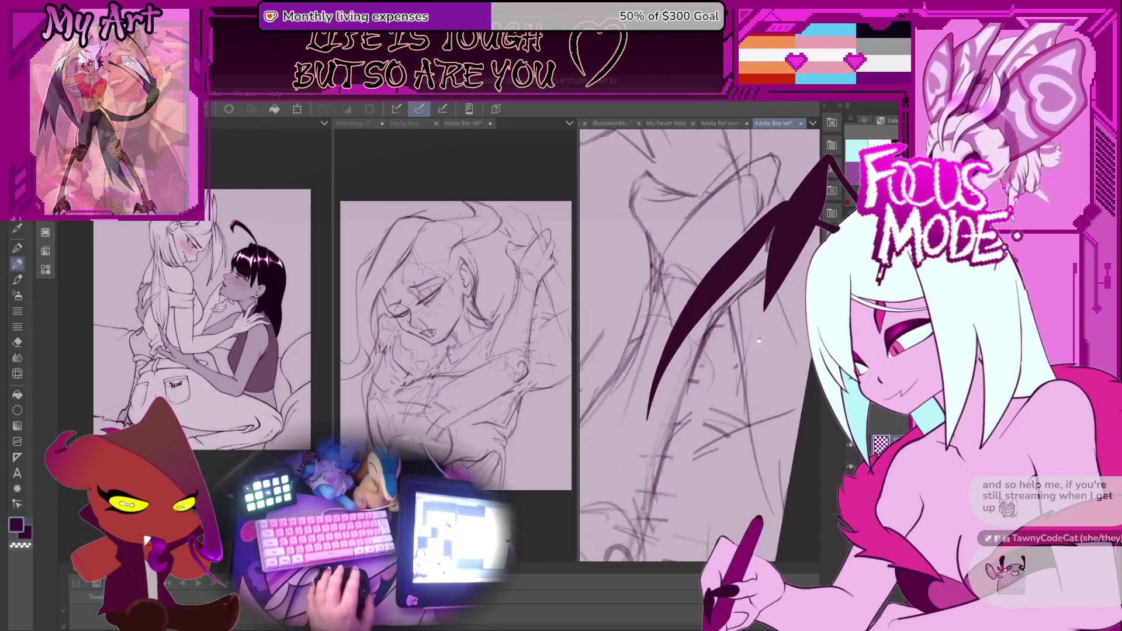
key(p)
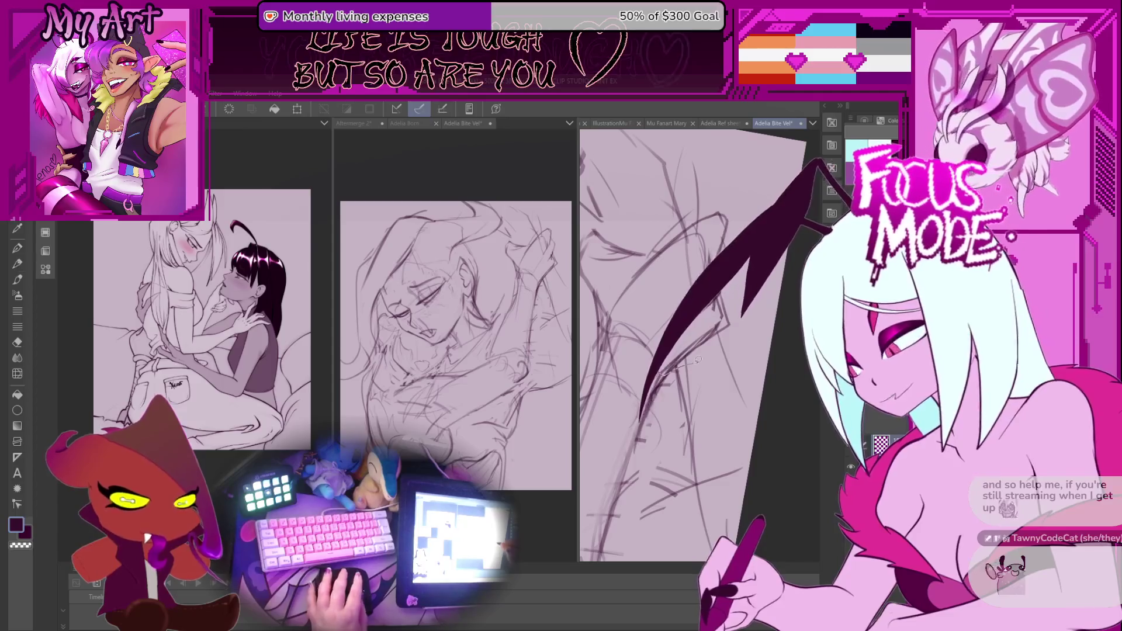
key(p)
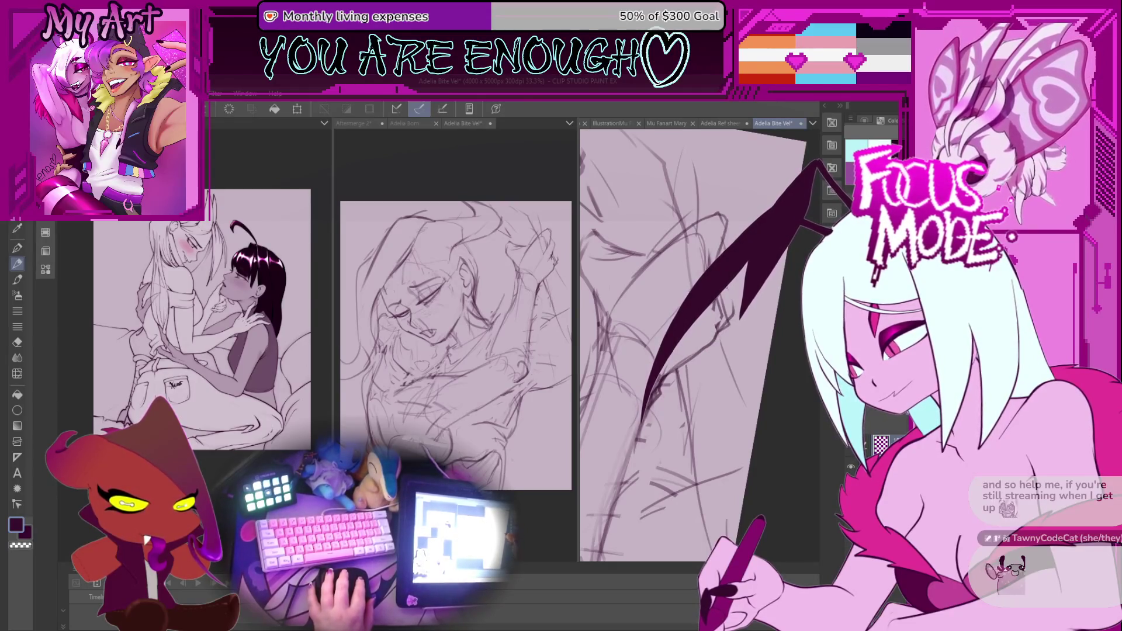
drag(716, 304, 724, 330)
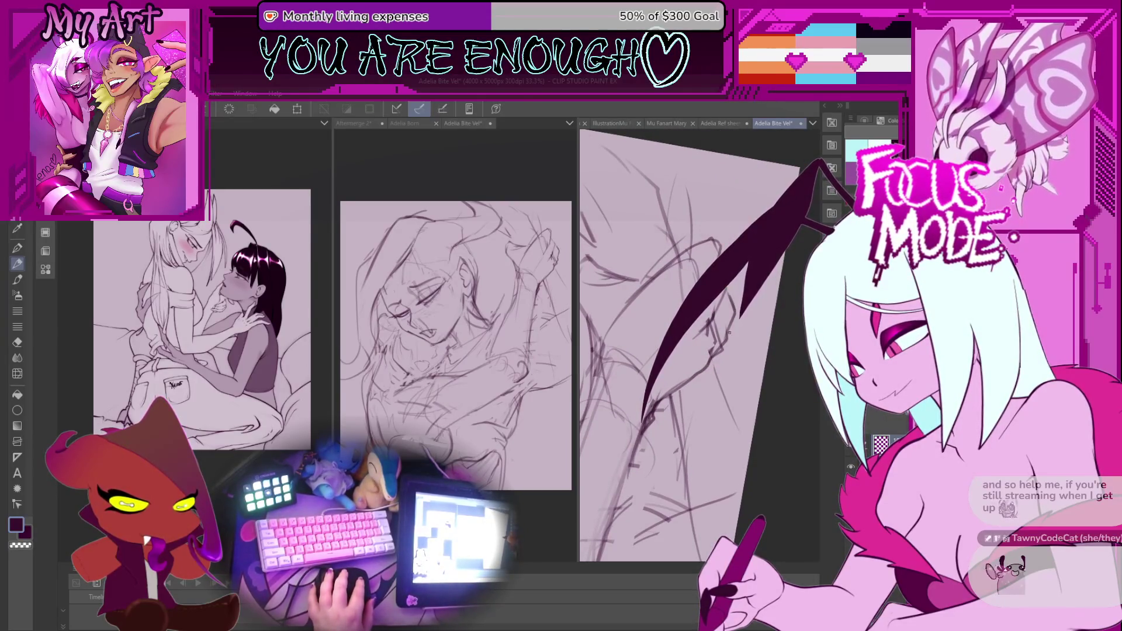
scroll(724, 329, down, 5)
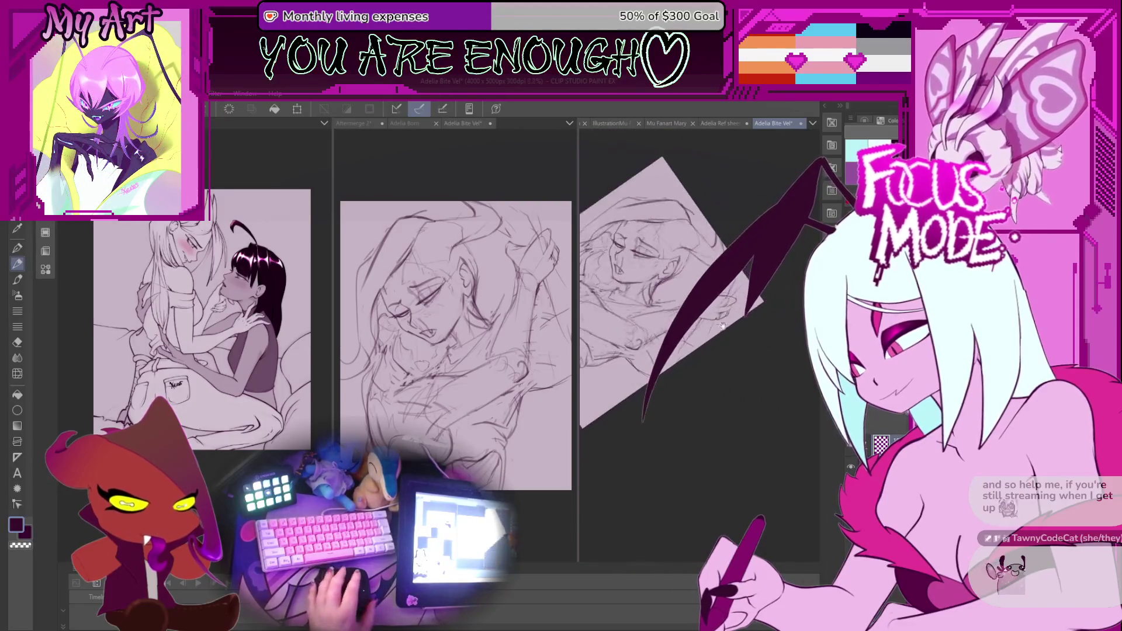
Rotate the Adelia Bite page slightly and zoom in and out to review it
drag(722, 326, 711, 316)
scroll(690, 365, up, 4)
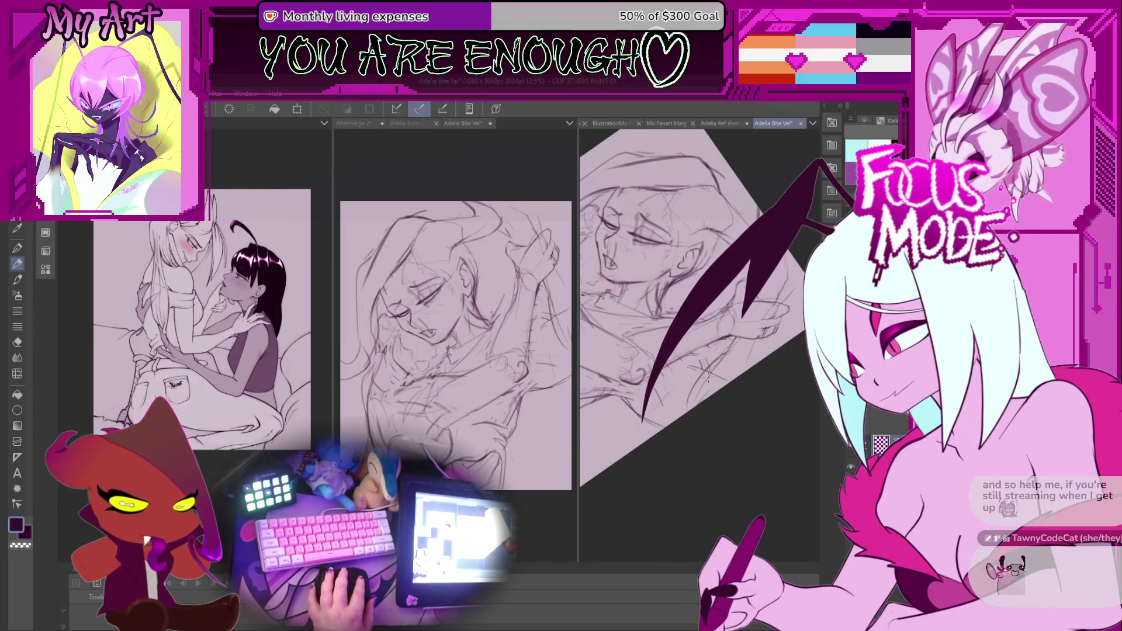
scroll(704, 383, down, 4)
scroll(743, 335, up, 2)
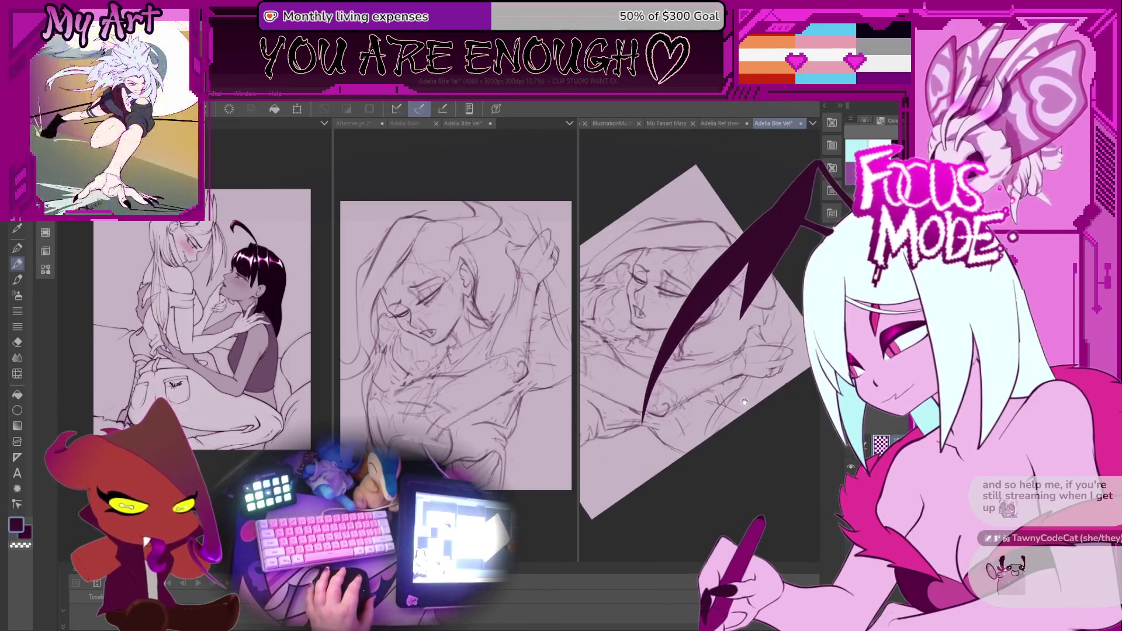
scroll(744, 336, down, 2)
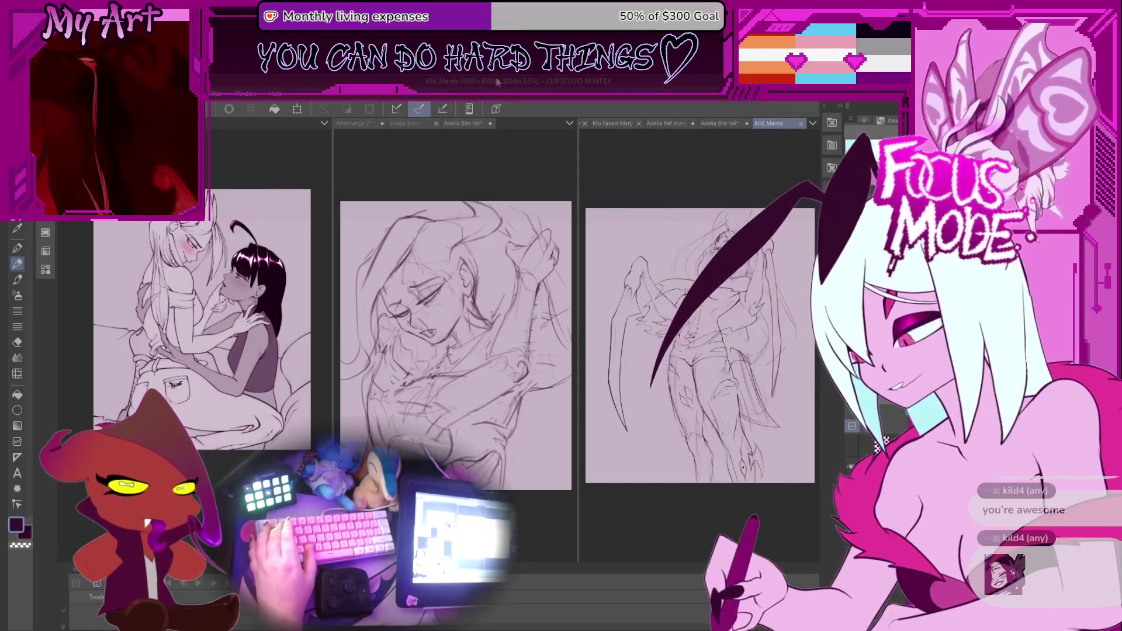
Zoom and pan over the Kild_Mantis figure's torso and head, then return to Adelia Bite
scroll(748, 310, up, 5)
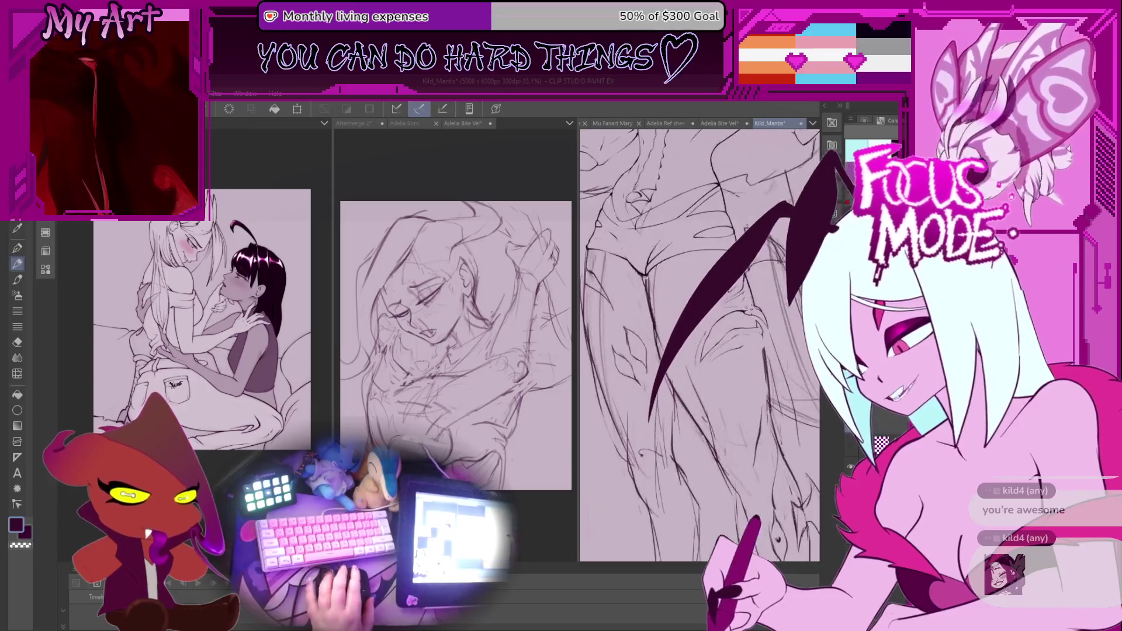
drag(750, 308, 737, 381)
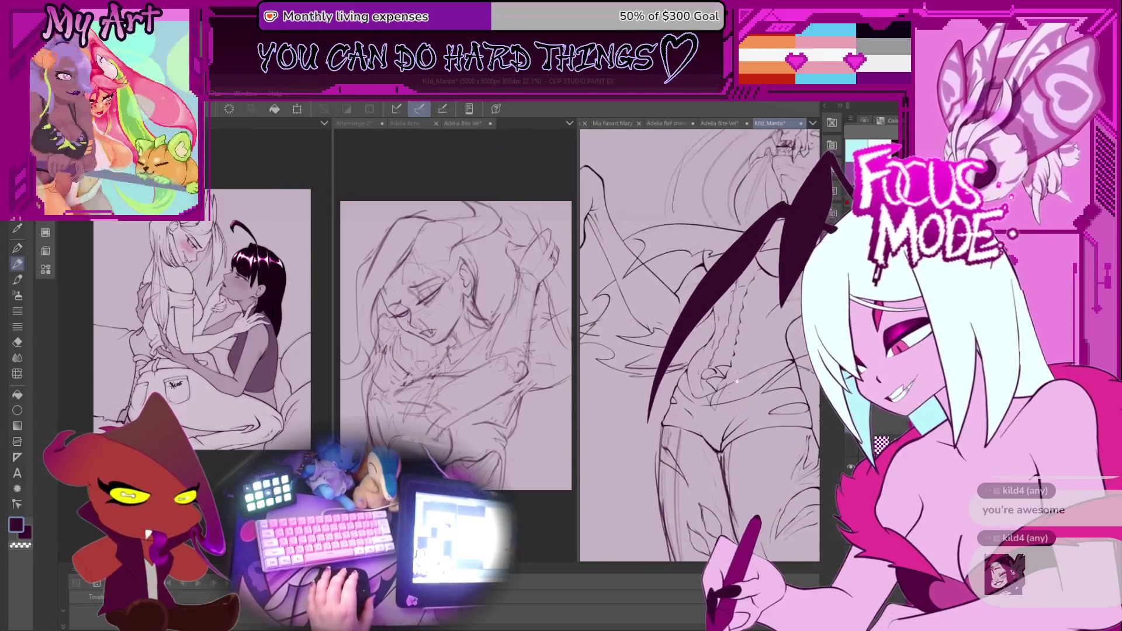
scroll(735, 380, down, 3)
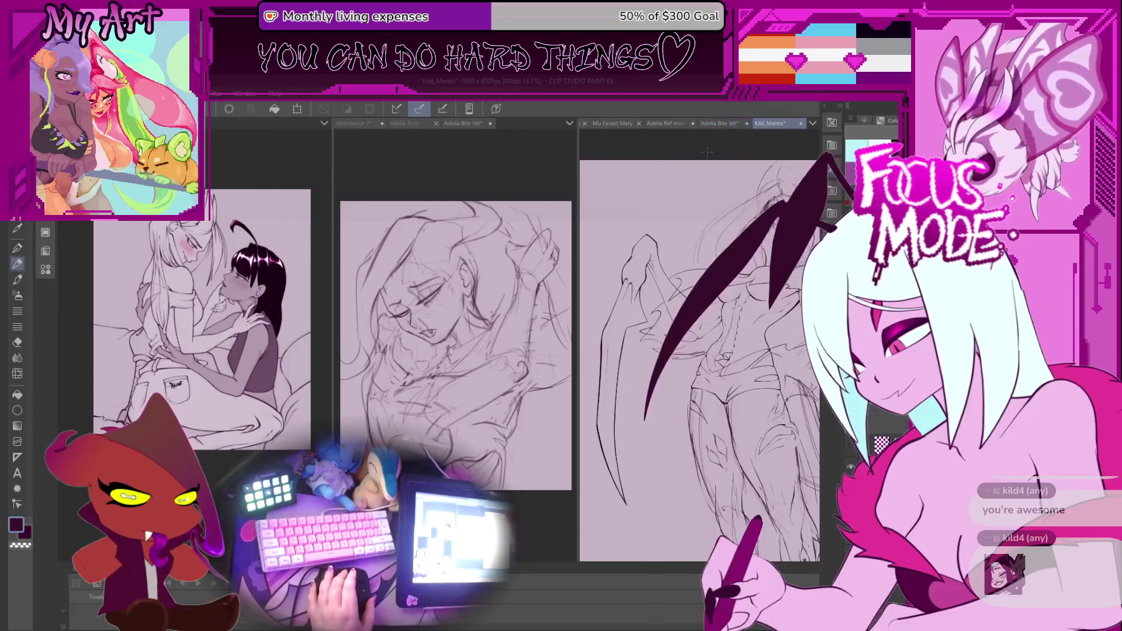
drag(770, 350, 723, 331)
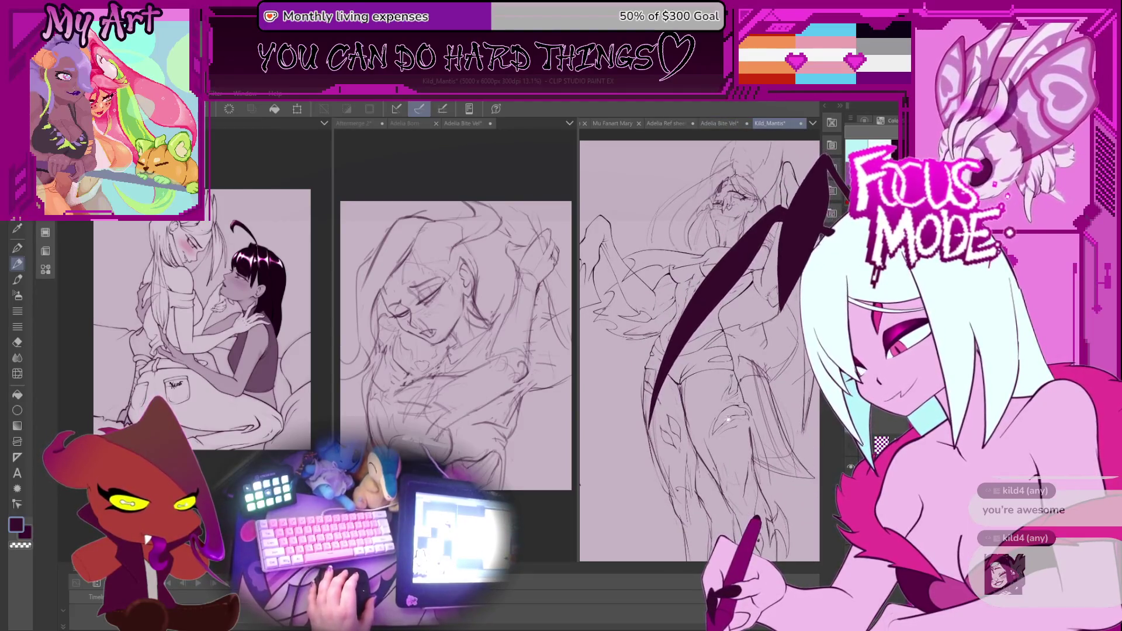
scroll(710, 419, up, 4)
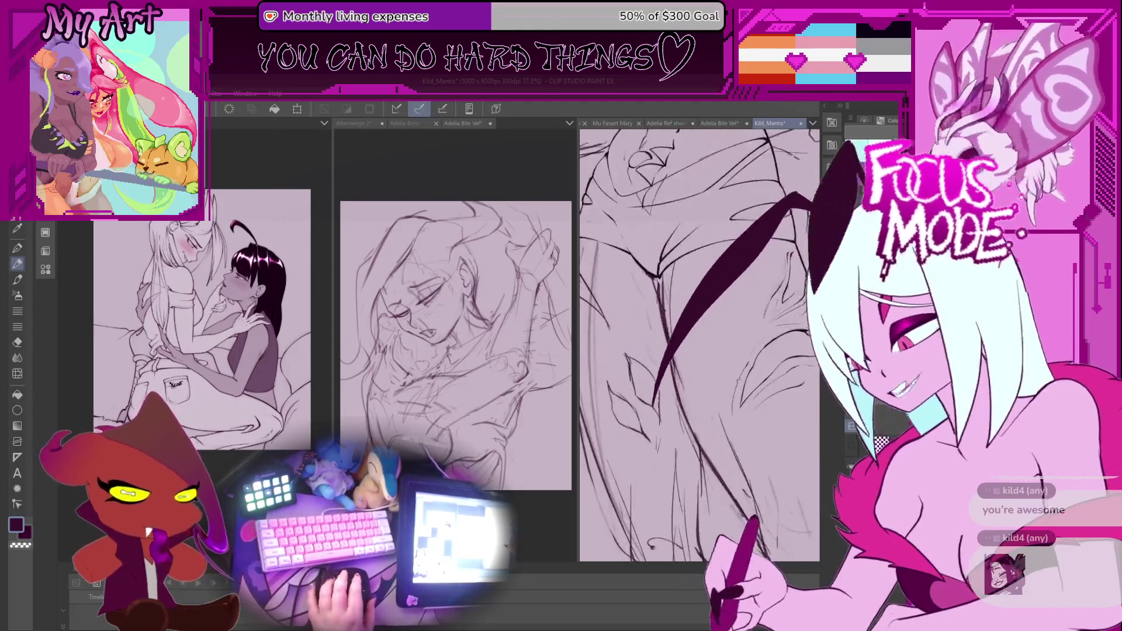
scroll(730, 409, down, 3)
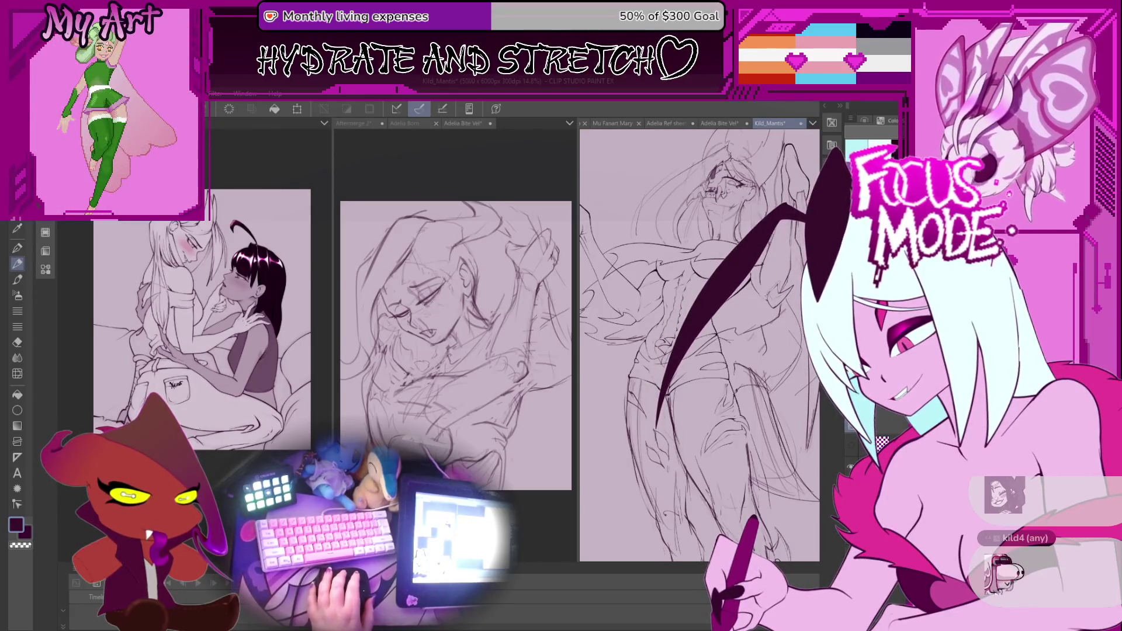
key(ctrl+Tab)
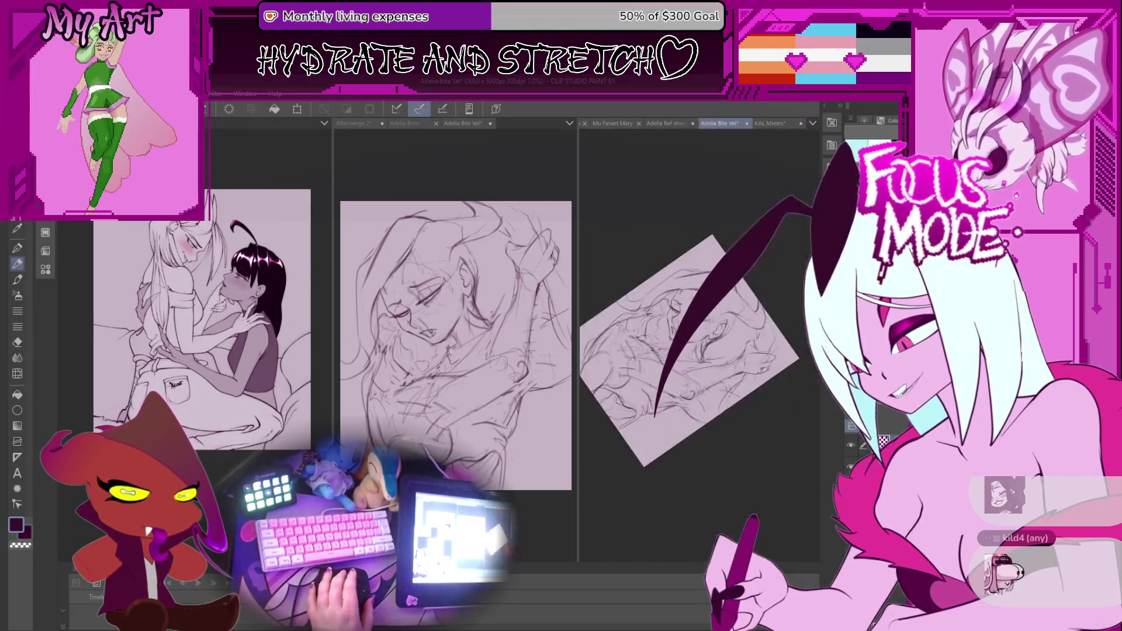
Zoom and rotate the canvas, settling on a shallower tilt with the whole page visible
scroll(682, 425, up, 3)
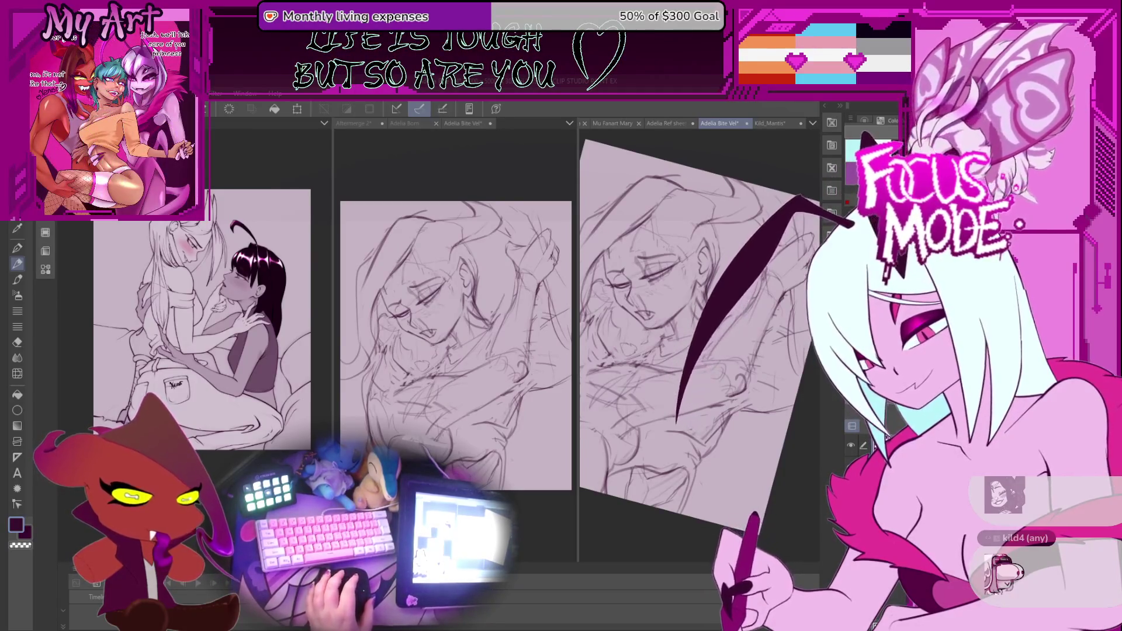
scroll(694, 342, down, 3)
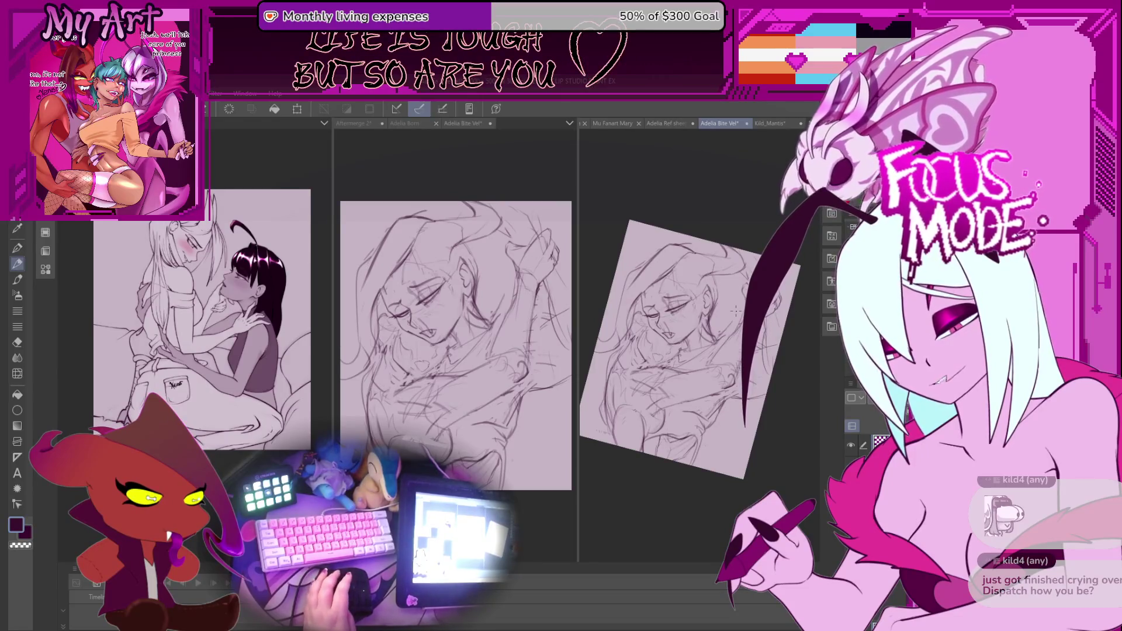
scroll(683, 374, up, 5)
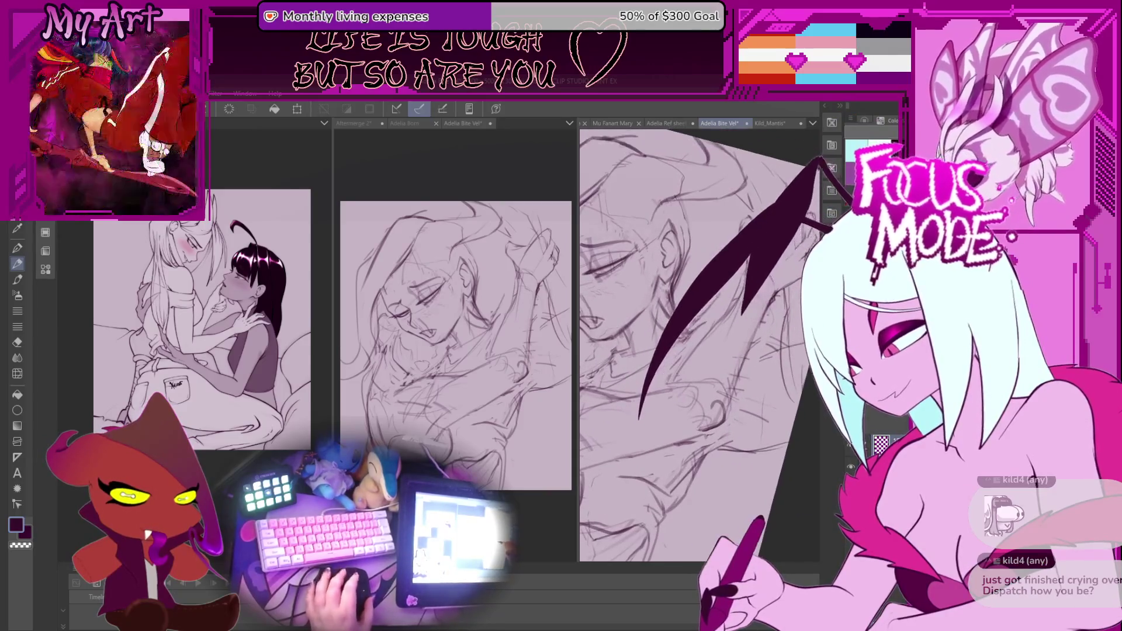
drag(683, 374, 723, 373)
scroll(723, 372, down, 4)
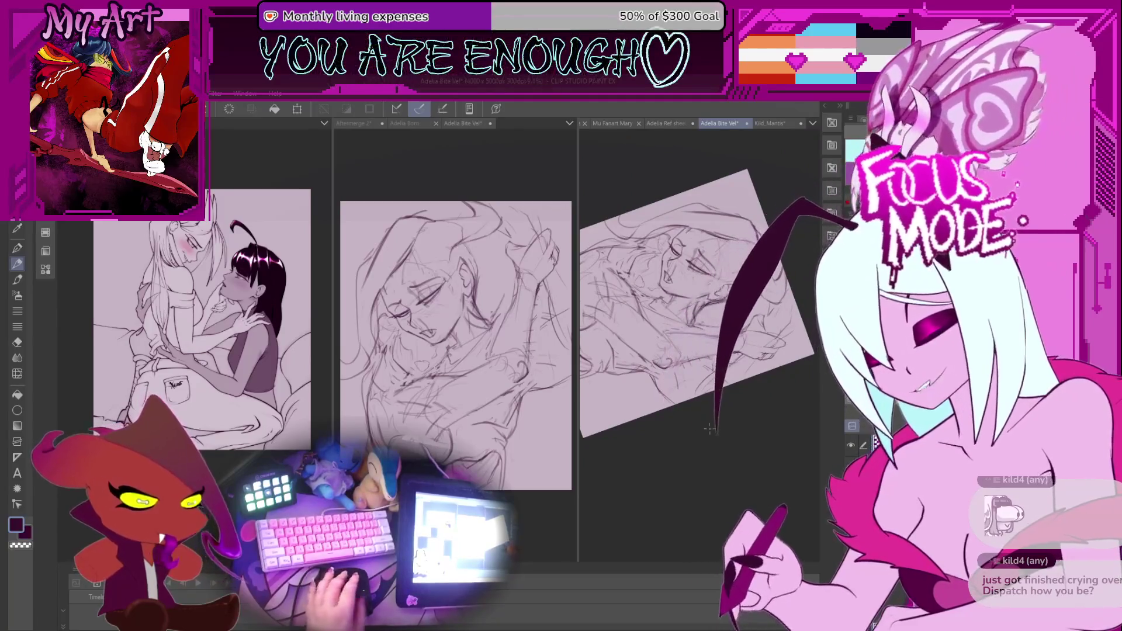
drag(677, 388, 688, 416)
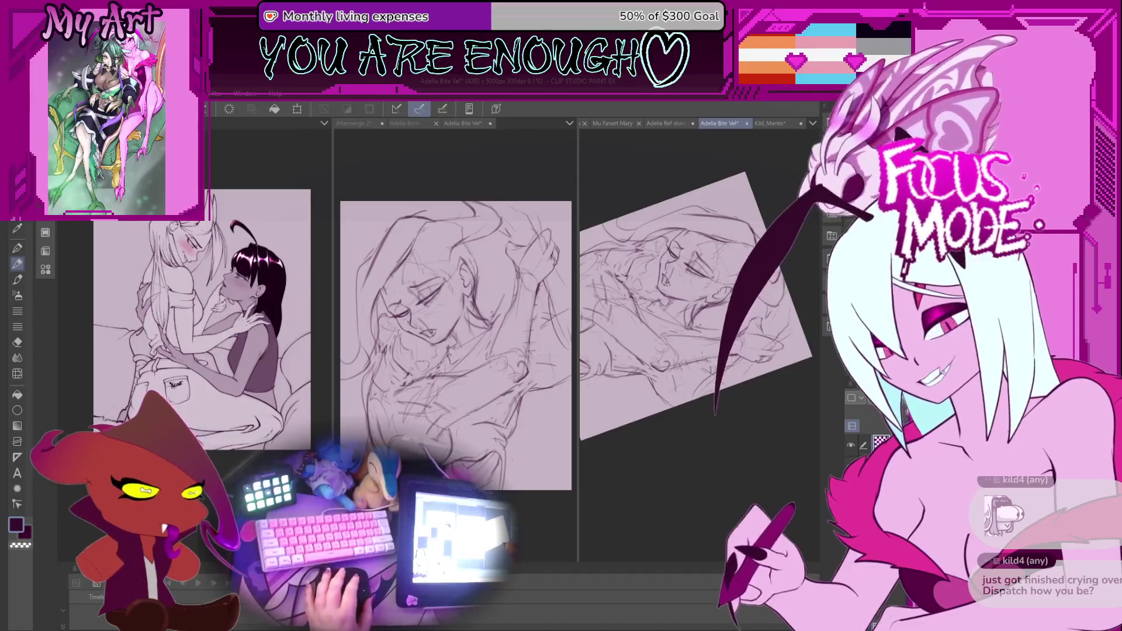
key(minus)
key(minus)
key(minus)
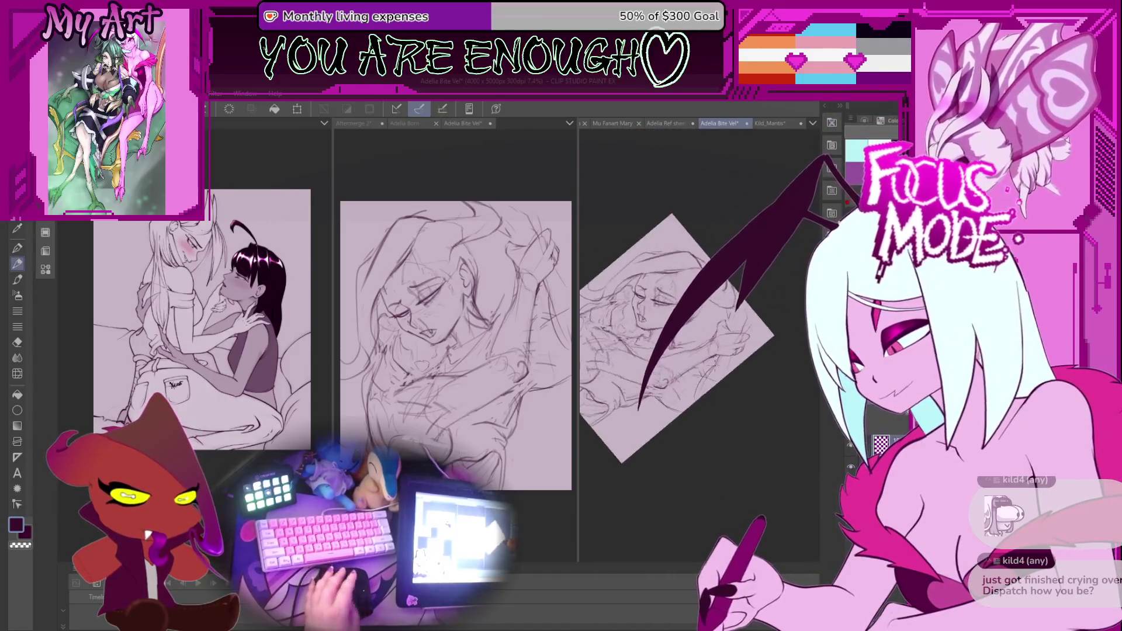
key(ctrl+plus)
key(minus)
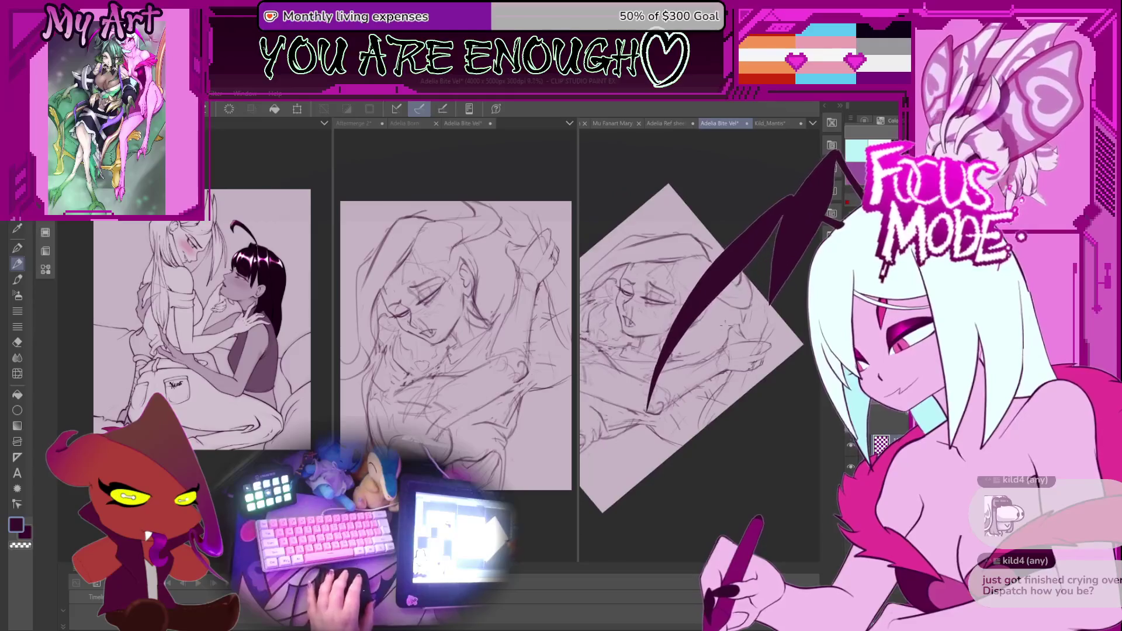
key(asciicircum)
key(asciicircum)
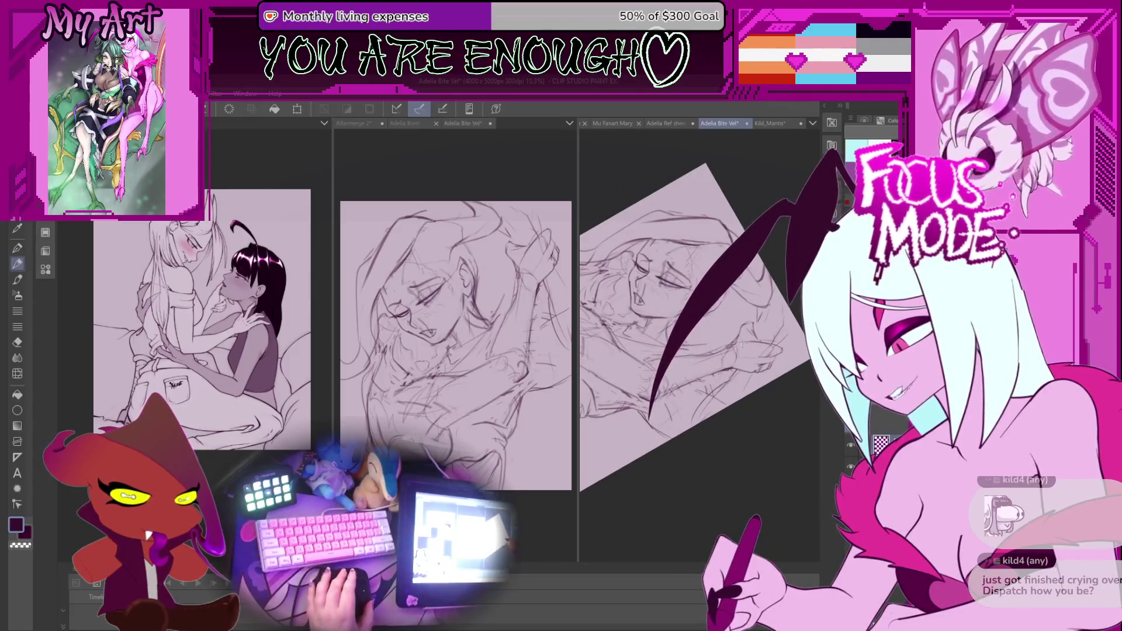
key(minus)
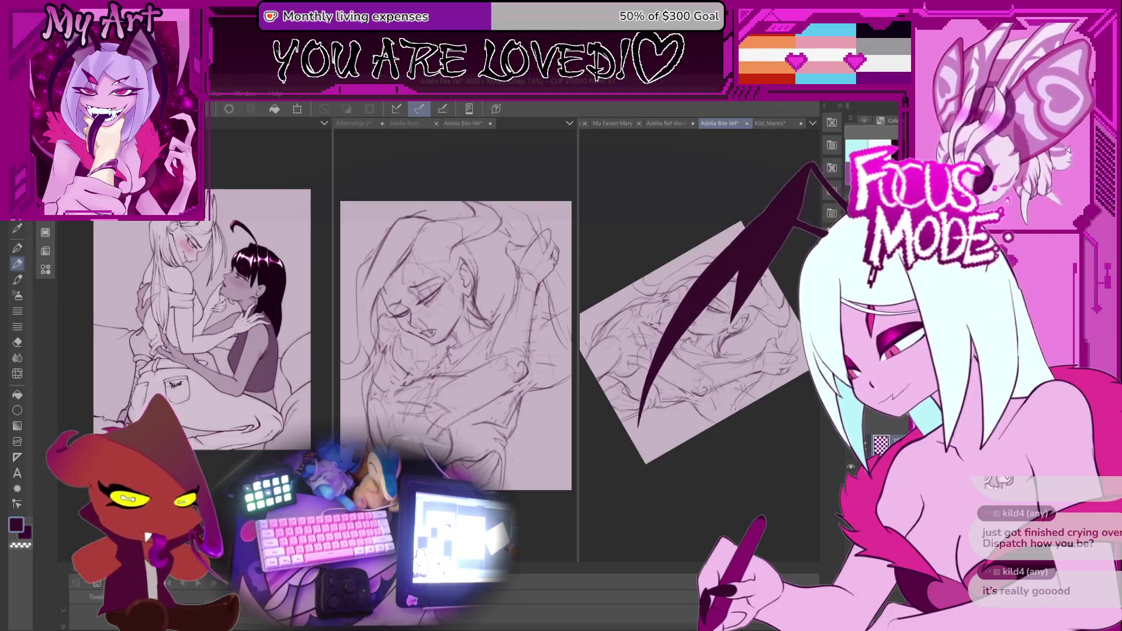
Pan toward the face and lasso the strokes around the arm
scroll(731, 346, up, 3)
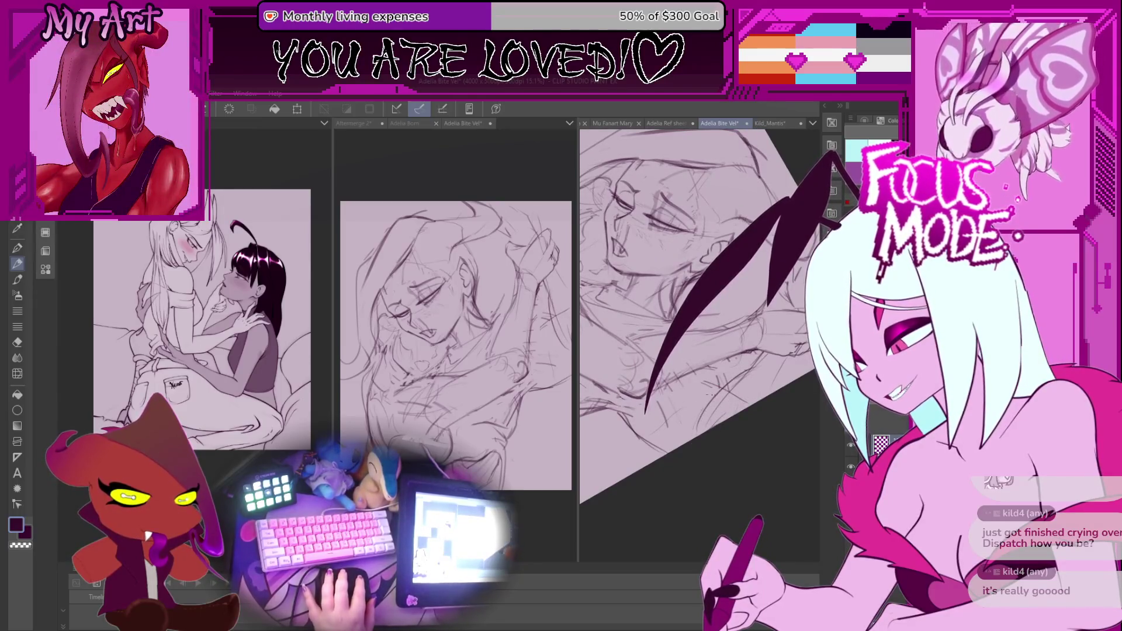
scroll(701, 328, down, 2)
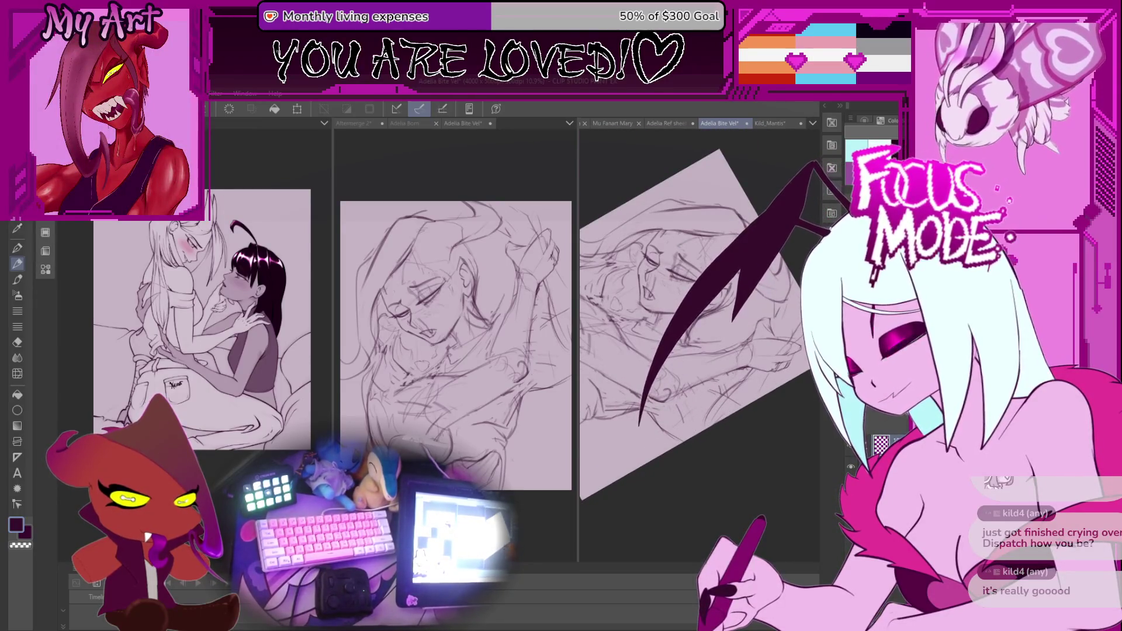
scroll(647, 418, up, 2)
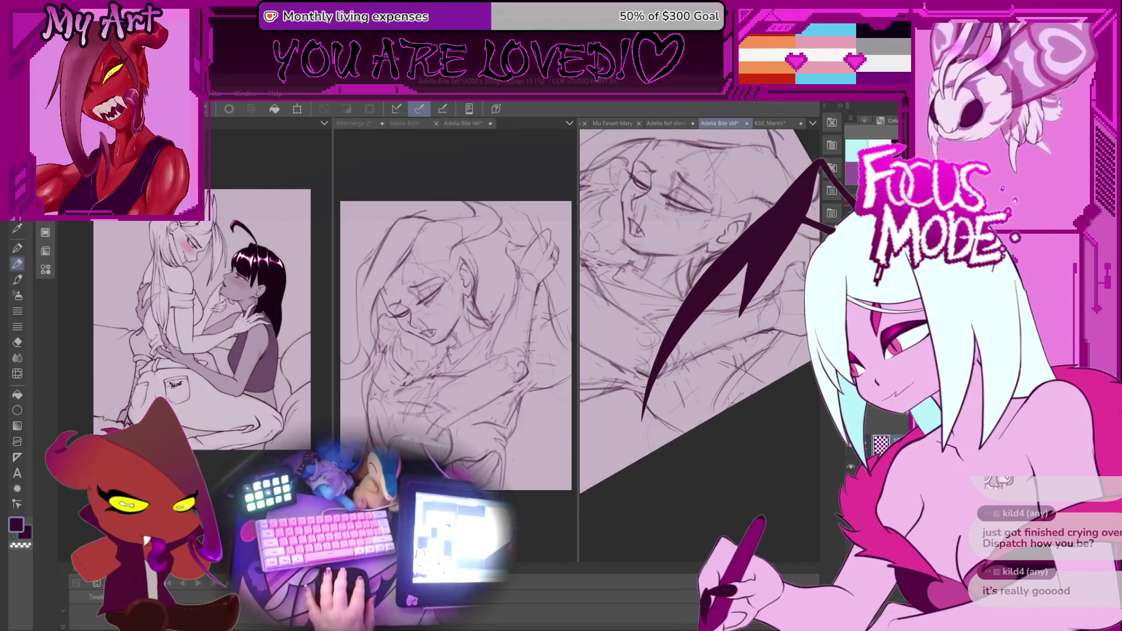
drag(734, 397, 725, 448)
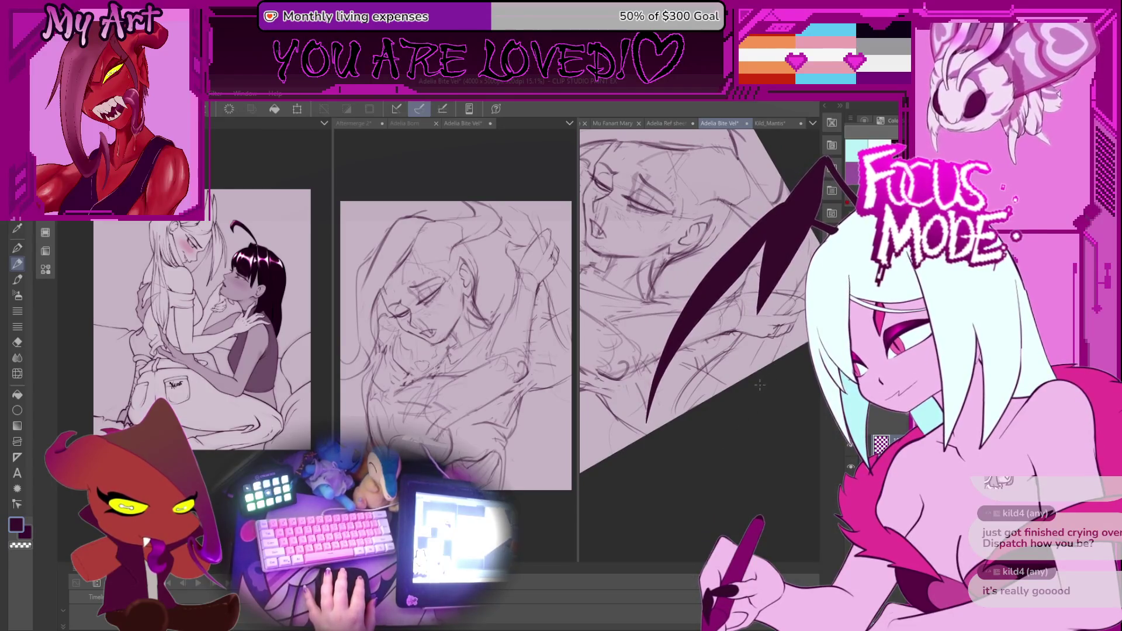
scroll(638, 398, up, 2)
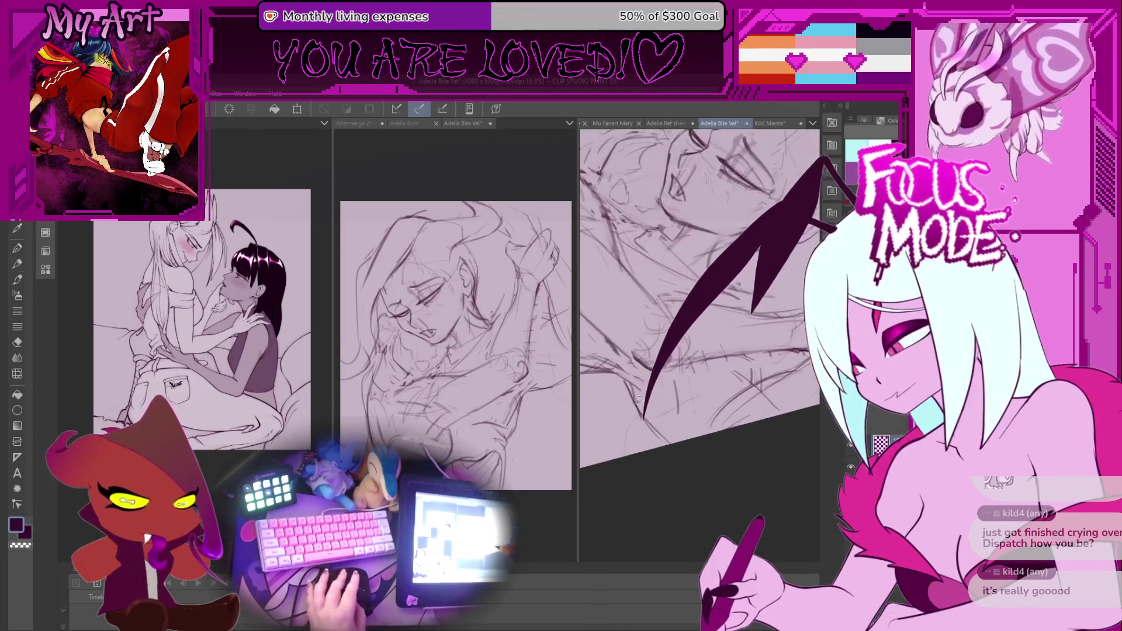
drag(619, 409, 640, 389)
mouse_move(649, 426)
mouse_down()
mouse_move(672, 391)
mouse_move(689, 444)
mouse_move(672, 479)
mouse_up()
mouse_move(686, 405)
mouse_down()
mouse_move(661, 396)
mouse_move(674, 396)
mouse_up()
Free-transform the selected arm strokes with Ctrl+T and commit the change
key(ctrl+t)
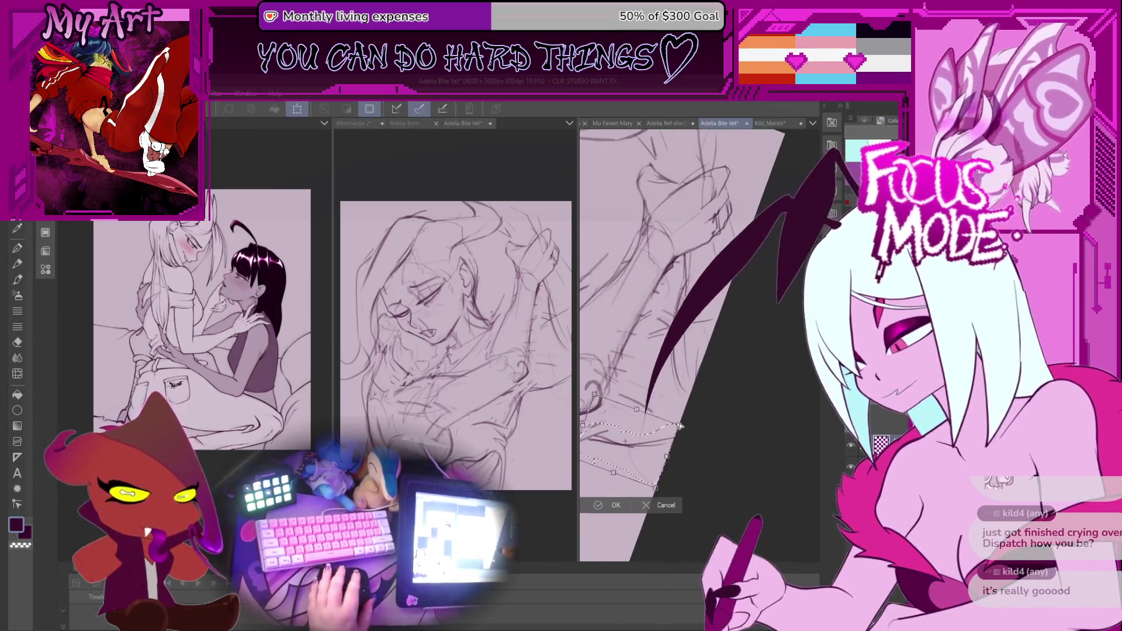
mouse_move(696, 440)
mouse_down()
mouse_move(719, 429)
mouse_move(701, 421)
mouse_move(740, 399)
mouse_up()
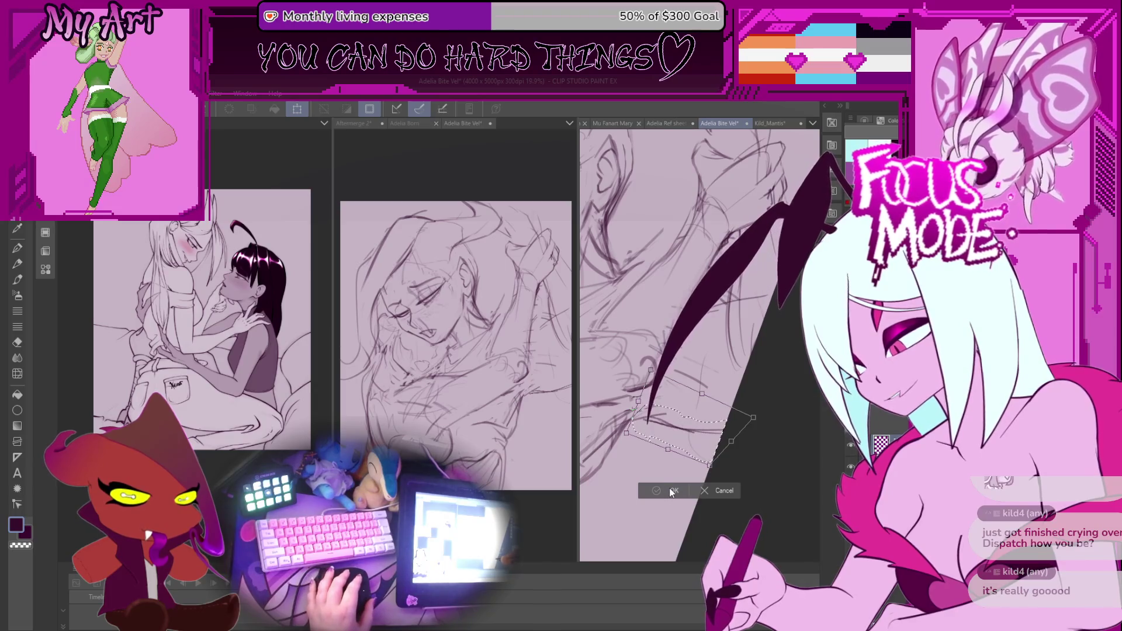
drag(697, 357, 672, 374)
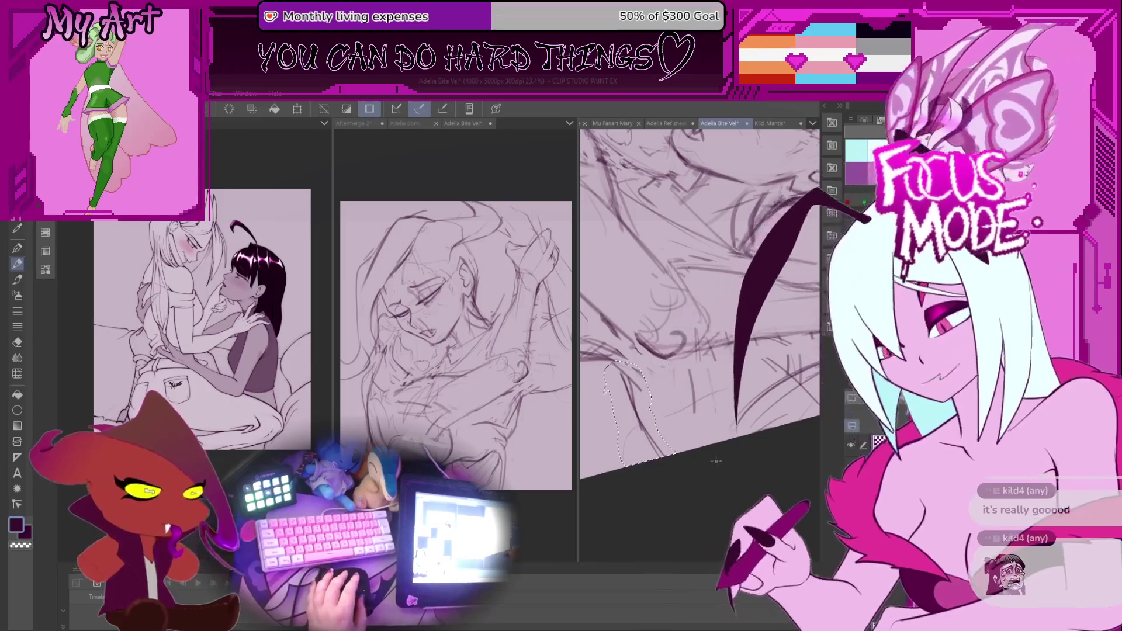
key(ctrl+d)
scroll(697, 351, down, 1)
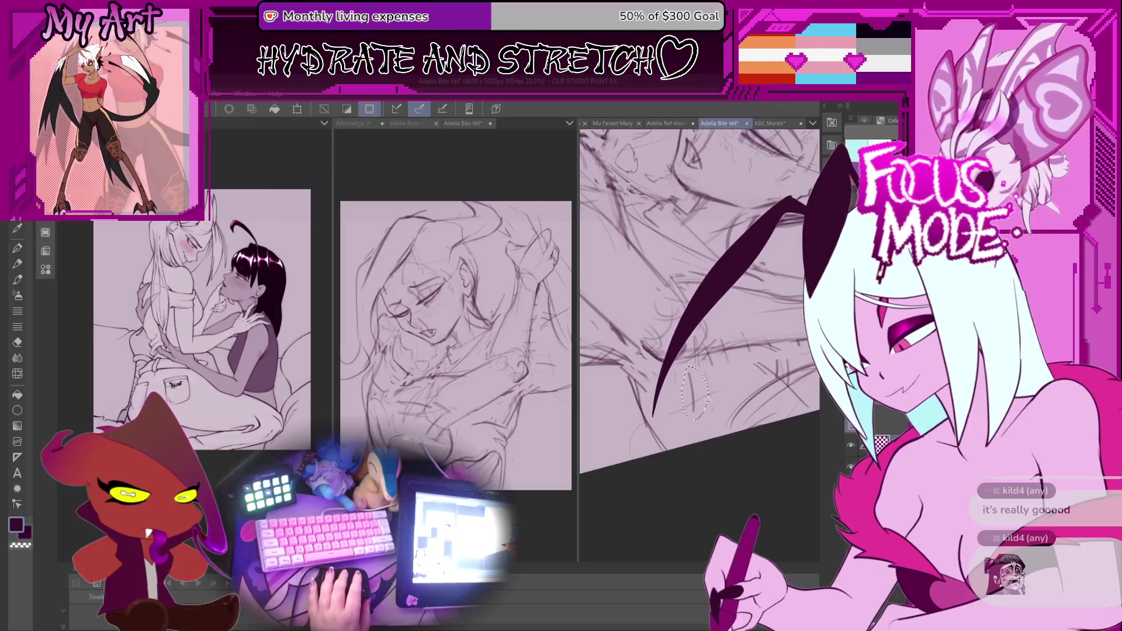
Lasso a small patch of strokes near the hand
key(-)
key(m)
mouse_move(701, 371)
mouse_down()
mouse_move(708, 453)
mouse_move(722, 401)
mouse_up()
scroll(722, 398, down, 2)
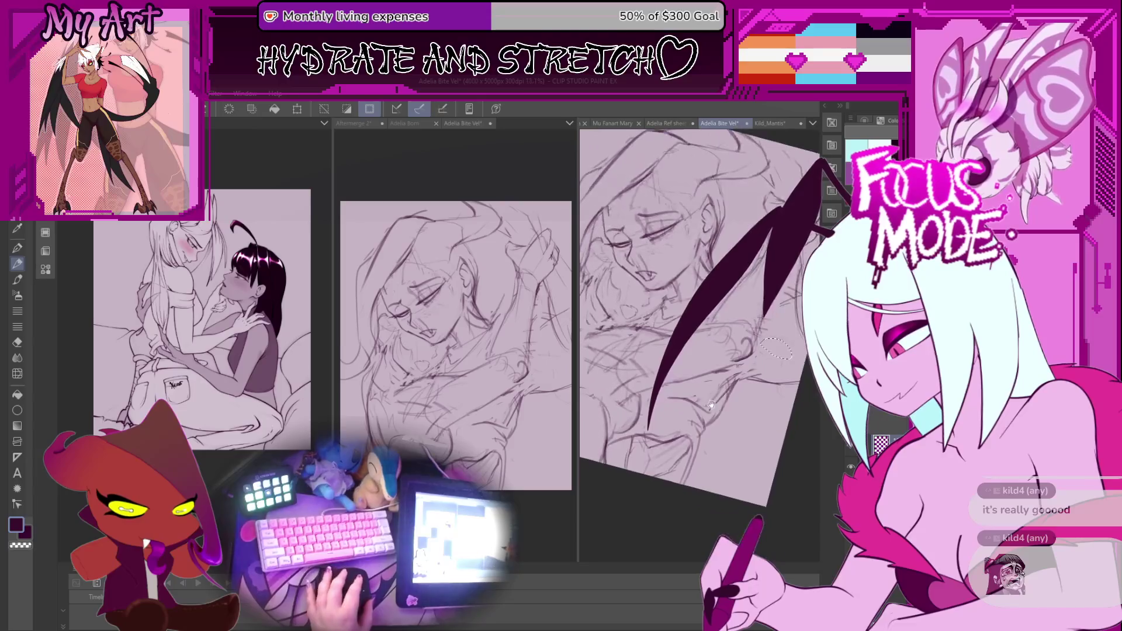
scroll(697, 417, up, 2)
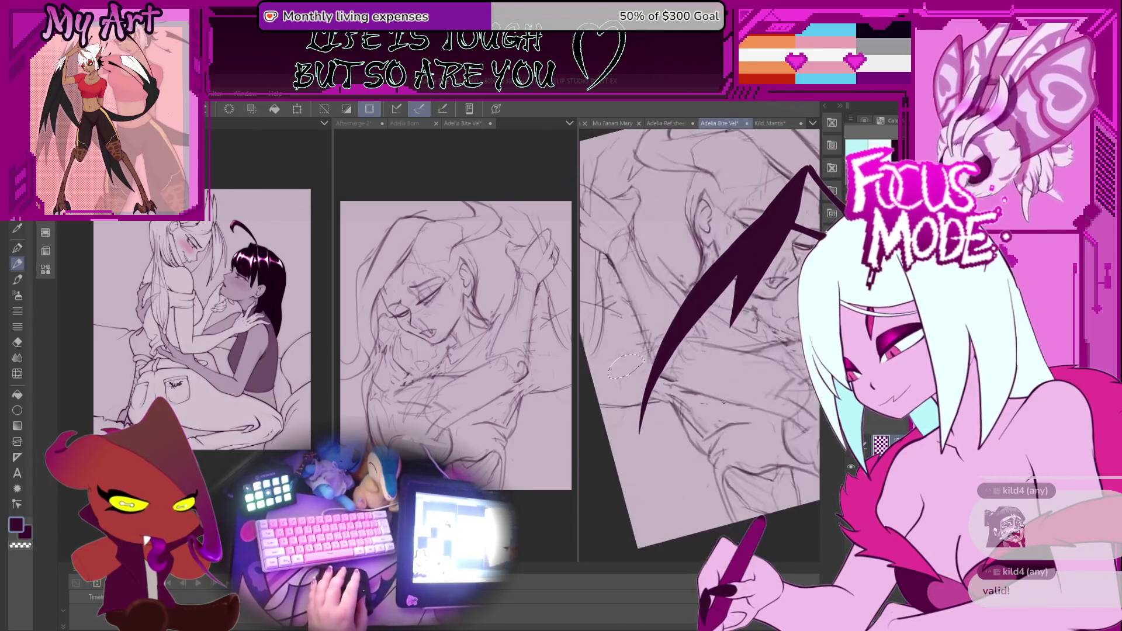
Drop the small selection, rotate the canvas view, then turn it back upright
key(ctrl+d)
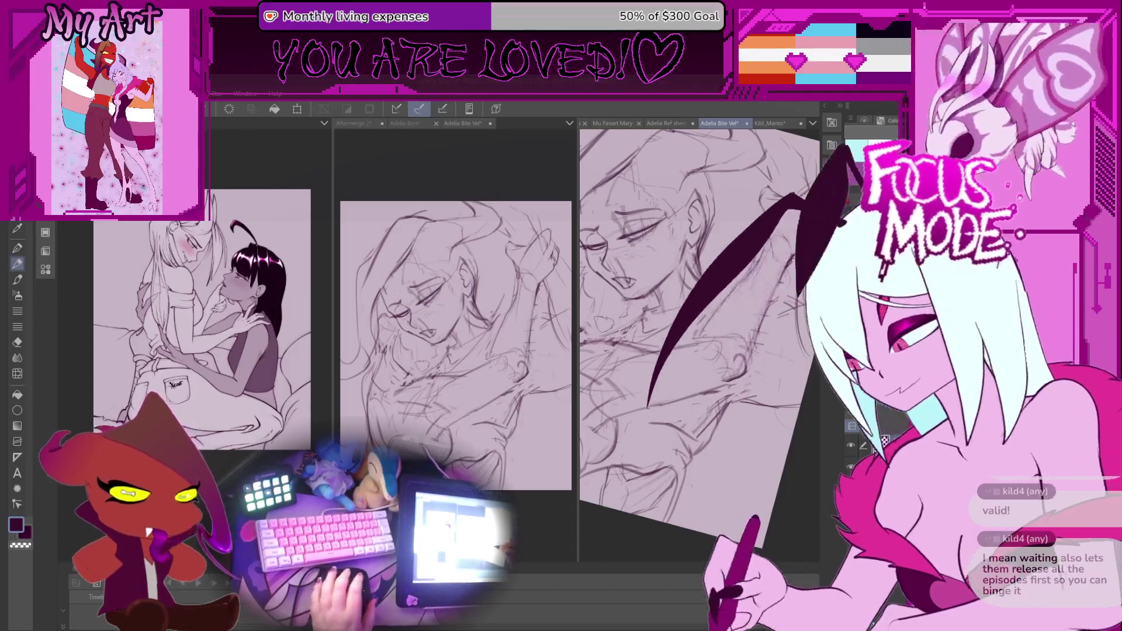
key(-)
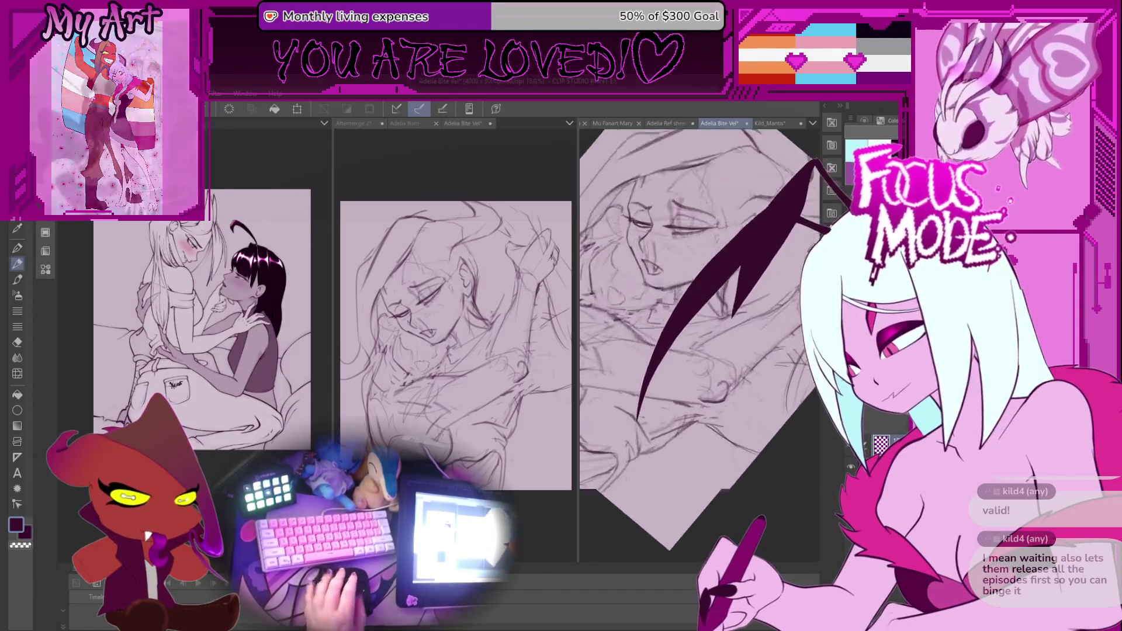
scroll(714, 344, up, 2)
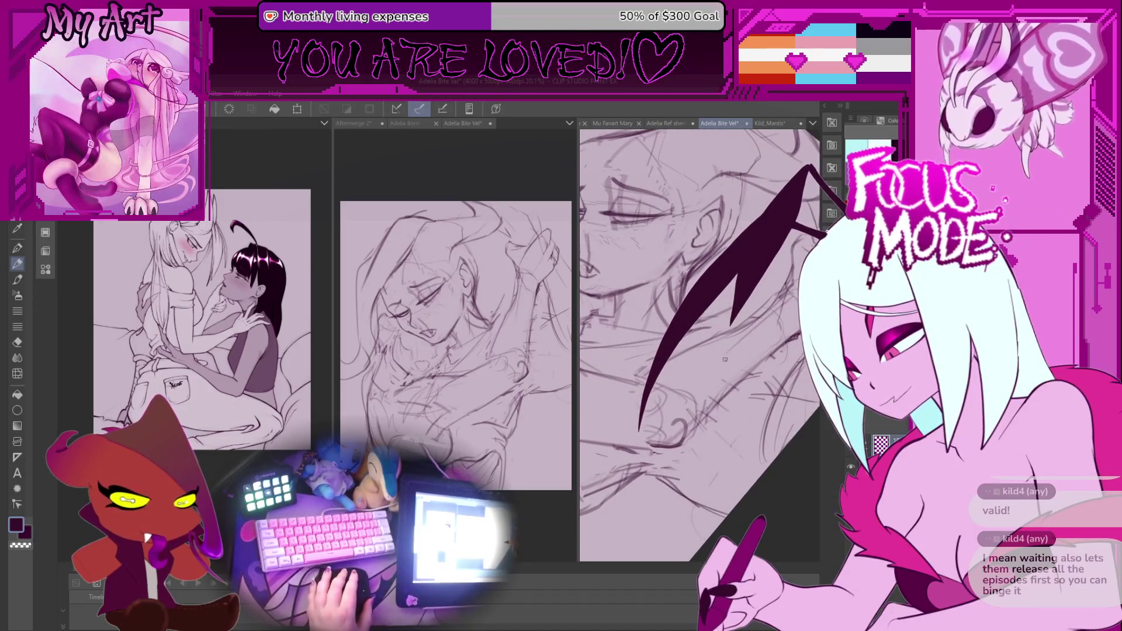
key(^)
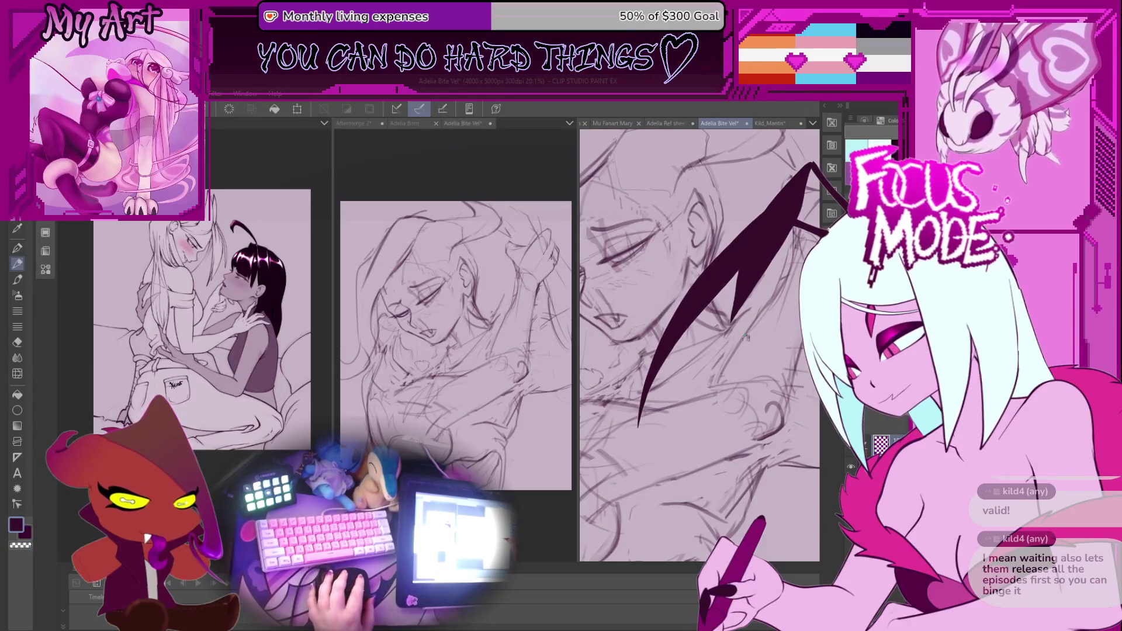
scroll(745, 337, down, 2)
Zoom out and tilt the view clockwise to review the embracing characters' faces
mouse_move(746, 337)
mouse_down()
mouse_move(691, 379)
mouse_move(699, 362)
mouse_up()
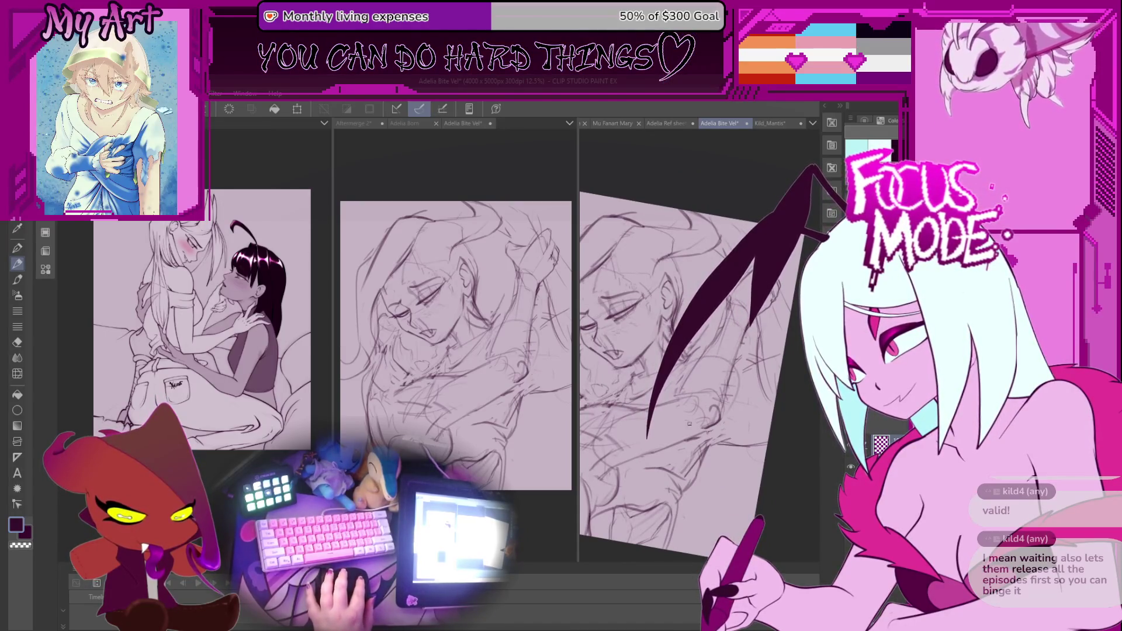
scroll(689, 424, down, 2)
drag(690, 423, 714, 405)
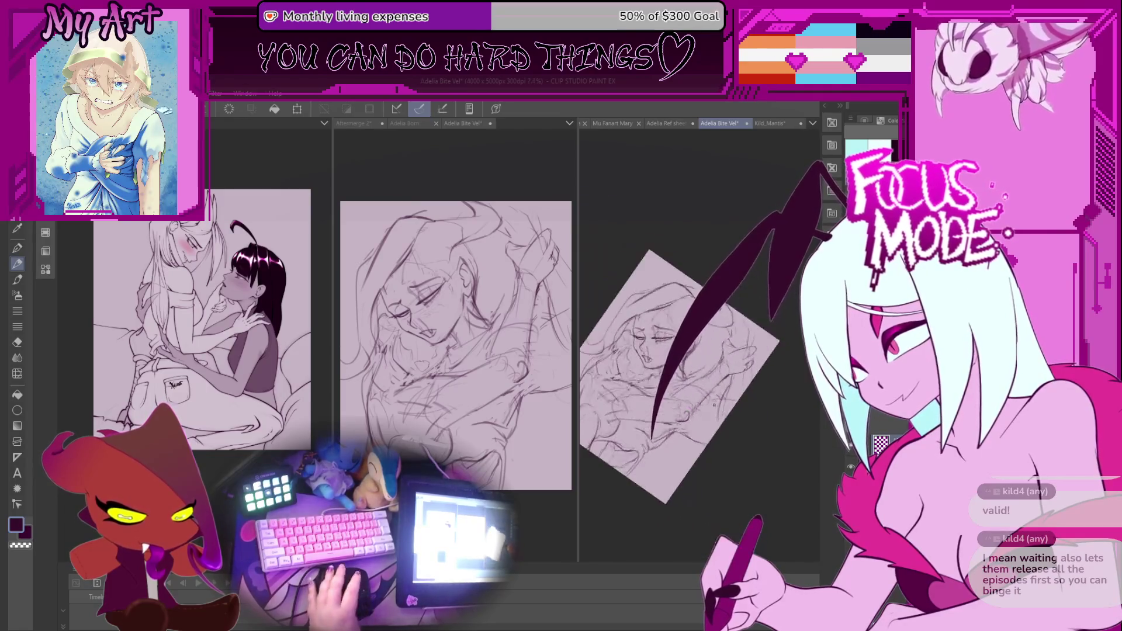
scroll(714, 404, up, 4)
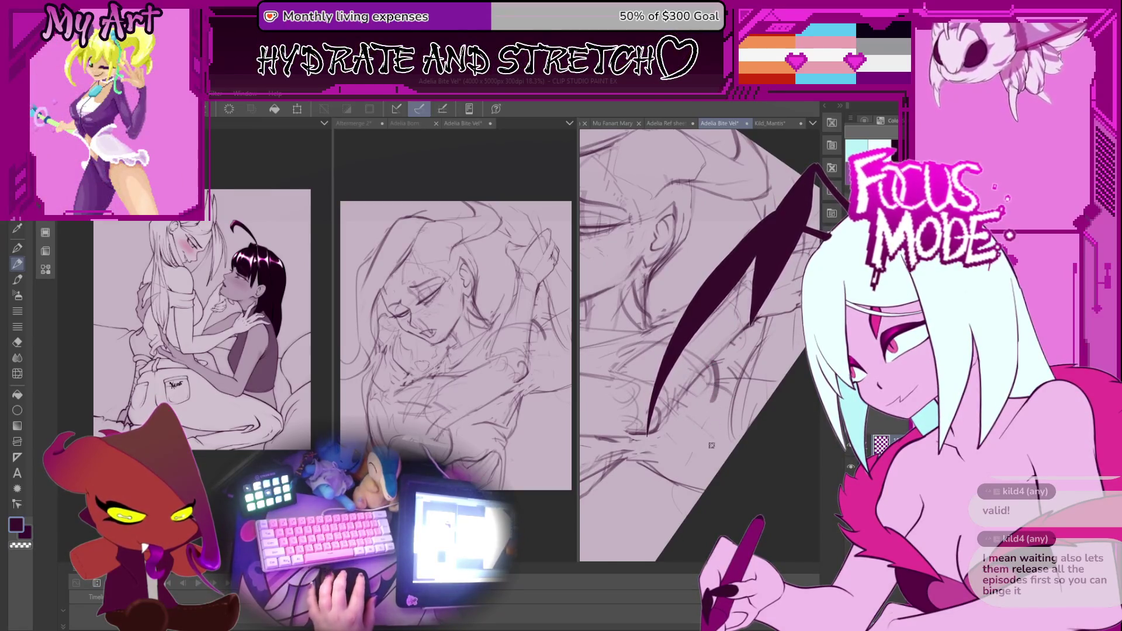
scroll(715, 410, down, 2)
scroll(715, 411, up, 1)
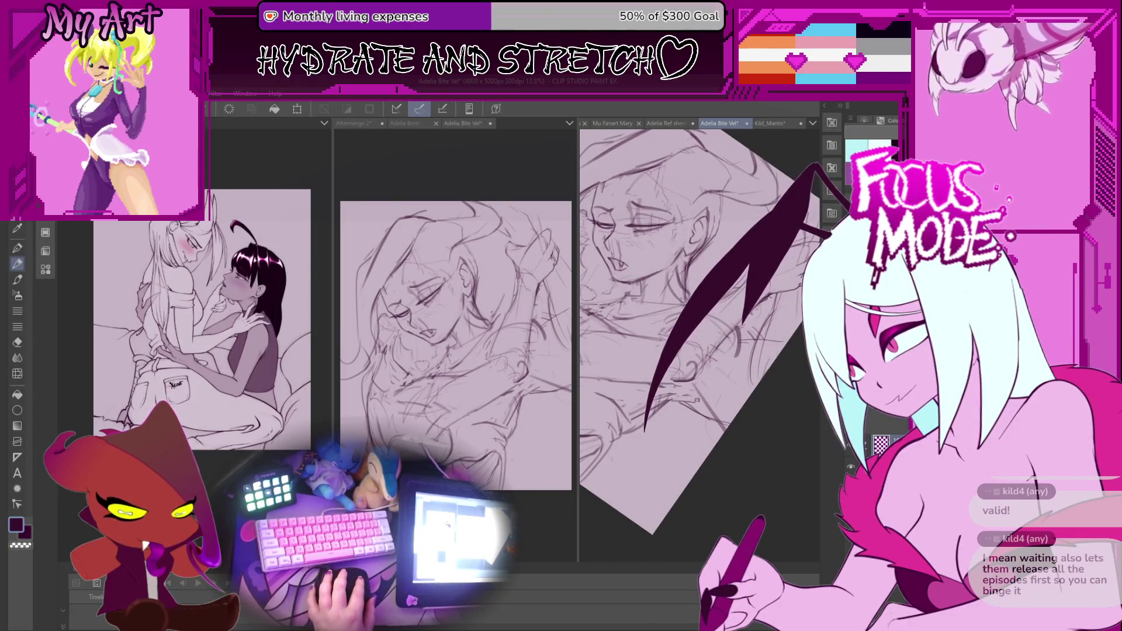
scroll(683, 431, up, 1)
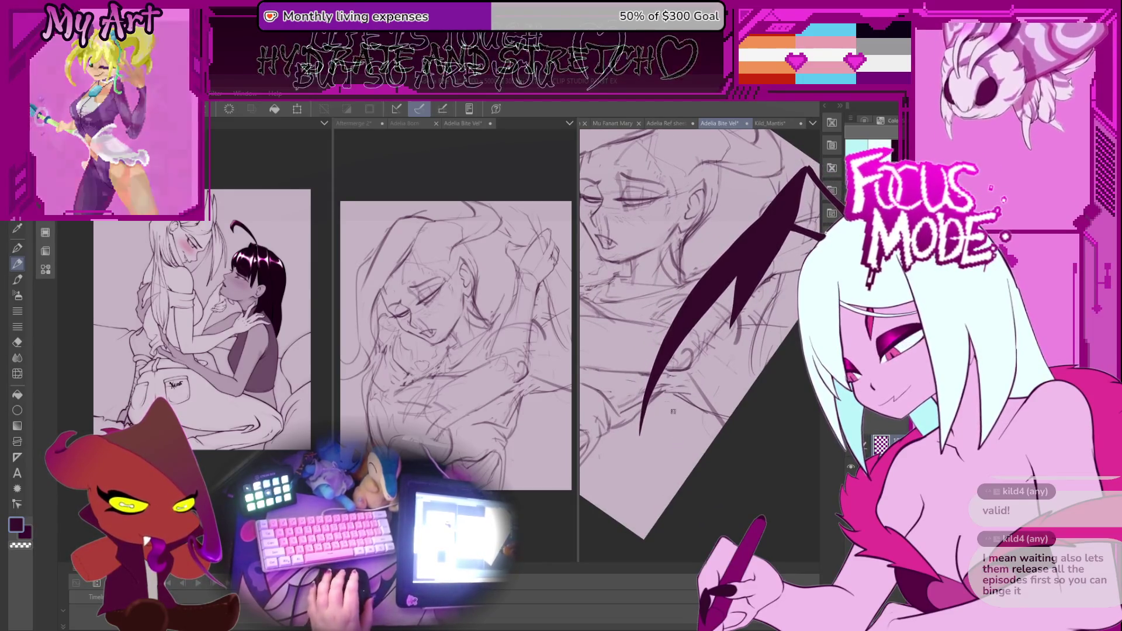
scroll(713, 431, up, 2)
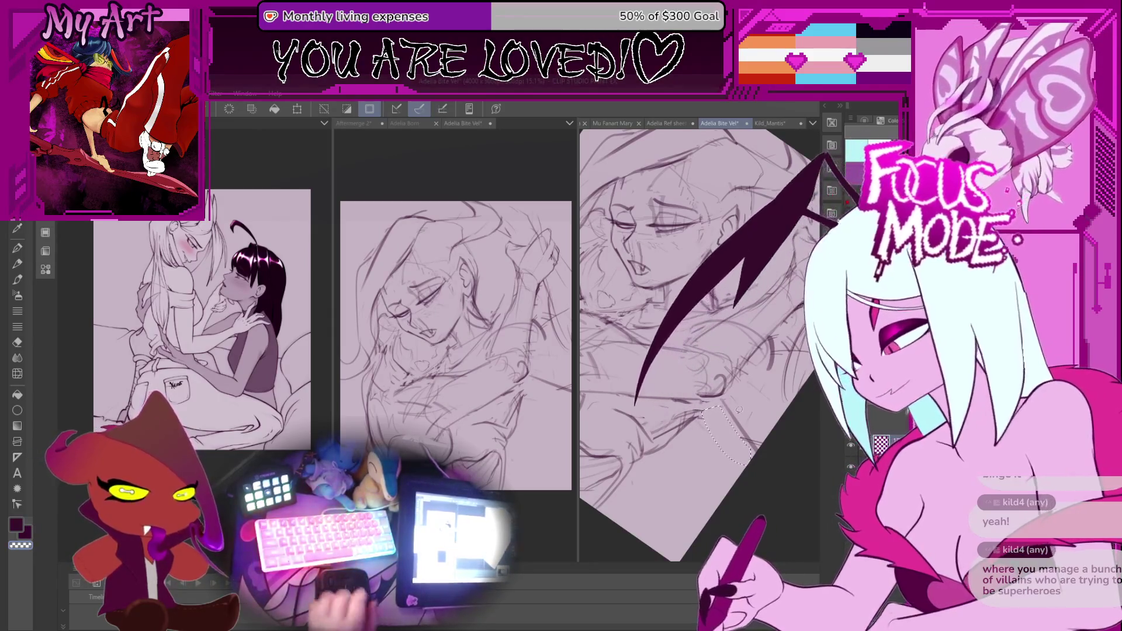
Lasso the arm strokes, stretch them downward with Ctrl+T, and apply with OK
drag(754, 400, 730, 350)
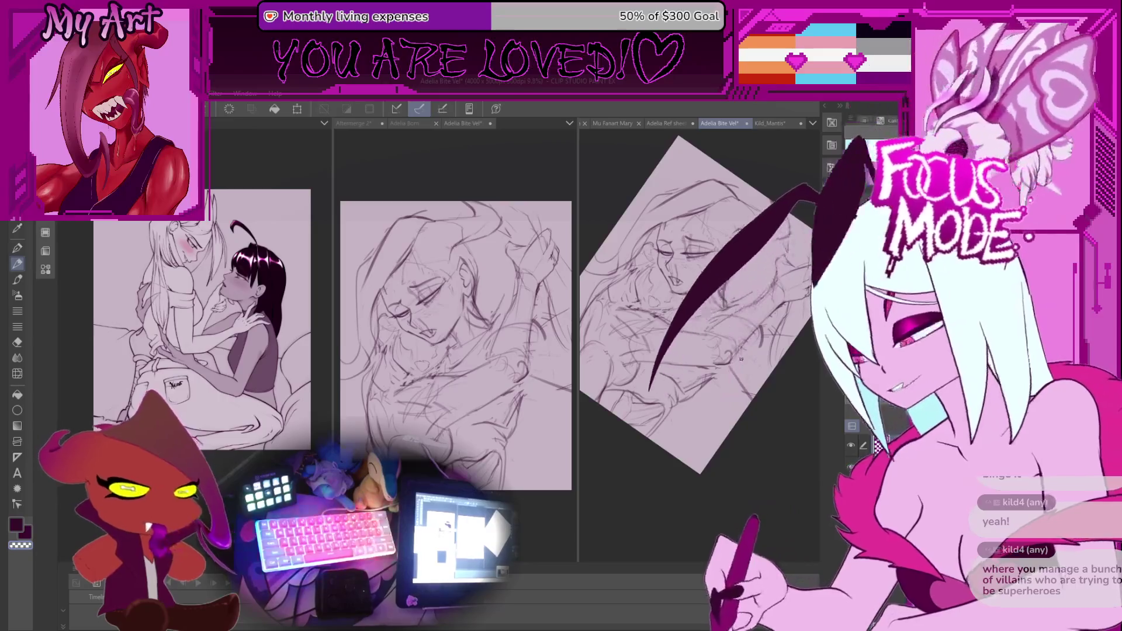
mouse_move(740, 359)
mouse_down()
mouse_move(708, 407)
mouse_move(746, 339)
mouse_move(742, 380)
mouse_up()
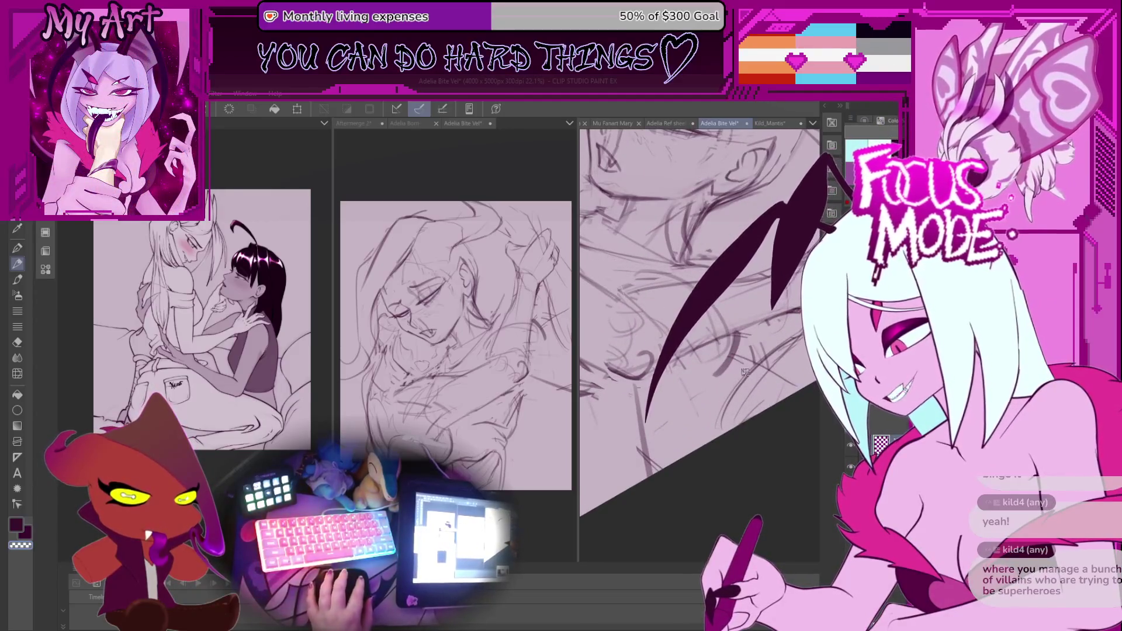
drag(683, 437, 698, 363)
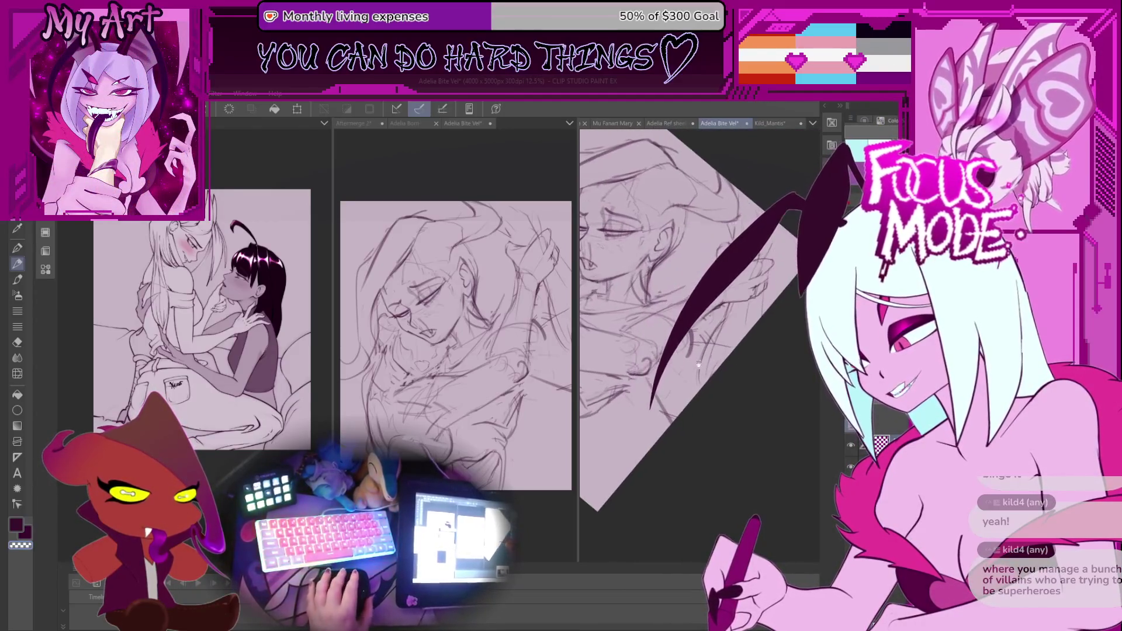
mouse_move(768, 331)
mouse_down()
mouse_move(754, 307)
mouse_move(713, 307)
mouse_move(737, 347)
mouse_up()
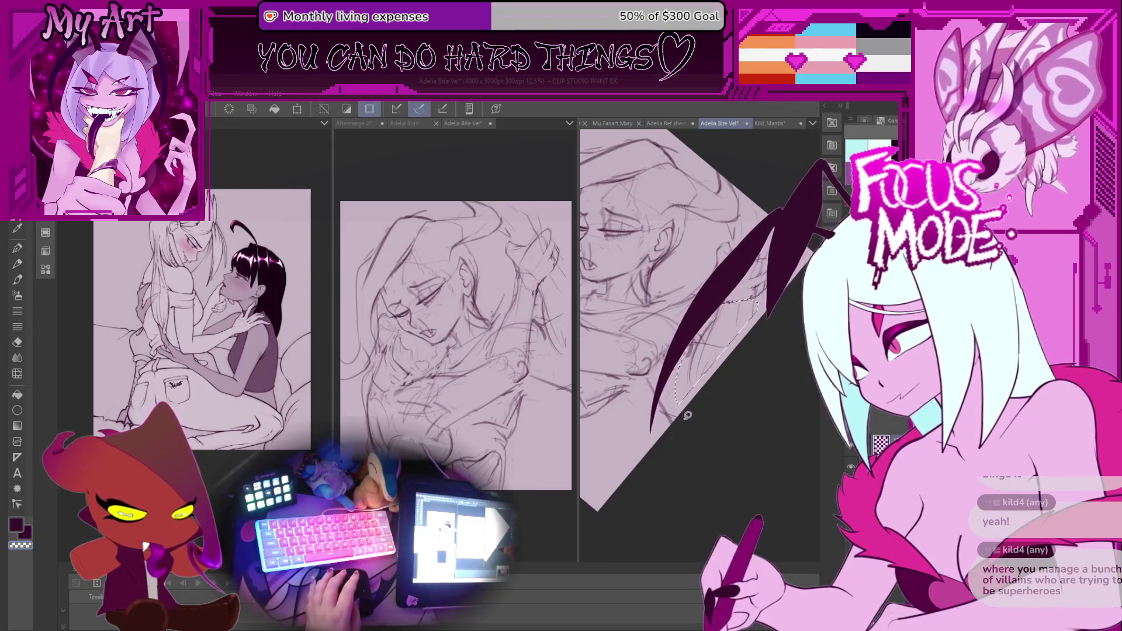
key(ctrl+t)
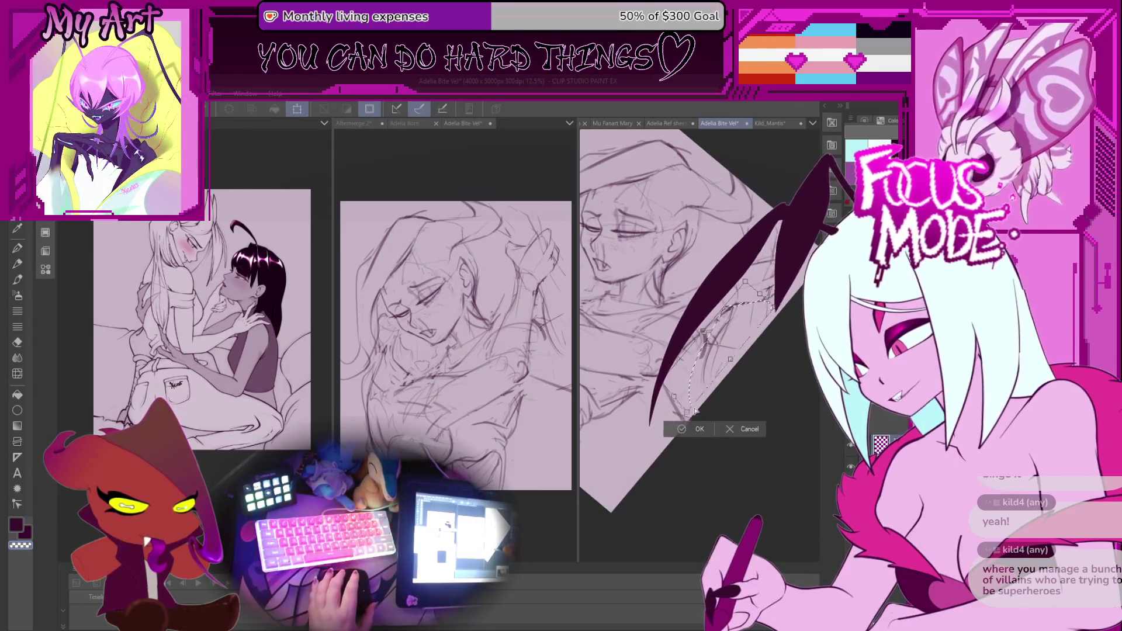
drag(694, 412, 678, 439)
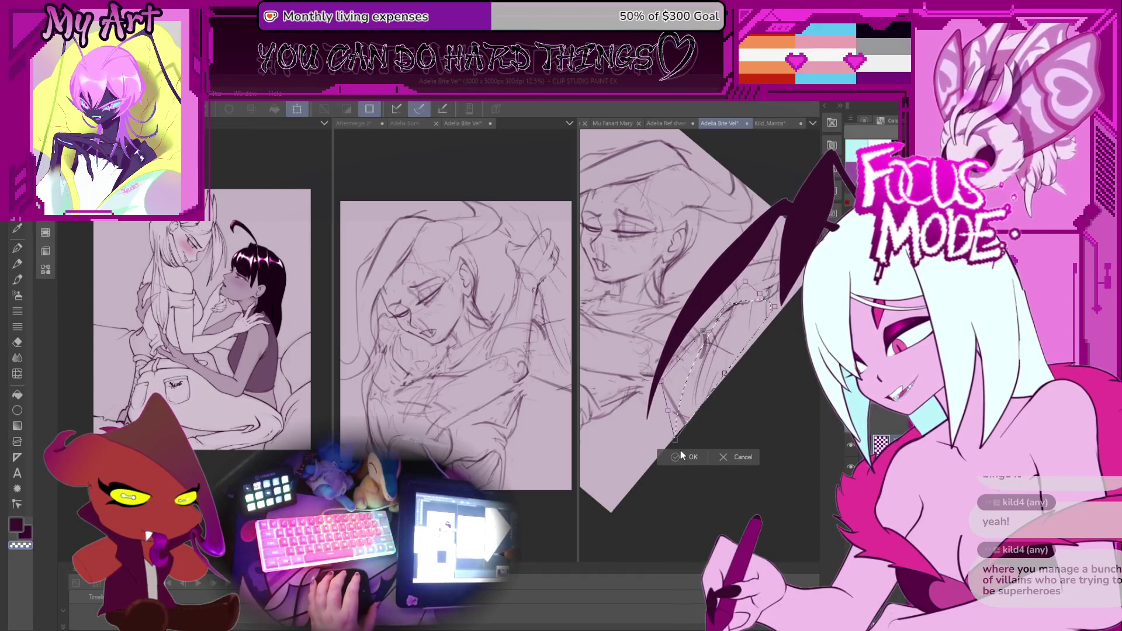
click(681, 454)
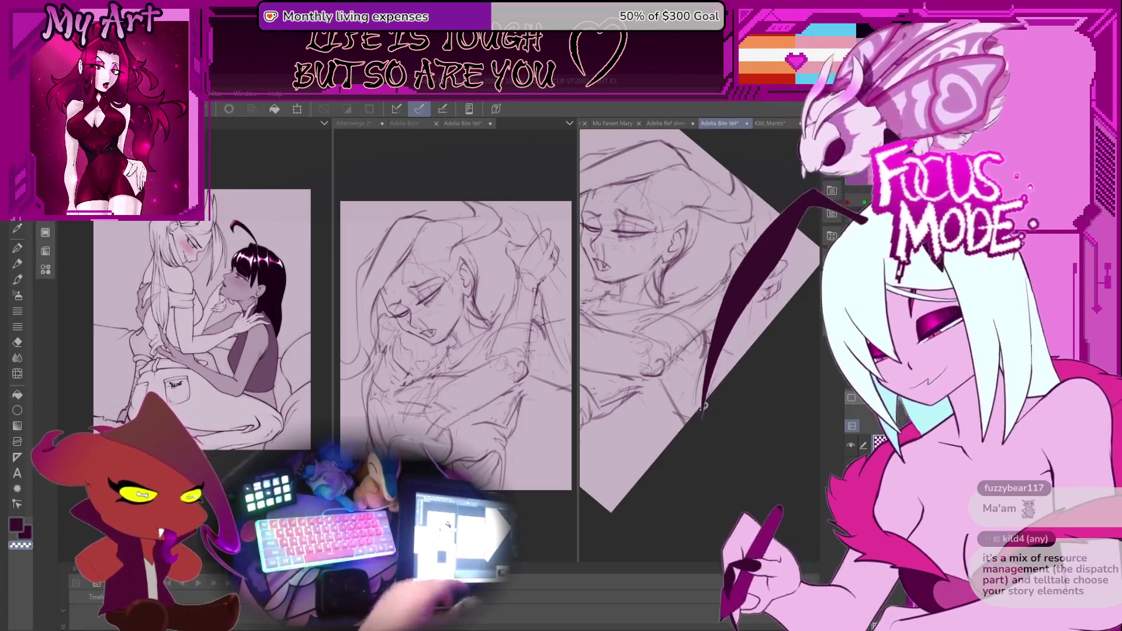
Lasso-select part of the upper character's face for adjustment, then return to the pen
scroll(662, 387, up, 2)
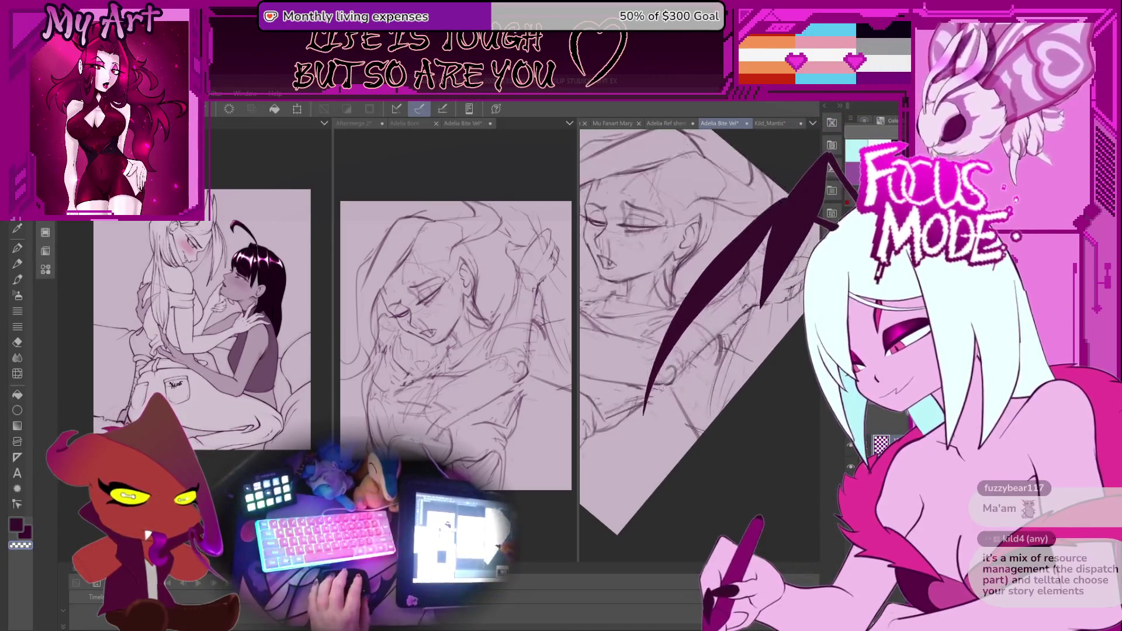
key(p)
drag(662, 422, 664, 409)
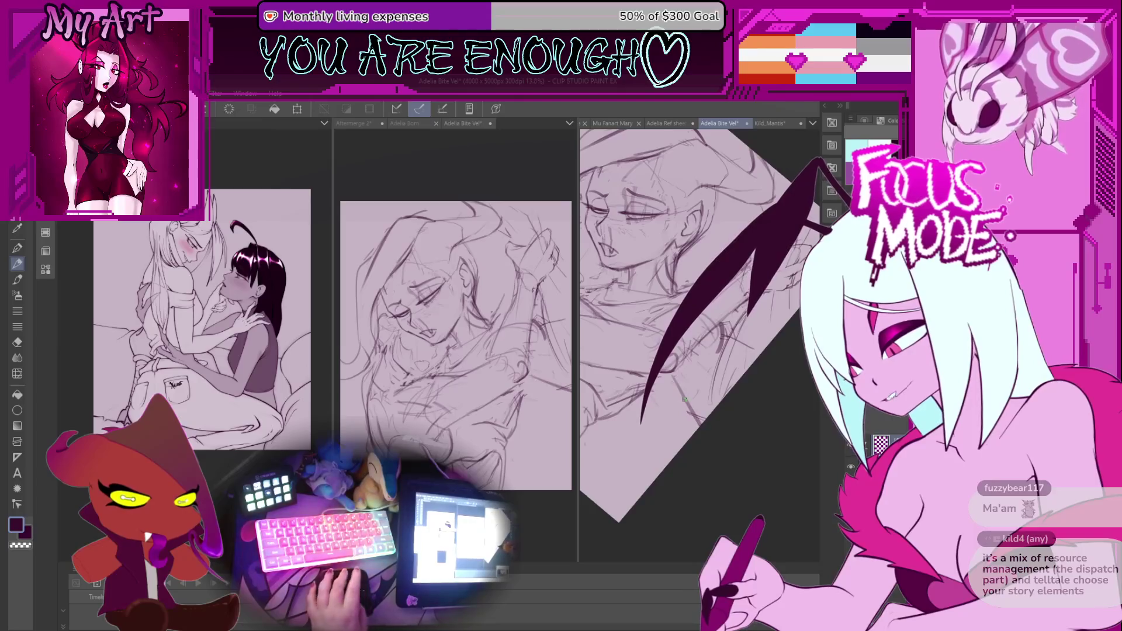
drag(688, 378, 708, 404)
key(p)
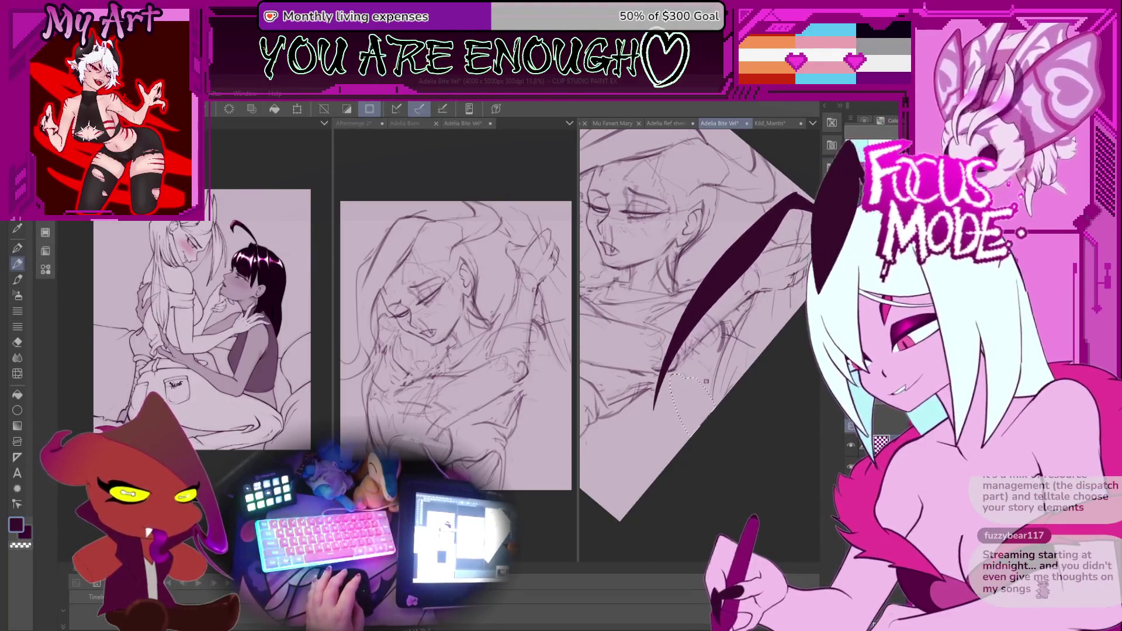
scroll(684, 409, down, 3)
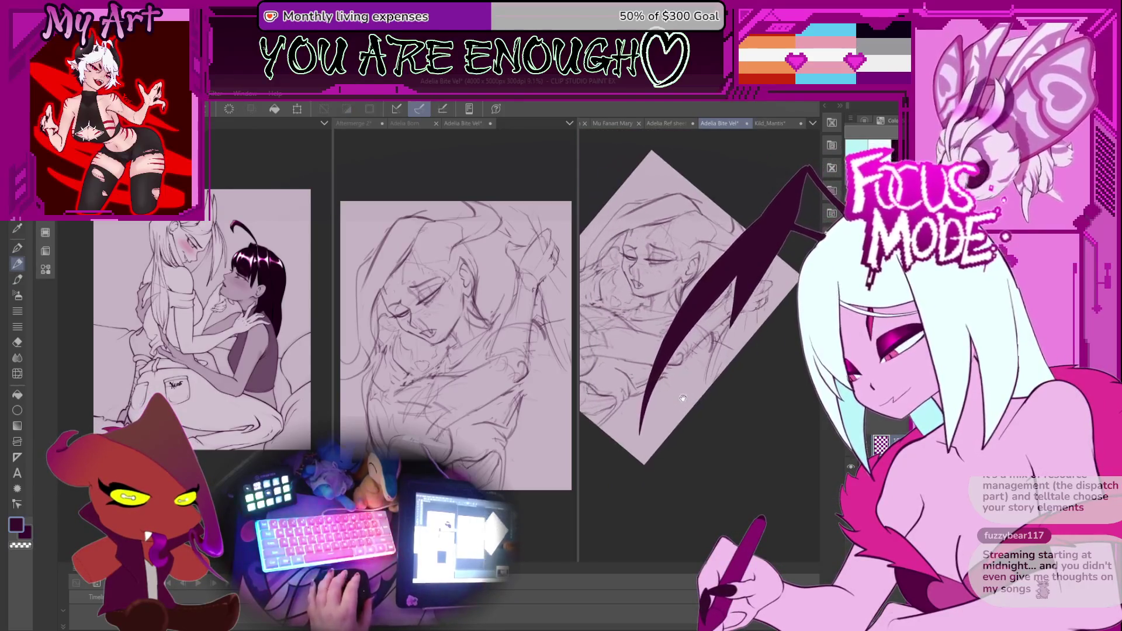
scroll(676, 395, up, 2)
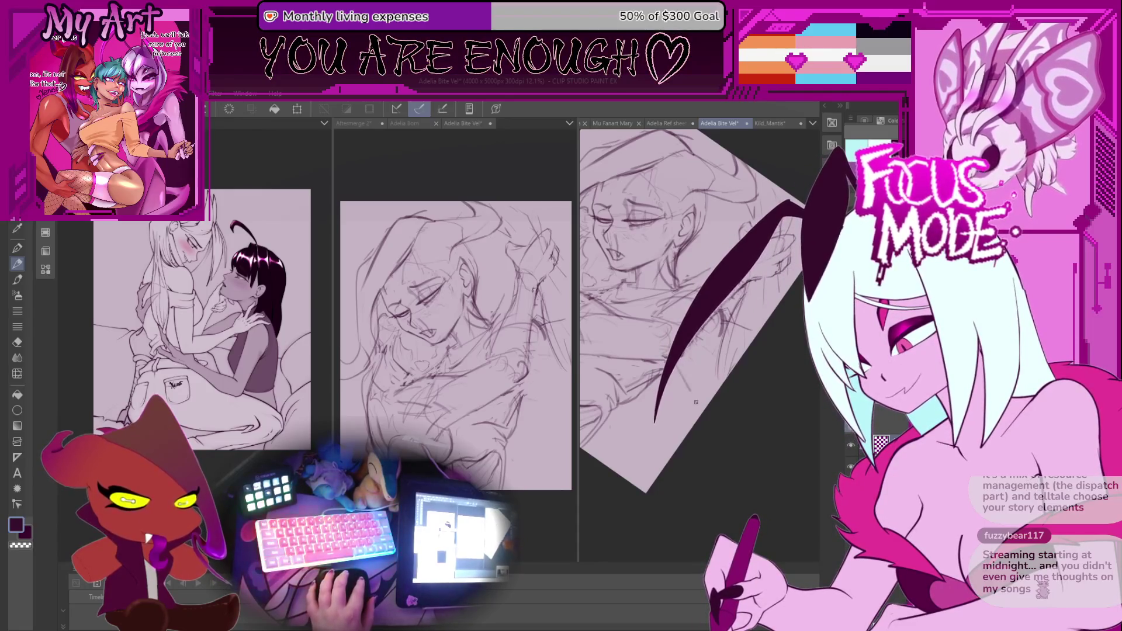
mouse_move(671, 366)
mouse_down()
mouse_move(728, 370)
mouse_move(731, 386)
mouse_up()
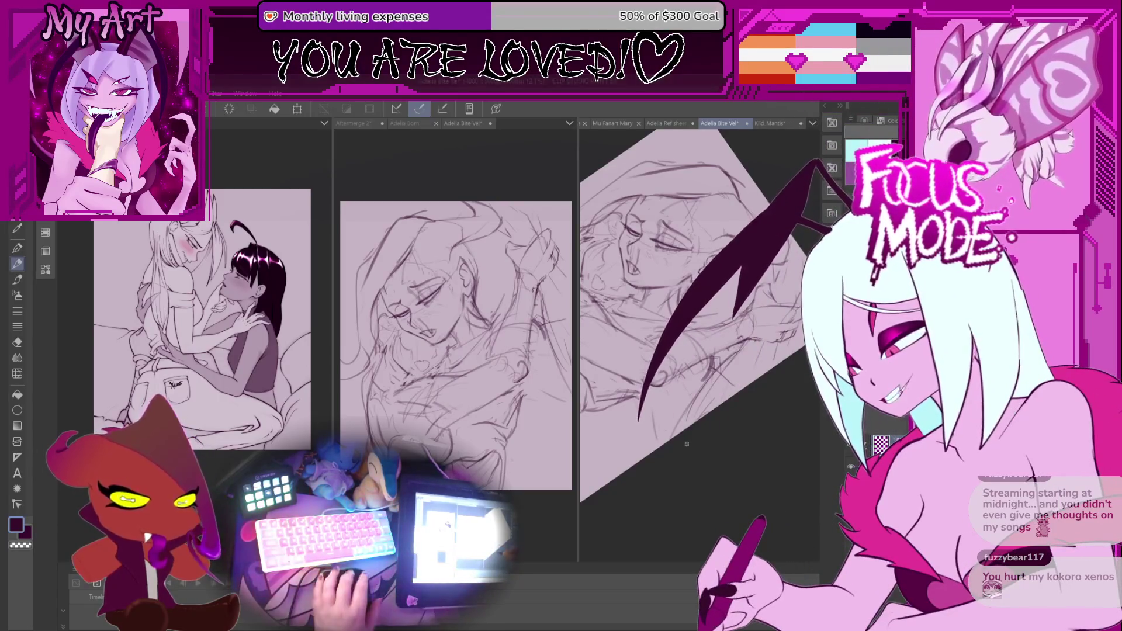
Tilt the canvas, zoom into the faces, then fit the whole rotated page in view
drag(687, 443, 676, 414)
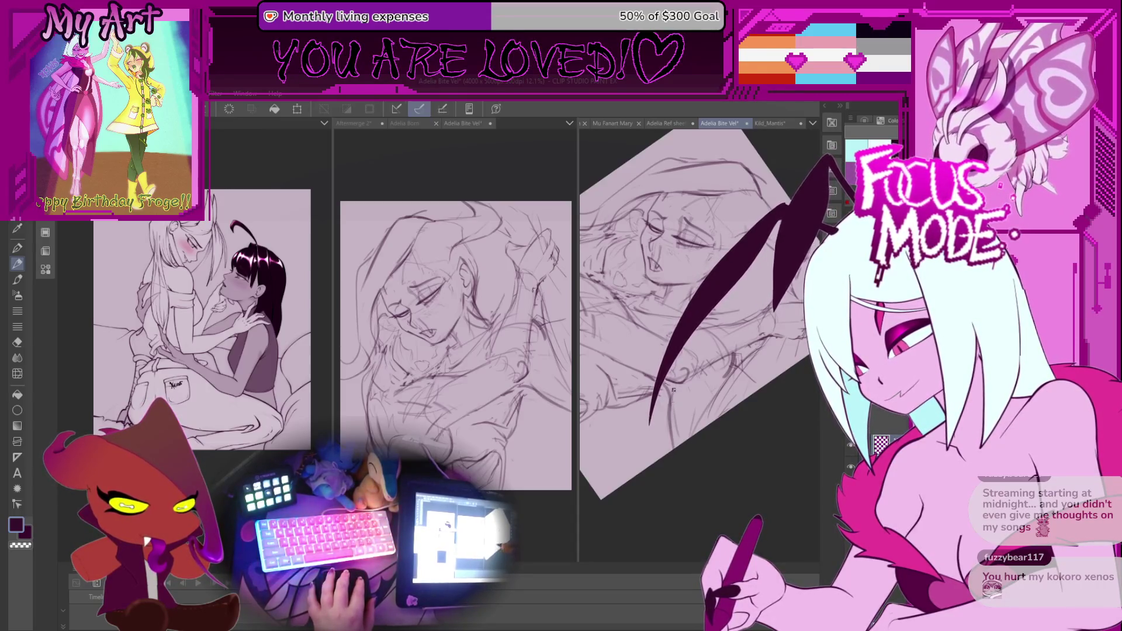
drag(673, 389, 718, 393)
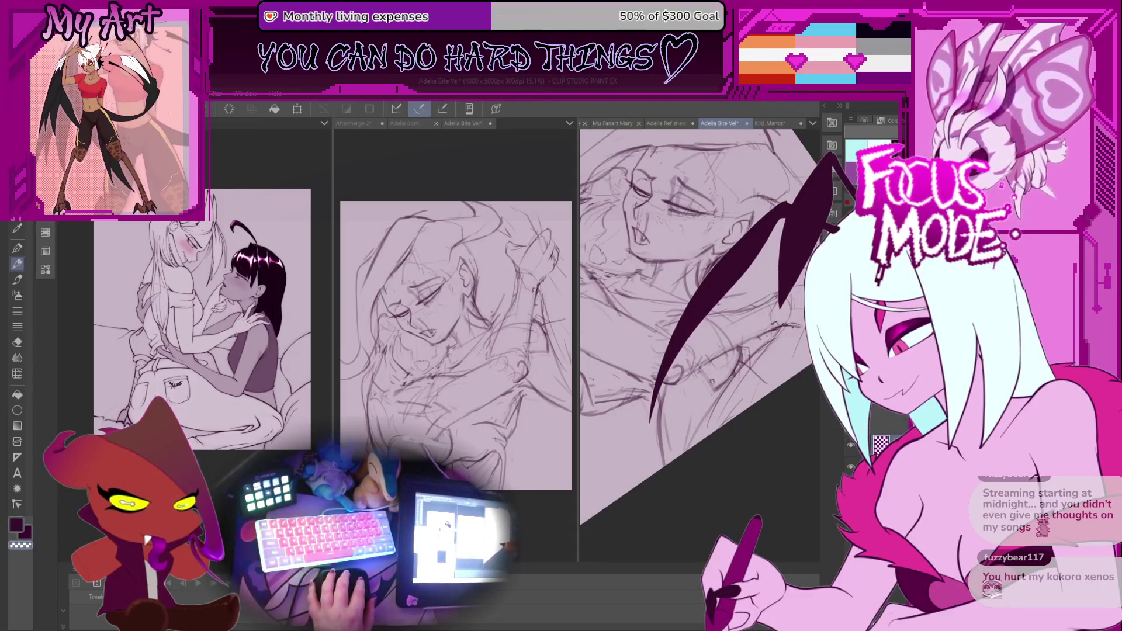
key(ctrl+0)
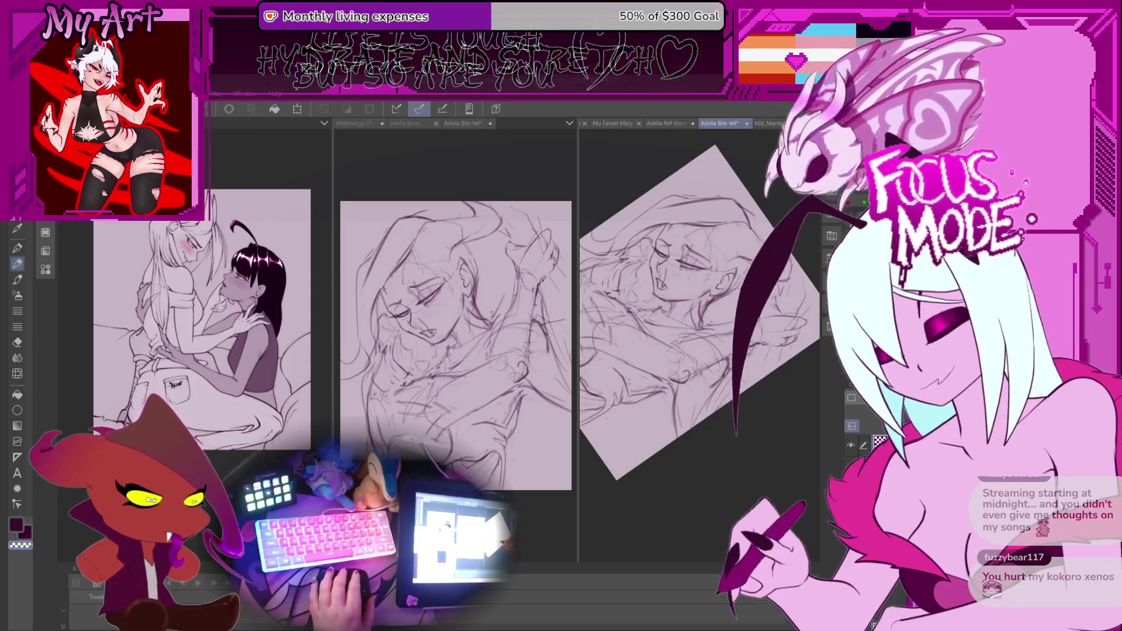
scroll(698, 316, up, 3)
scroll(703, 412, down, 3)
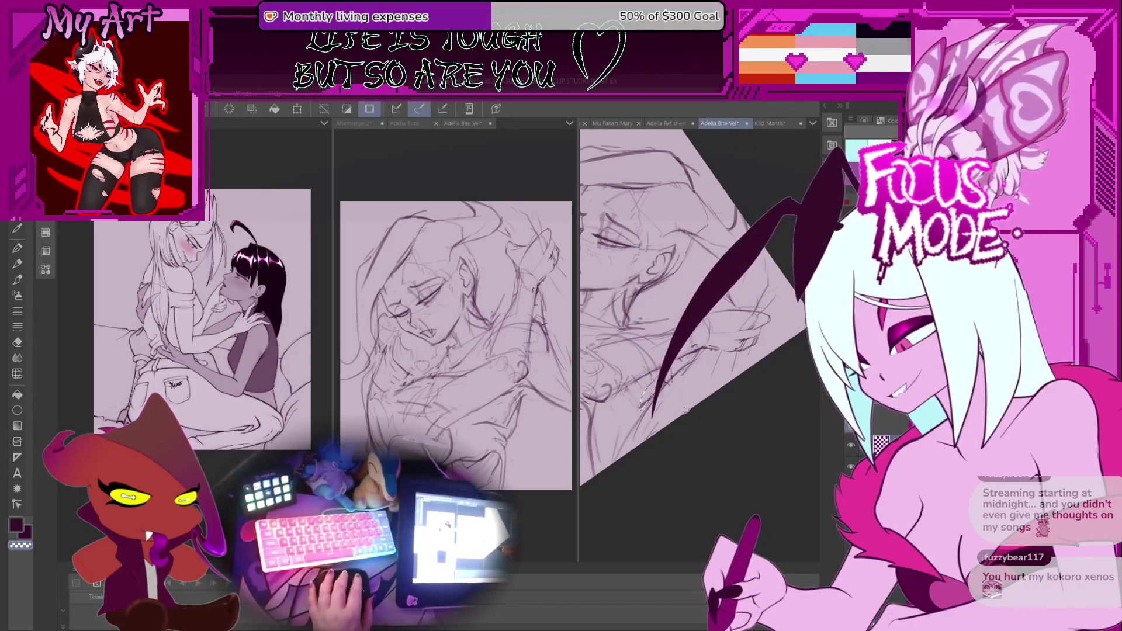
scroll(657, 392, down, 1)
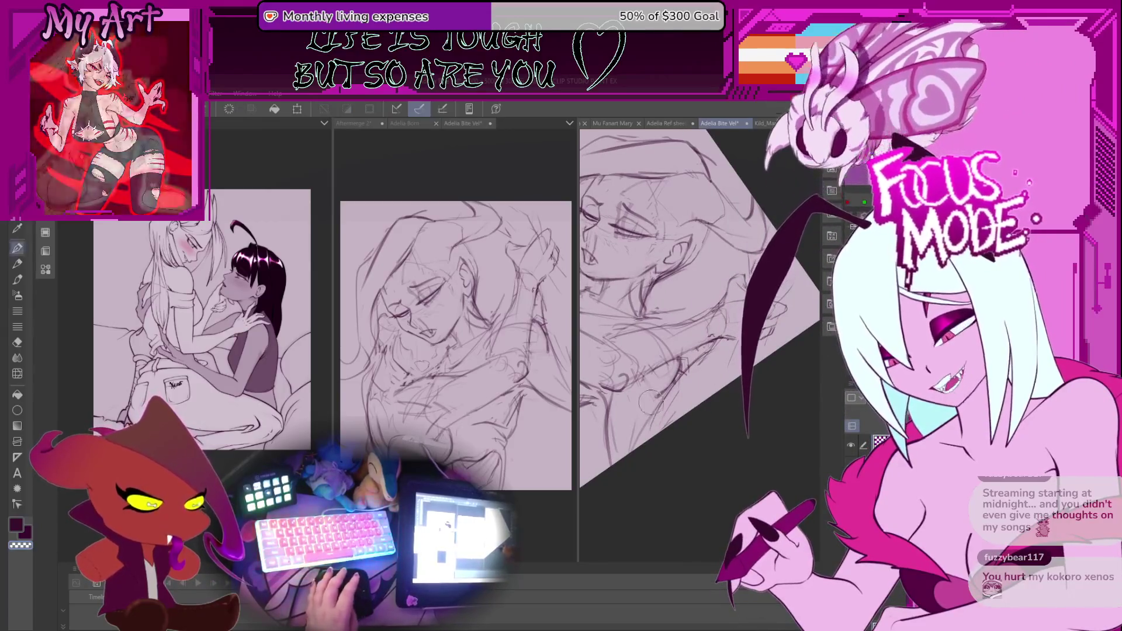
Select the area around the face, adjust it, and deselect
key(p)
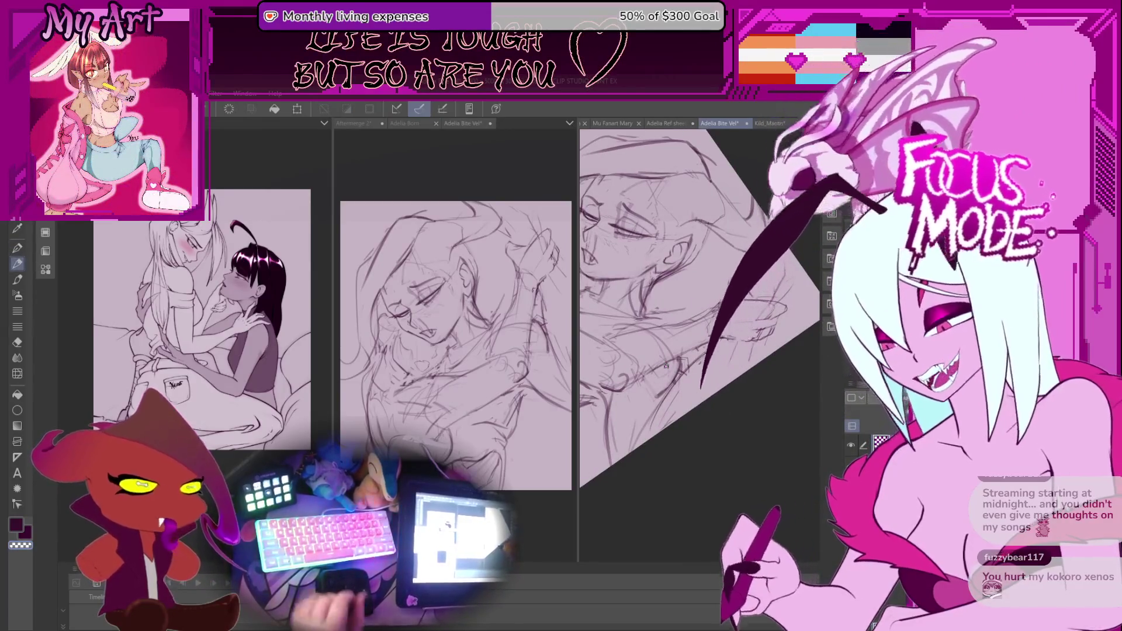
scroll(665, 400, up, 1)
scroll(665, 400, down, 3)
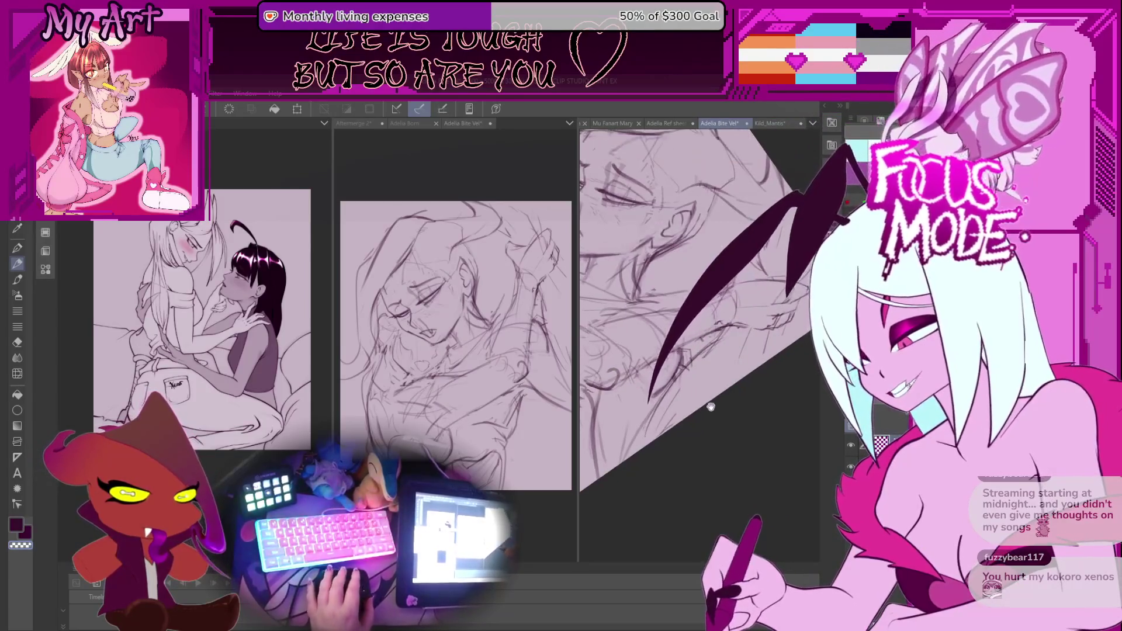
scroll(704, 380, up, 1)
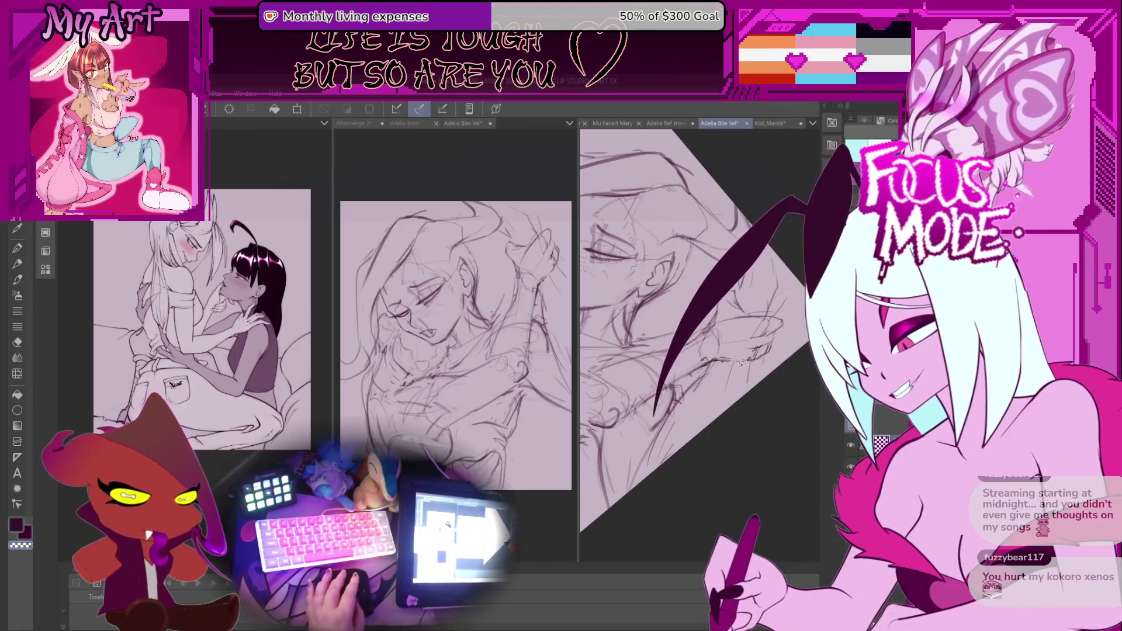
drag(735, 418, 734, 416)
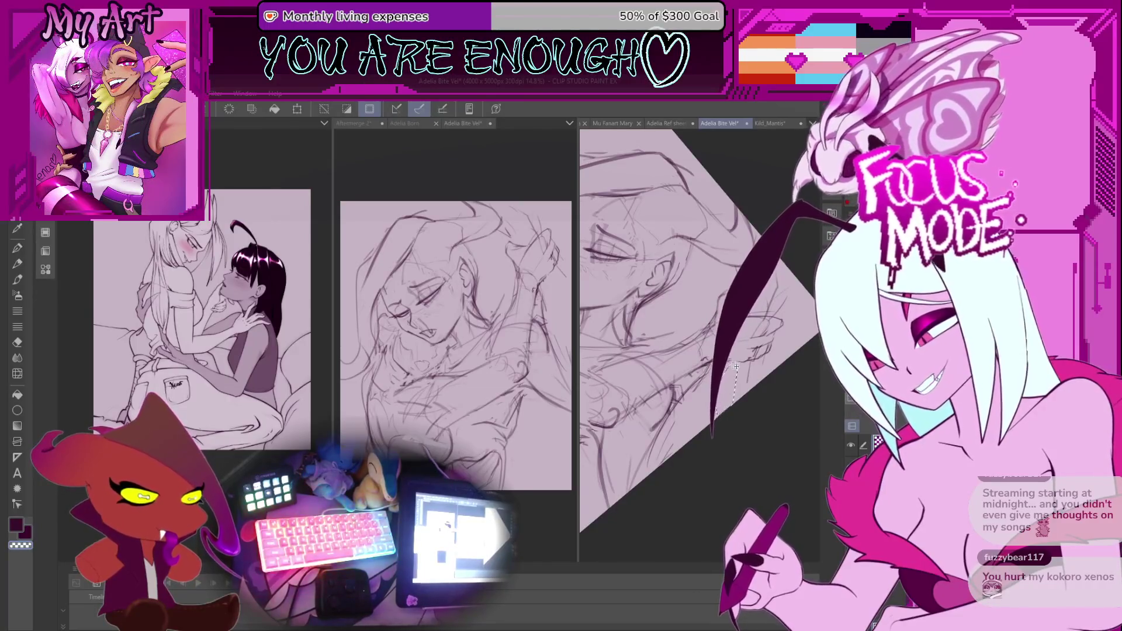
key(ctrl+d)
key(p)
Pan from the ear to the face, clear the selection and redraw with the pencil
scroll(751, 367, up, 2)
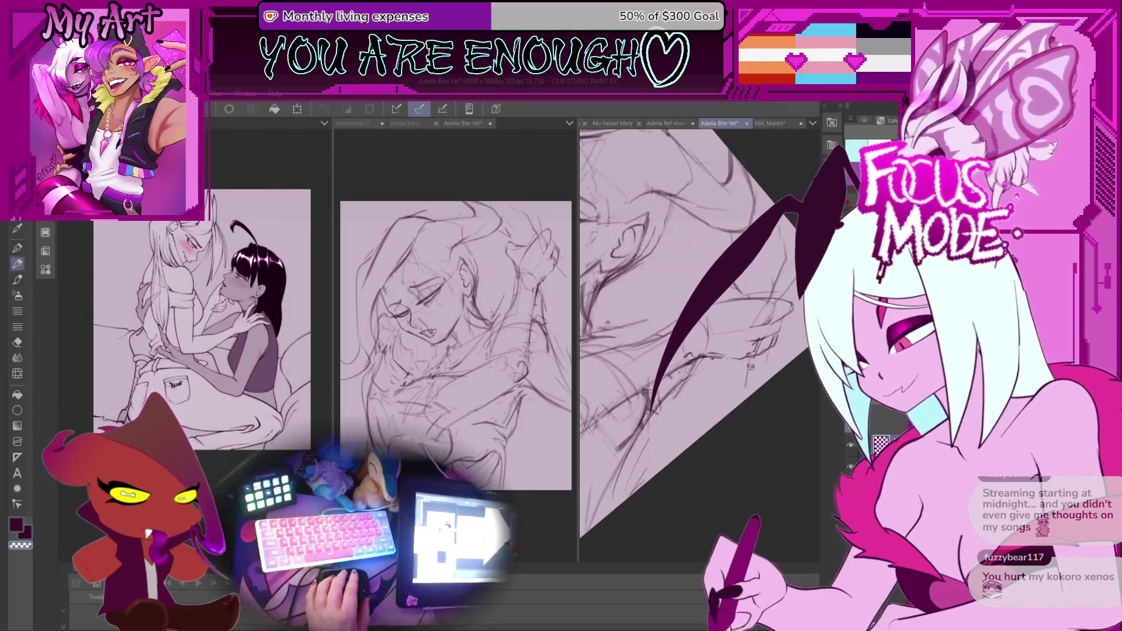
drag(739, 379, 719, 380)
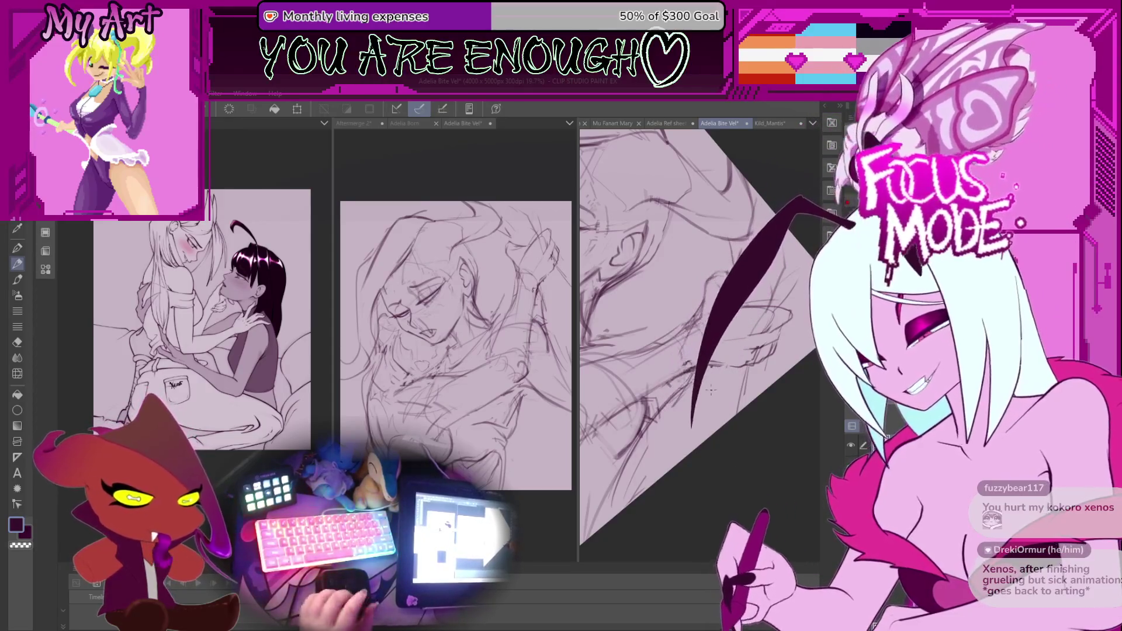
drag(700, 422, 719, 441)
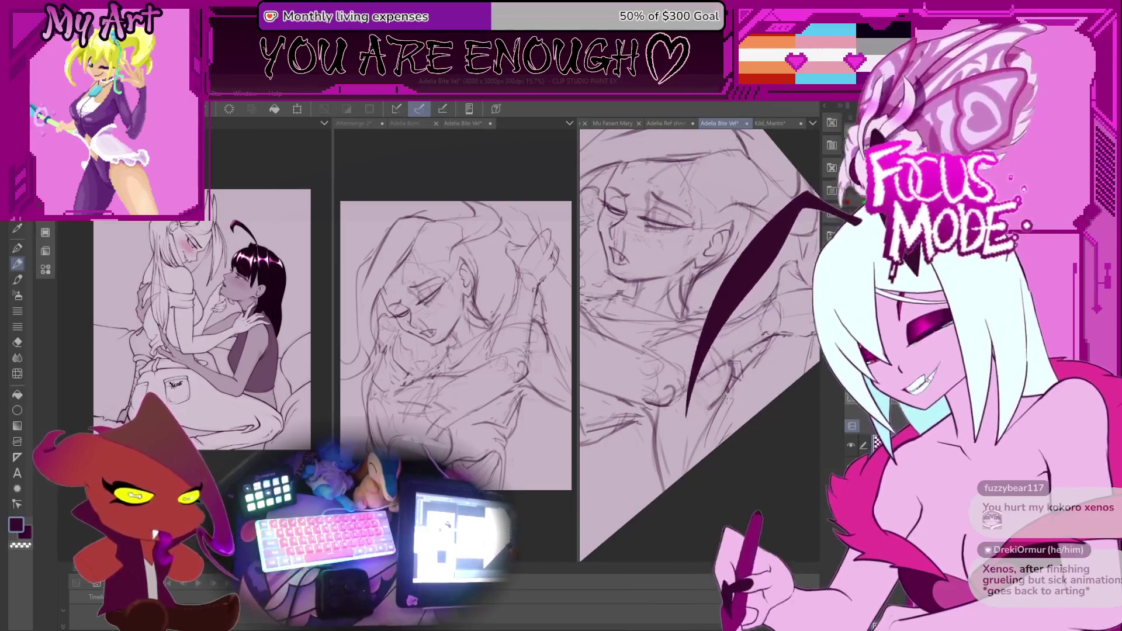
drag(745, 359, 689, 385)
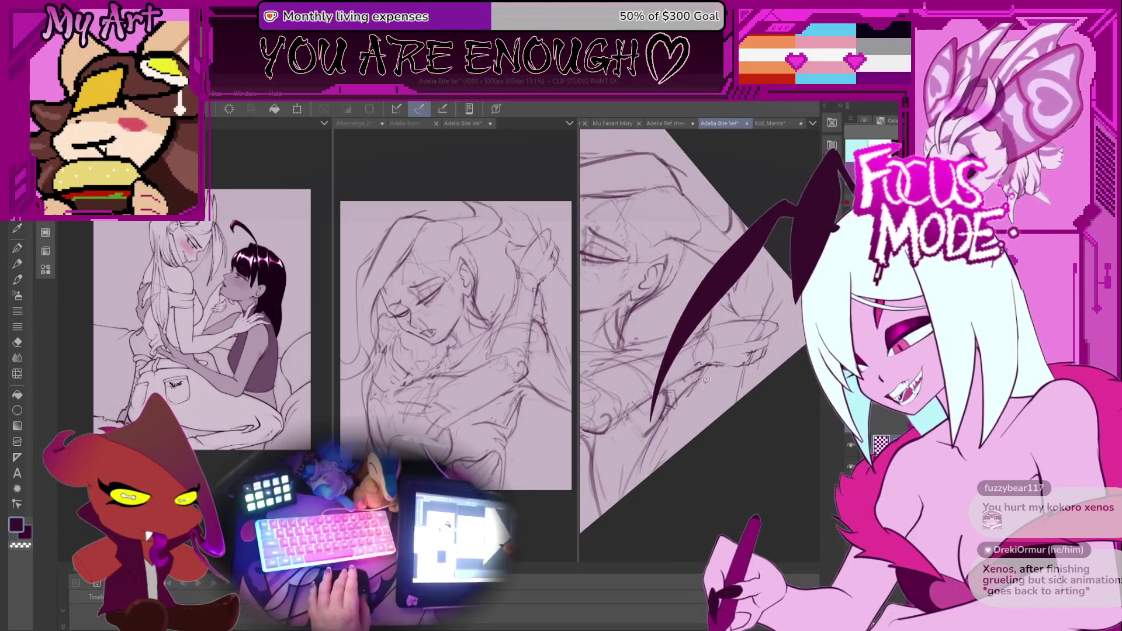
key(ctrl+d)
key(p)
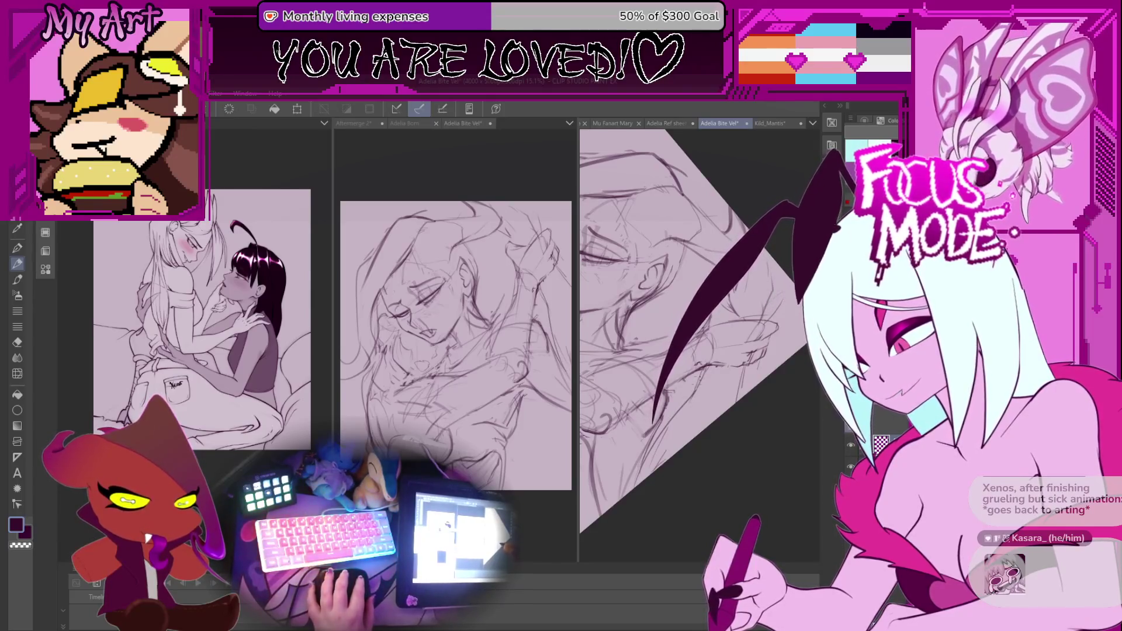
scroll(650, 461, down, 3)
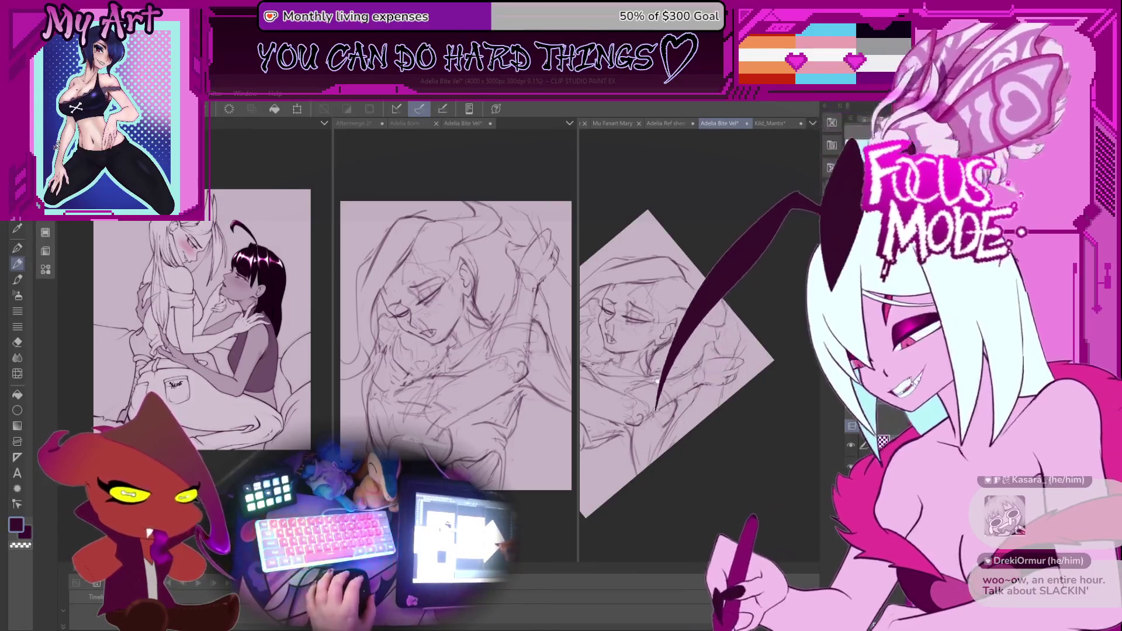
Lasso a small area of the sketch to tweak, then deselect and return to the pen
scroll(656, 380, up, 5)
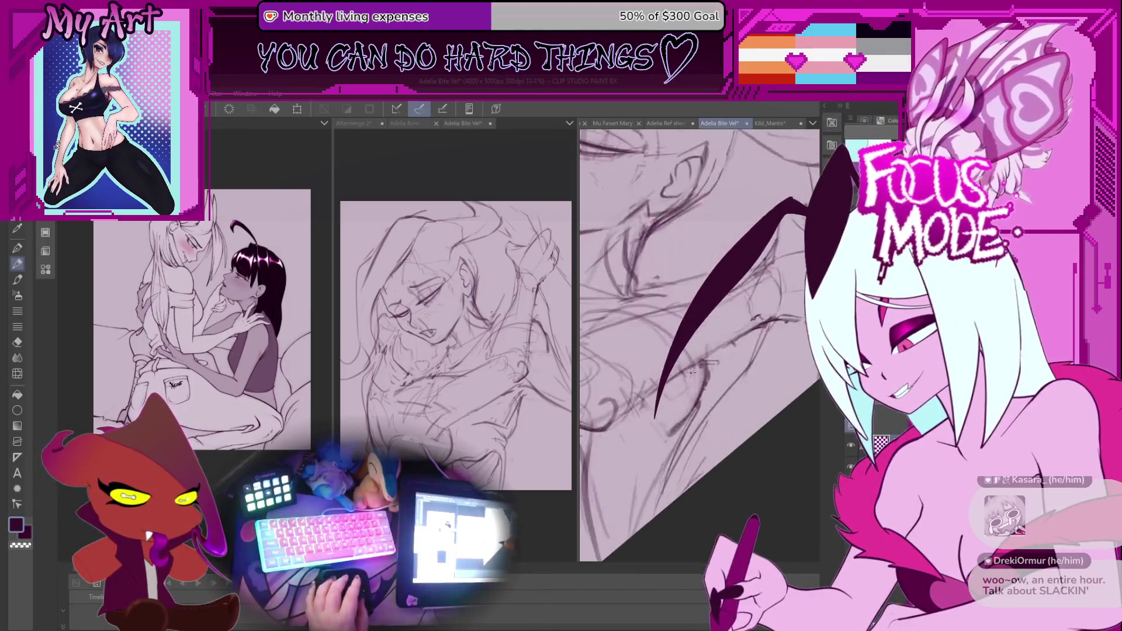
key(m)
mouse_move(705, 355)
mouse_down()
mouse_move(665, 435)
mouse_move(716, 358)
mouse_up()
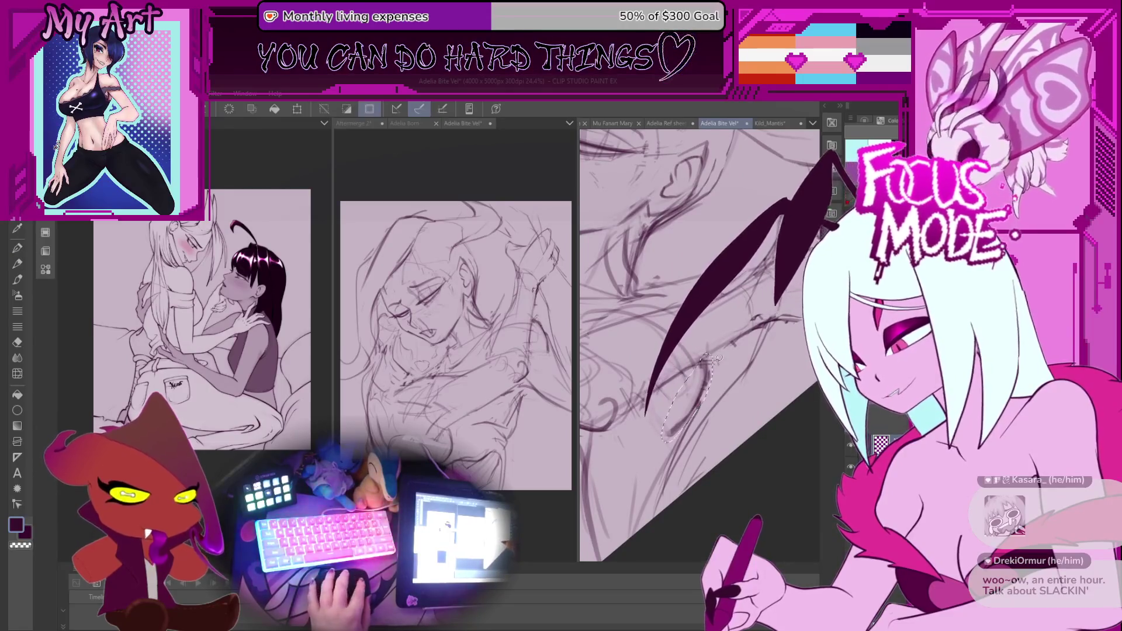
key(ctrl+d)
key(ctrl+d)
key(p)
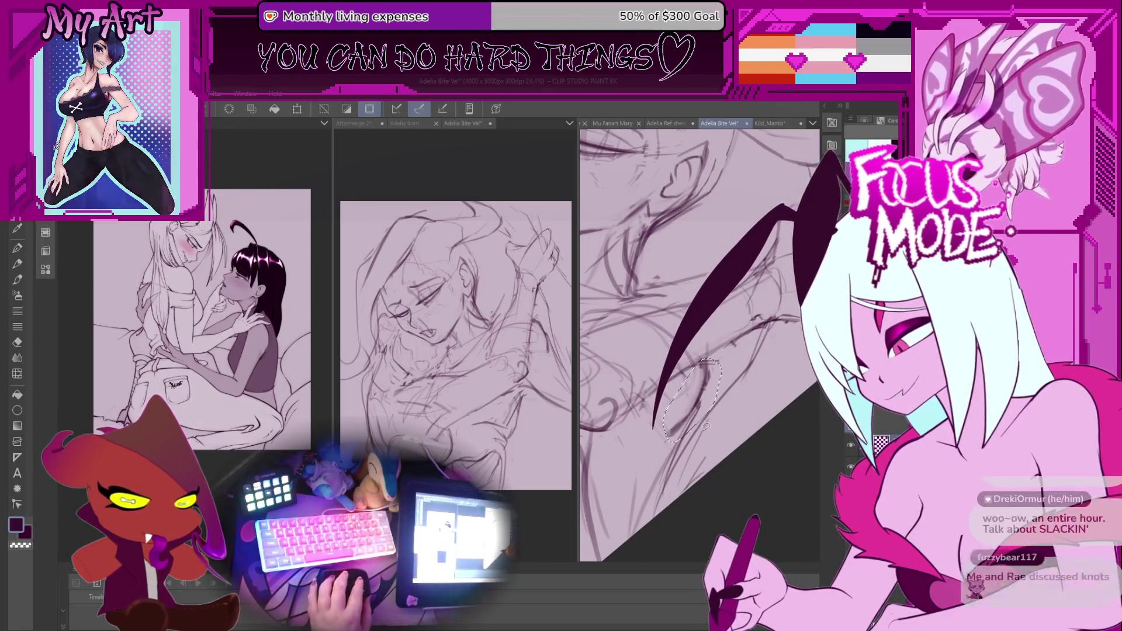
Zoom out and reduce the canvas tilt, then switch to the Aftermerge 2 drawing
scroll(701, 409, down, 4)
scroll(701, 444, down, 2)
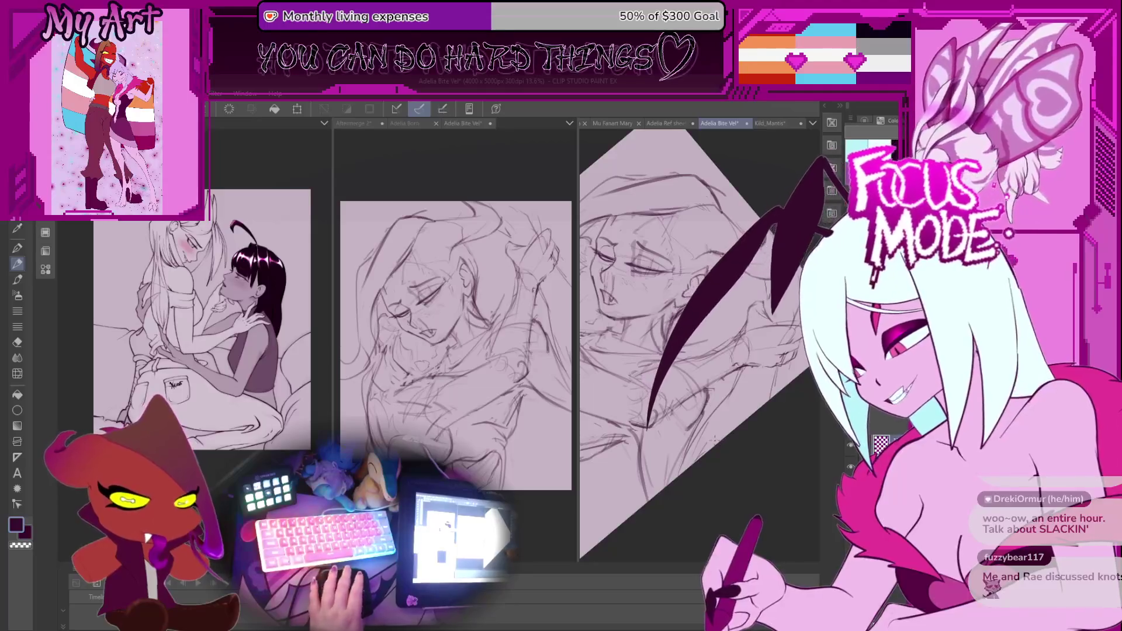
scroll(683, 380, up, 3)
scroll(684, 380, down, 5)
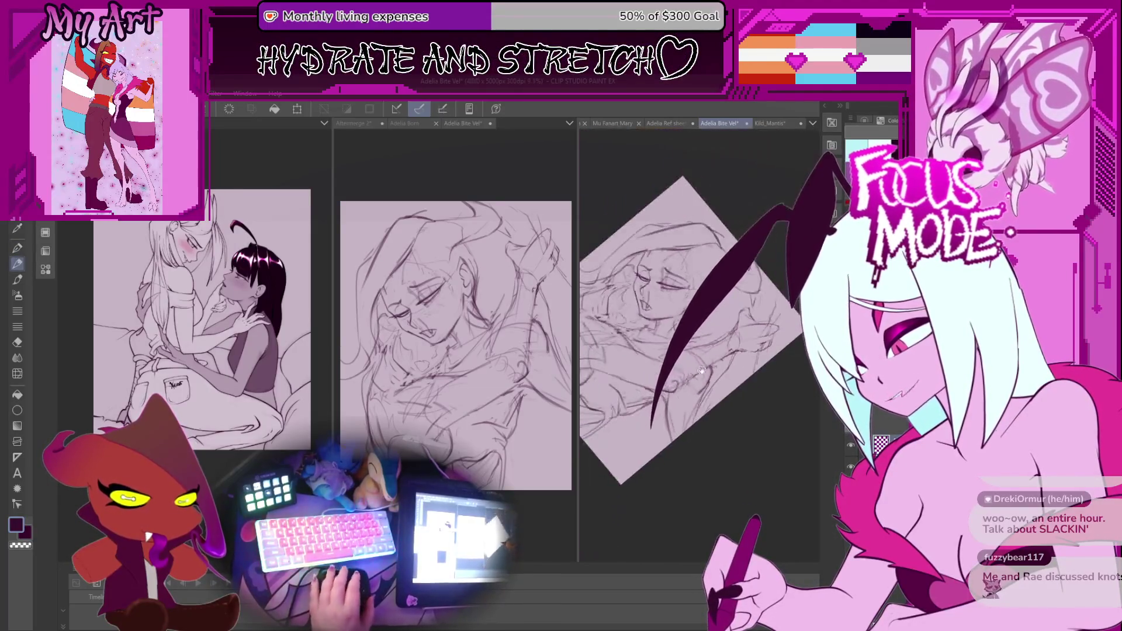
drag(778, 328, 742, 374)
scroll(731, 383, down, 1)
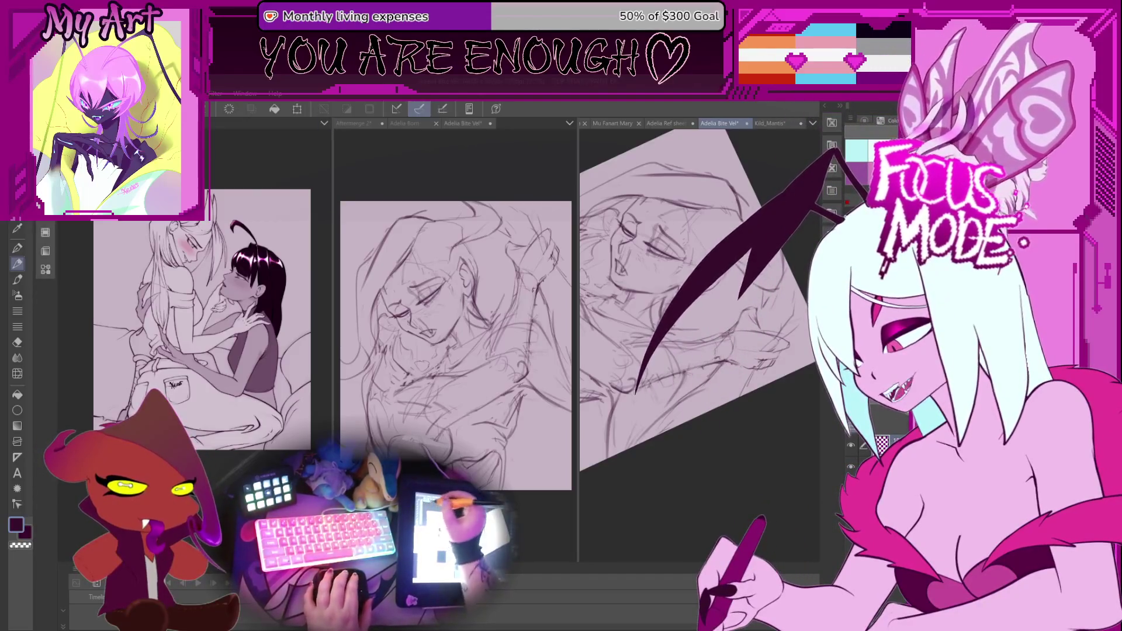
click(353, 123)
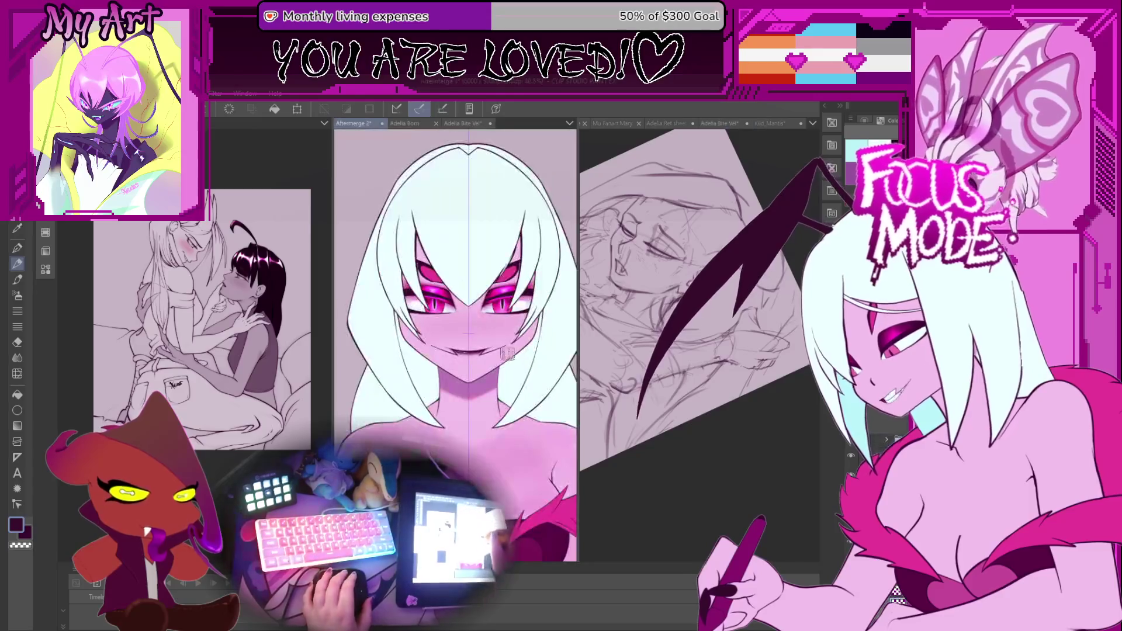
Pan the middle canvas up and switch the middle pane to the Adelia Bite Vel sketch
scroll(499, 357, down, 5)
drag(499, 356, 488, 297)
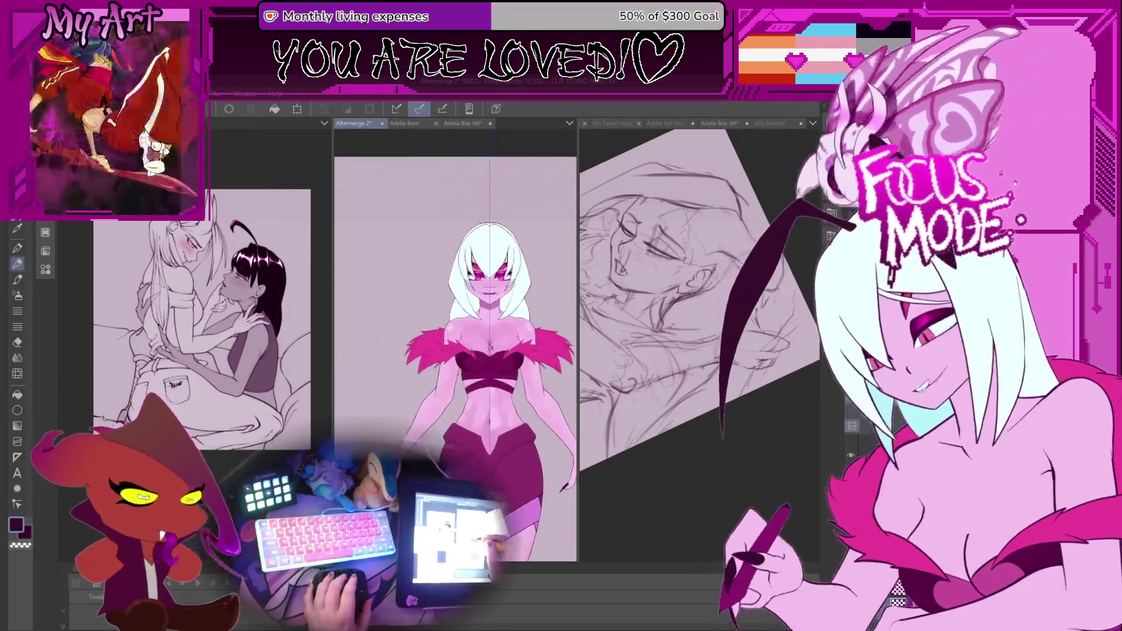
click(461, 124)
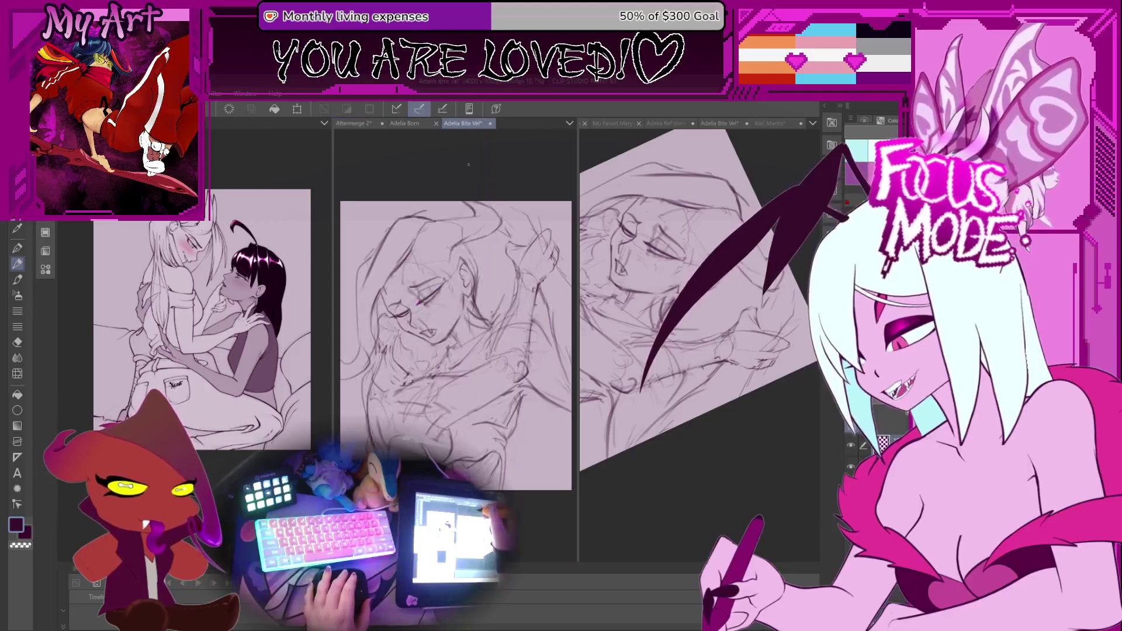
Make the right pane's sketch the working canvas and zoom in on it
click(703, 435)
scroll(698, 444, up, 3)
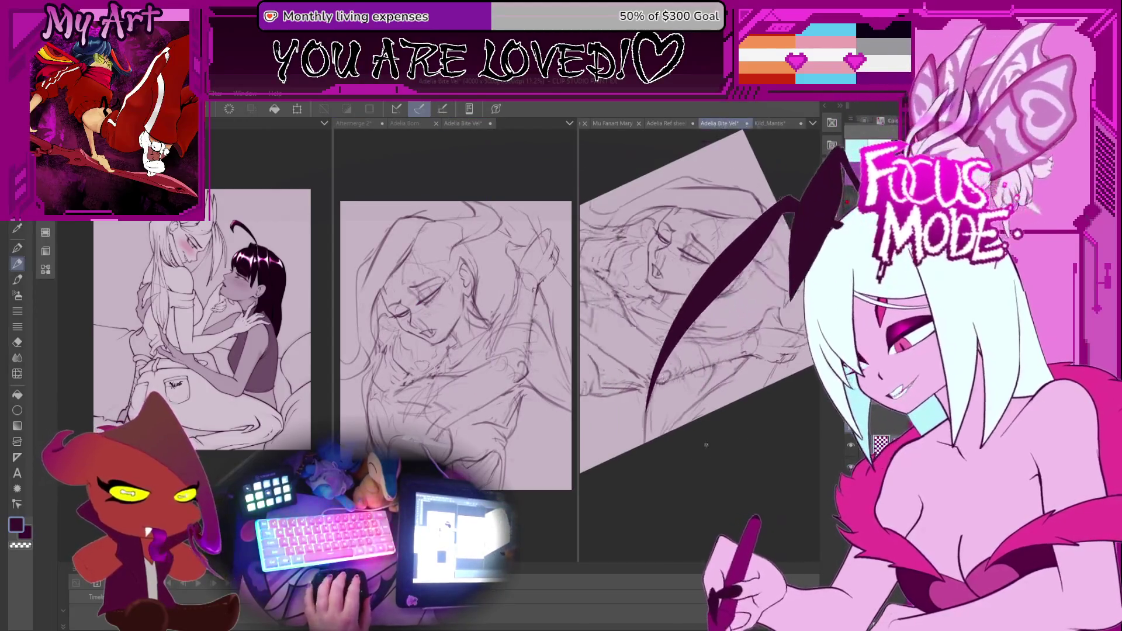
scroll(696, 444, up, 2)
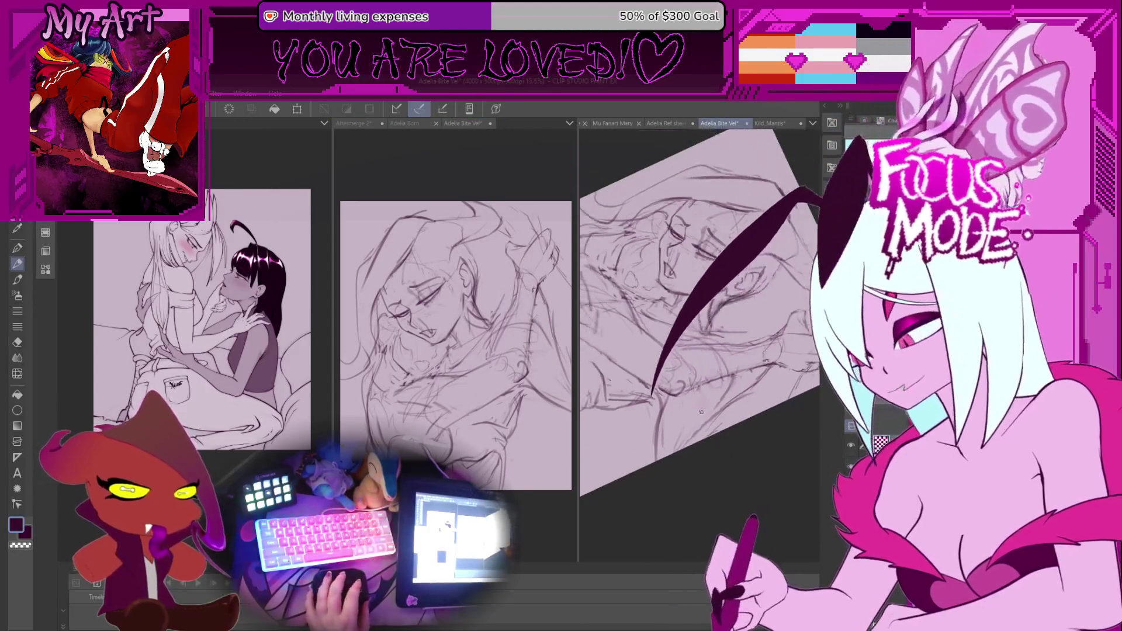
scroll(698, 425, up, 1)
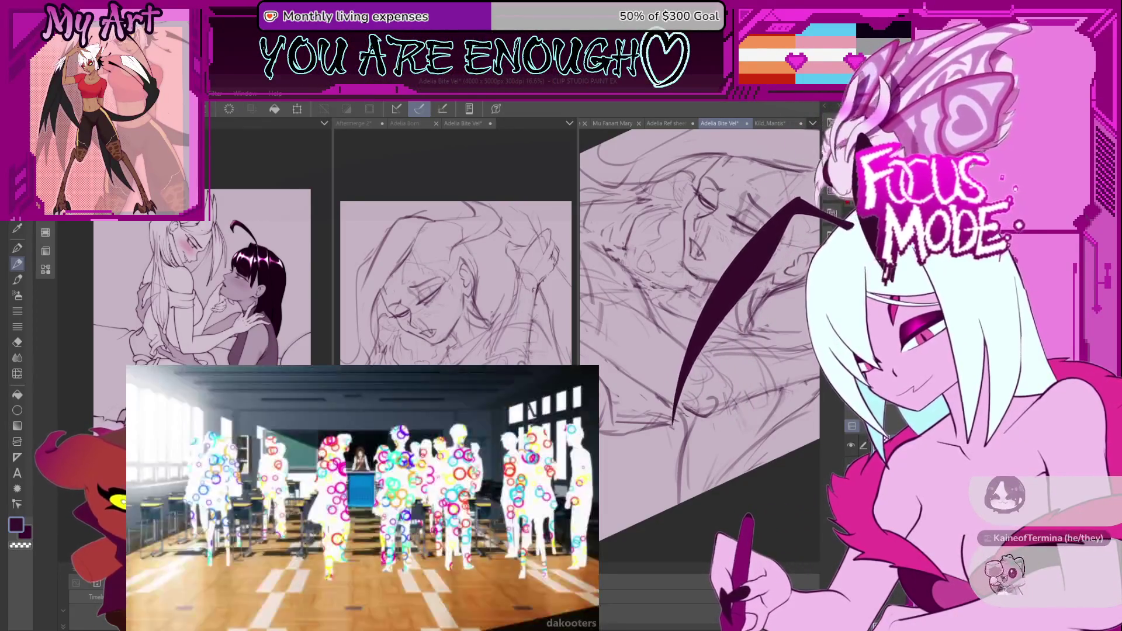
mouse_move(708, 370)
mouse_down()
mouse_move(689, 351)
mouse_move(716, 371)
mouse_move(707, 412)
mouse_up()
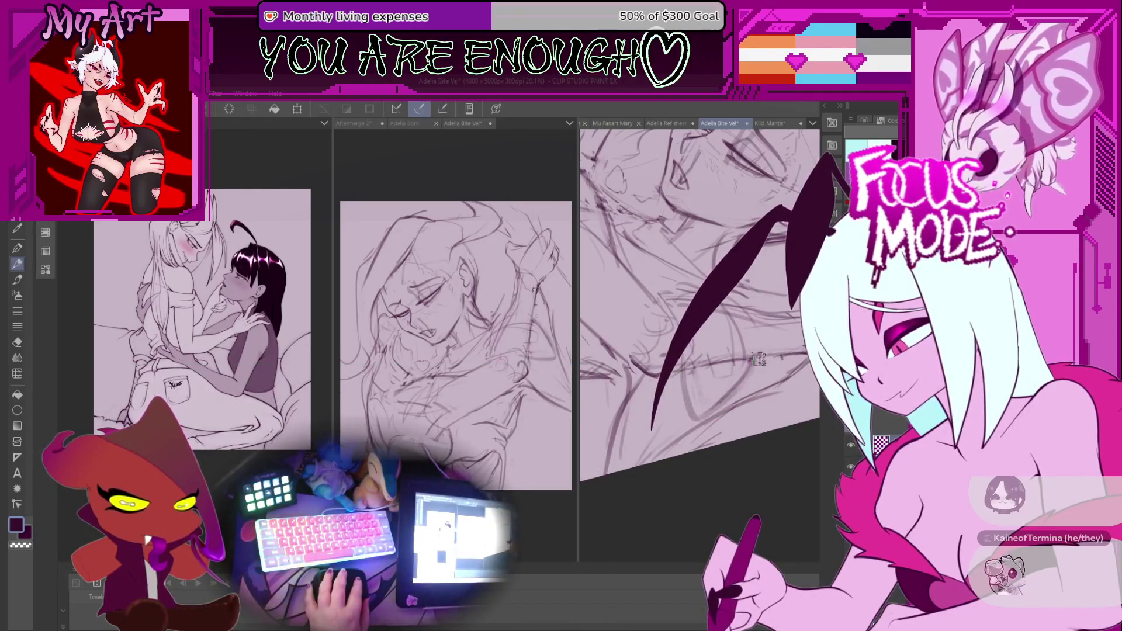
mouse_move(750, 372)
mouse_down()
mouse_move(696, 415)
mouse_move(699, 386)
mouse_up()
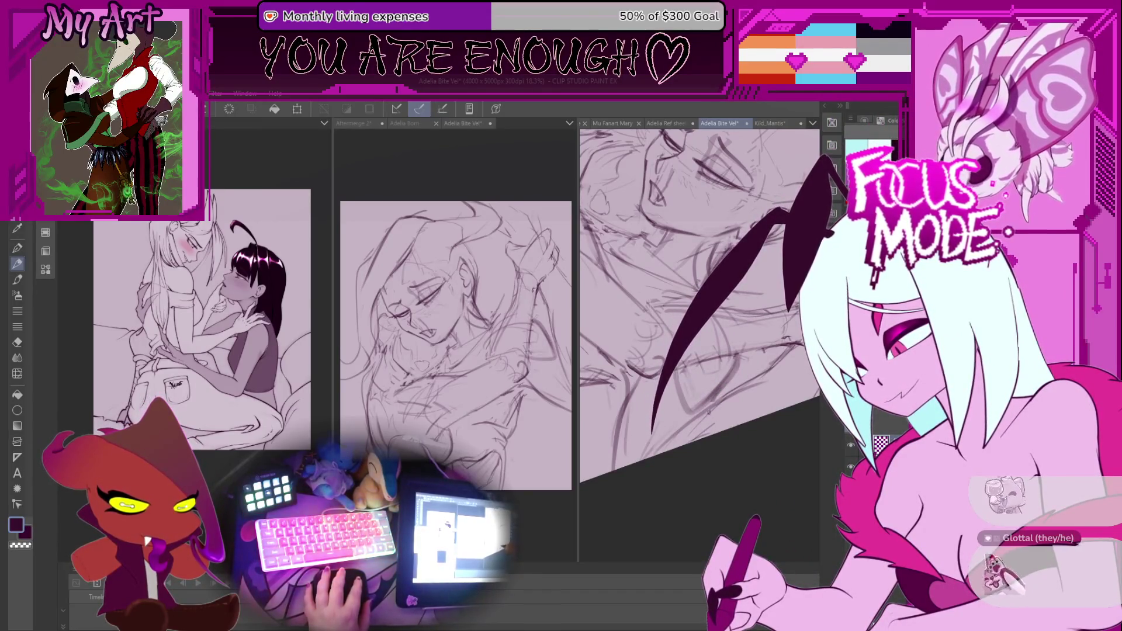
mouse_move(707, 419)
mouse_down()
mouse_move(672, 403)
mouse_move(643, 409)
mouse_move(640, 380)
mouse_up()
scroll(695, 409, up, 3)
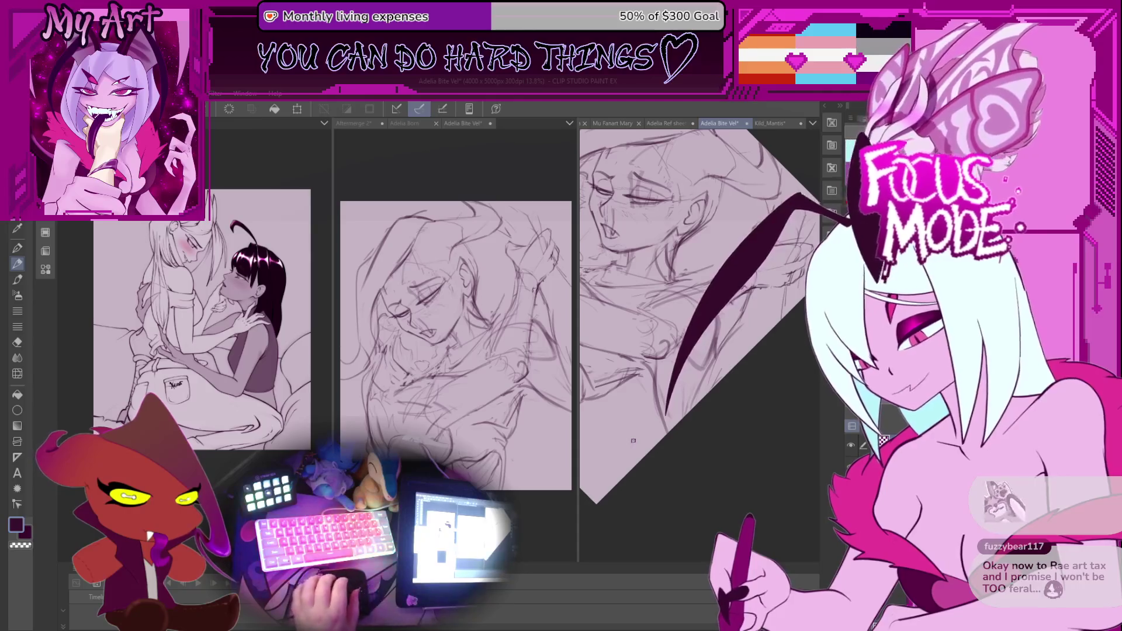
Turn the sketch view back upright and zoom around the upper part of the drawing
key(asciicircum)
key(asciicircum)
scroll(678, 386, up, 3)
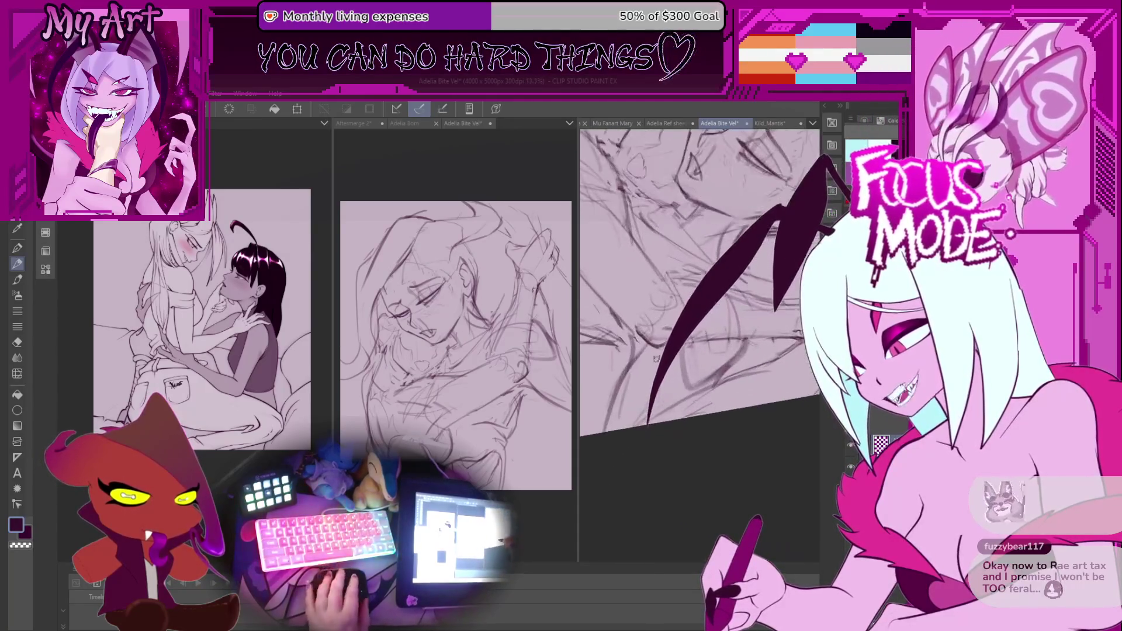
drag(688, 402, 691, 386)
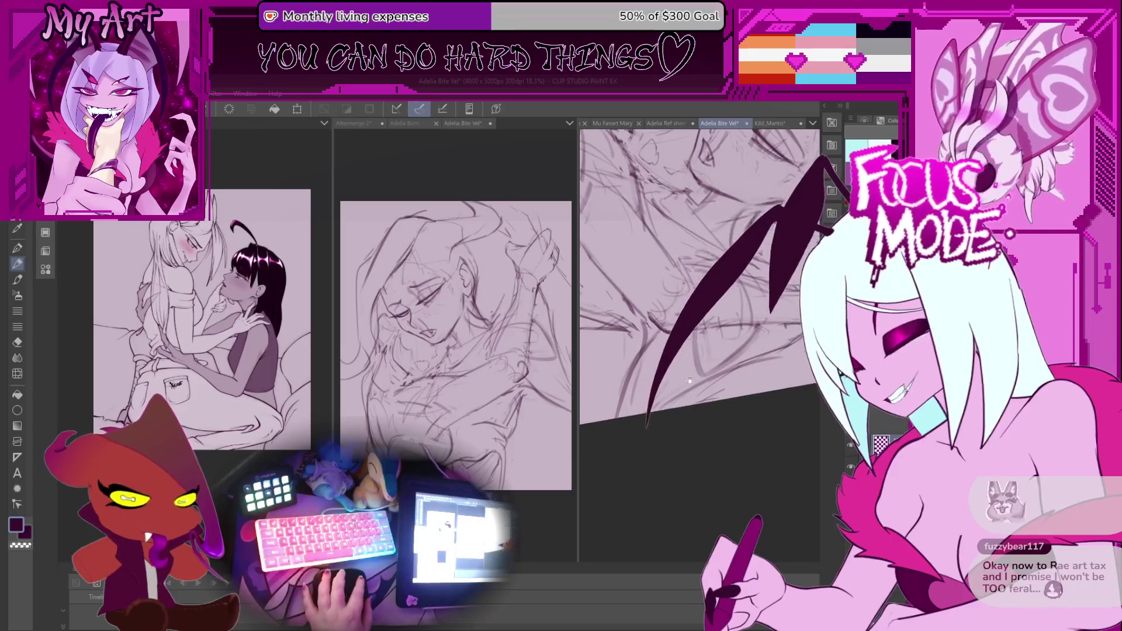
scroll(706, 374, up, 2)
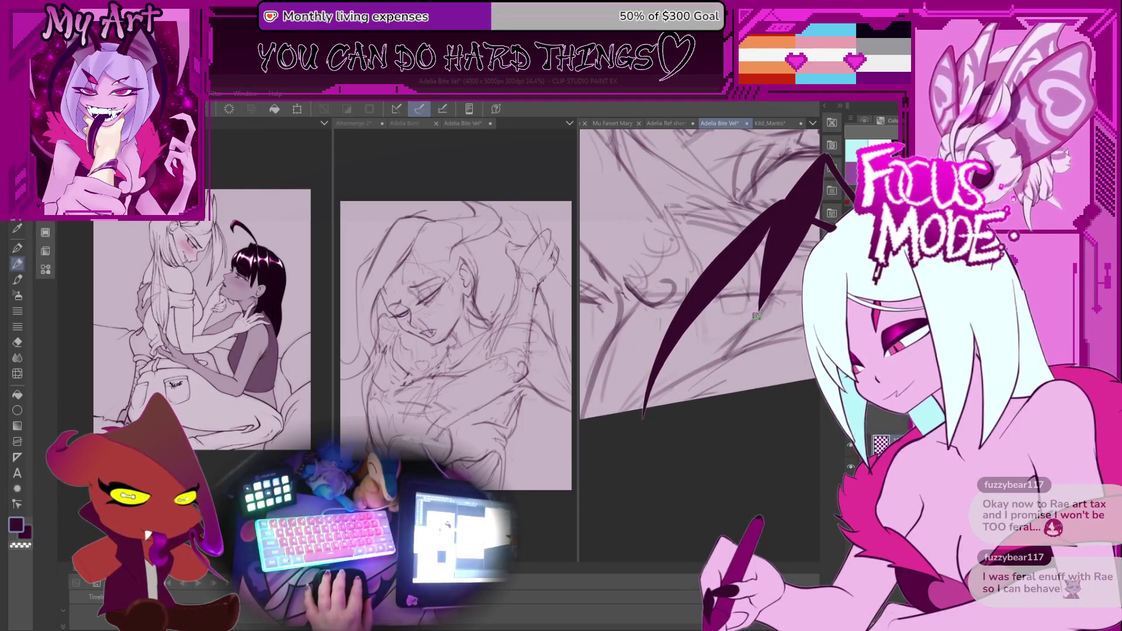
scroll(757, 314, down, 2)
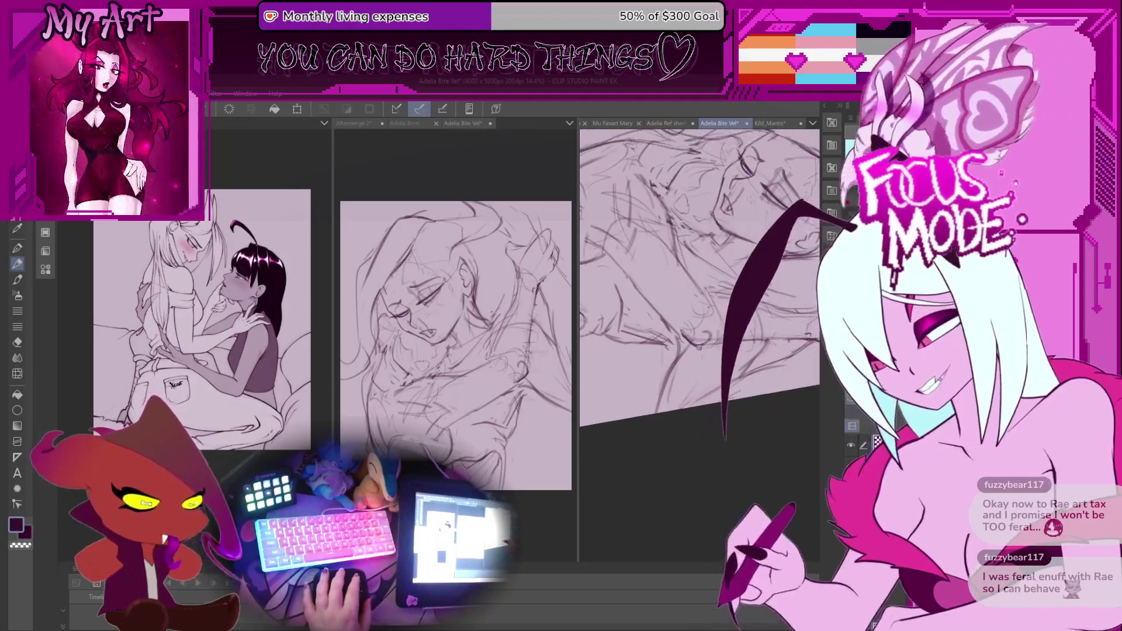
scroll(701, 353, up, 2)
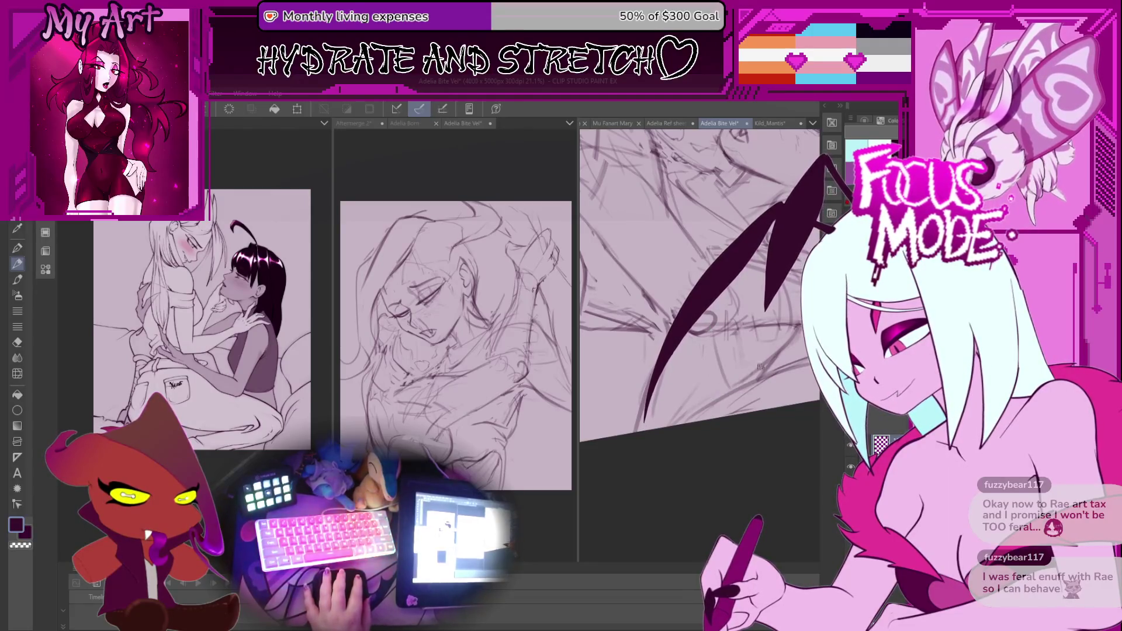
scroll(752, 374, down, 1)
scroll(742, 373, up, 2)
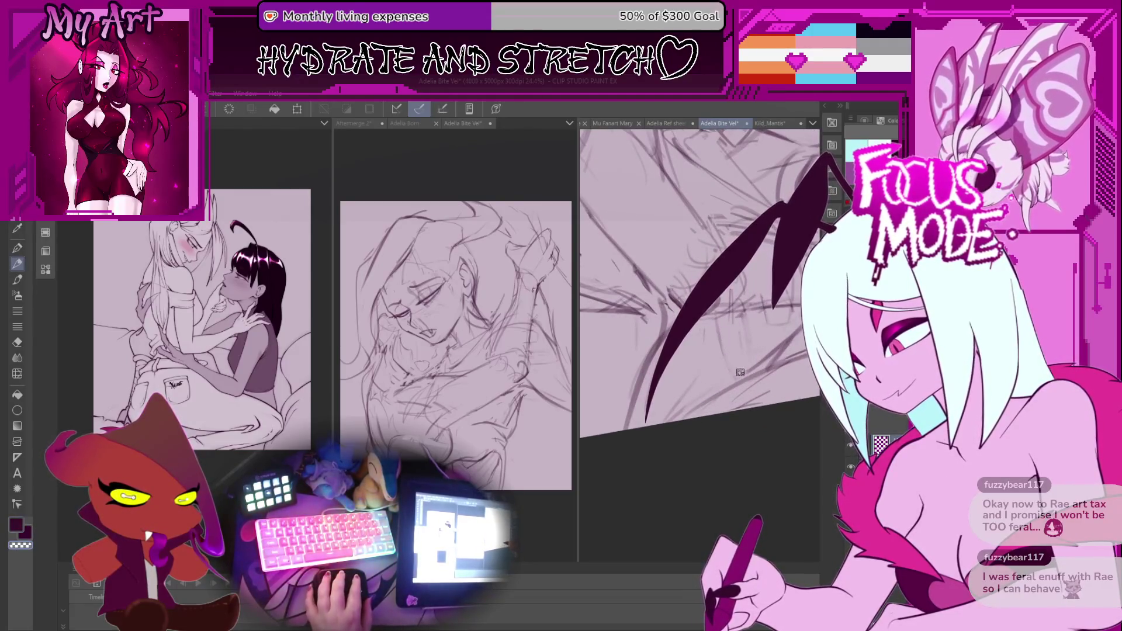
Rotate and pan the sketch view to frame the faces up close
mouse_move(745, 342)
mouse_down()
mouse_move(755, 343)
mouse_move(712, 331)
mouse_move(776, 347)
mouse_up()
scroll(718, 332, up, 5)
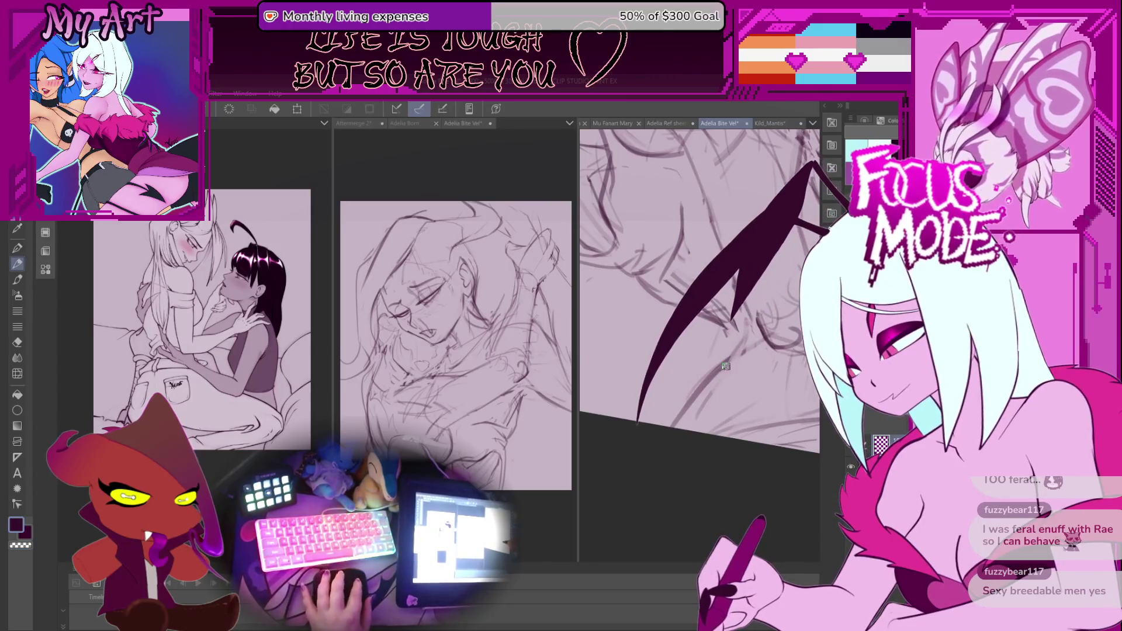
mouse_move(752, 328)
mouse_down()
mouse_move(723, 368)
mouse_move(709, 338)
mouse_up()
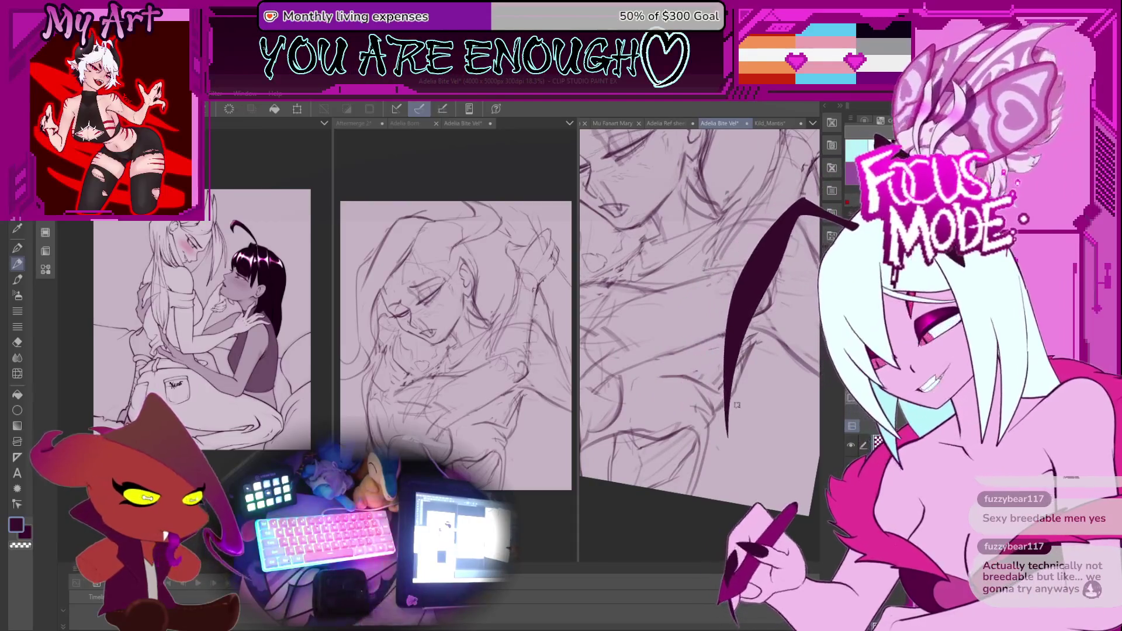
drag(709, 339, 707, 354)
scroll(707, 354, up, 2)
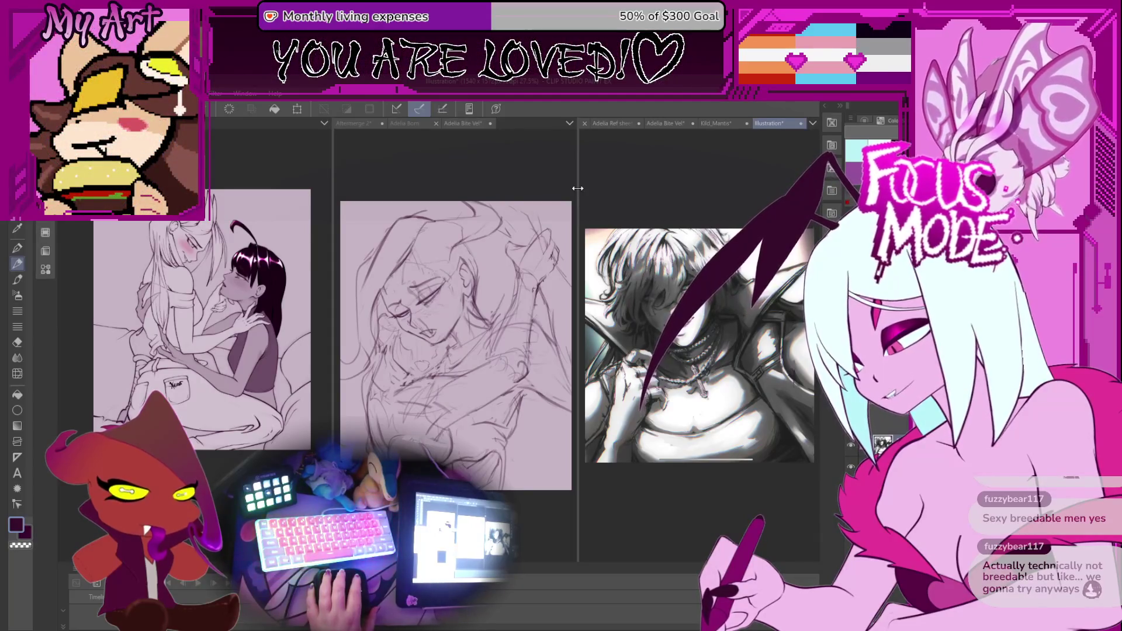
Widen the right pane, then tilt and zoom the illustration view
drag(578, 188, 429, 186)
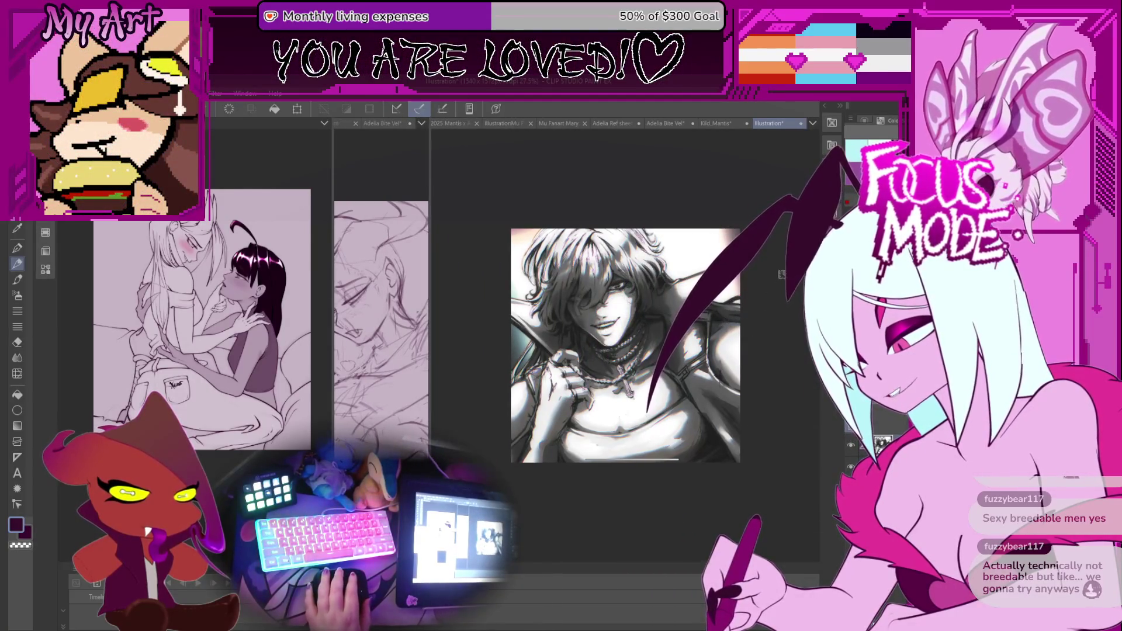
scroll(782, 275, up, 2)
drag(734, 485, 707, 429)
scroll(702, 394, down, 3)
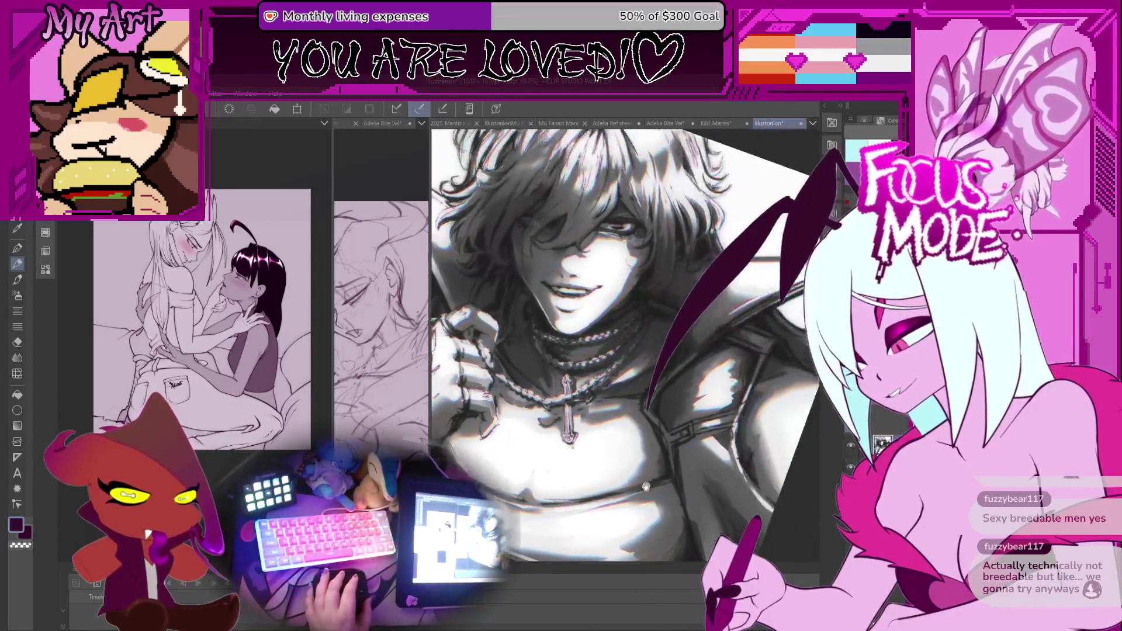
mouse_move(702, 394)
mouse_down()
mouse_move(669, 430)
mouse_move(647, 390)
mouse_move(654, 405)
mouse_move(644, 329)
mouse_up()
scroll(669, 429, up, 3)
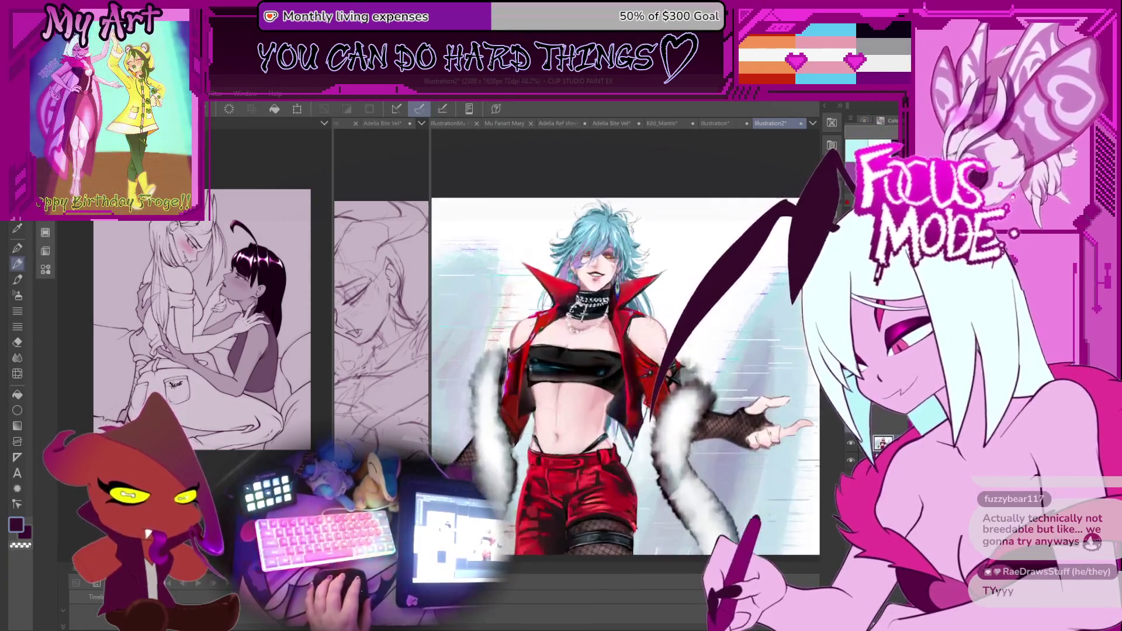
scroll(693, 468, up, 3)
scroll(692, 467, up, 2)
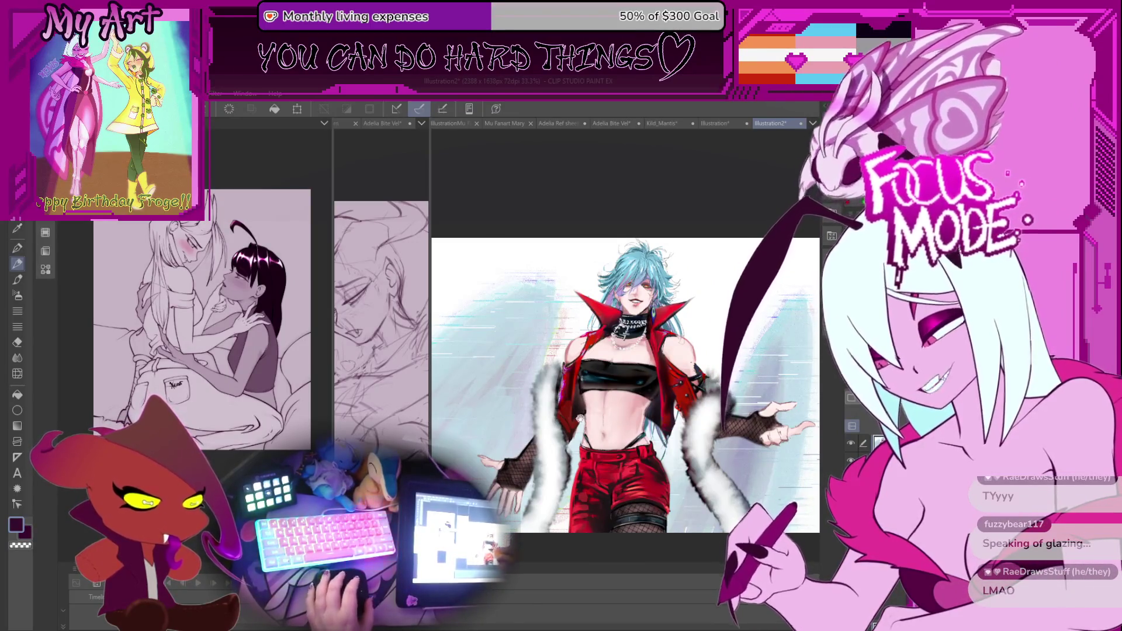
Undo the last artwork edit, raise the view slightly, and switch to a drawing brush
key(ctrl+z)
scroll(615, 401, up, 1)
mouse_move(567, 502)
mouse_down()
mouse_move(576, 541)
mouse_move(590, 414)
mouse_up()
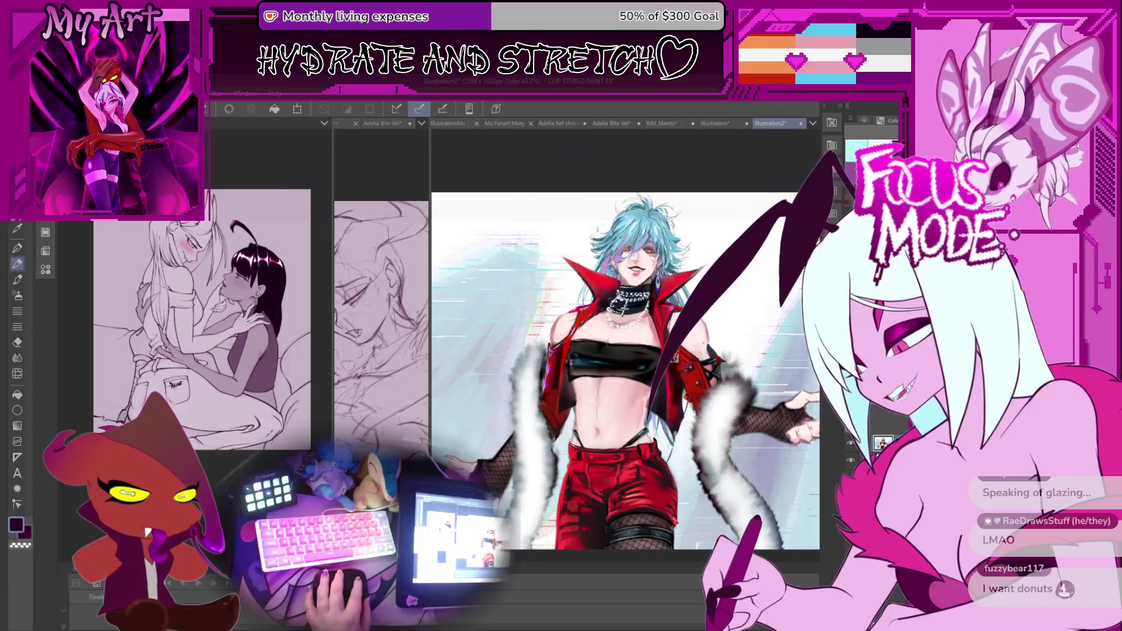
key(p)
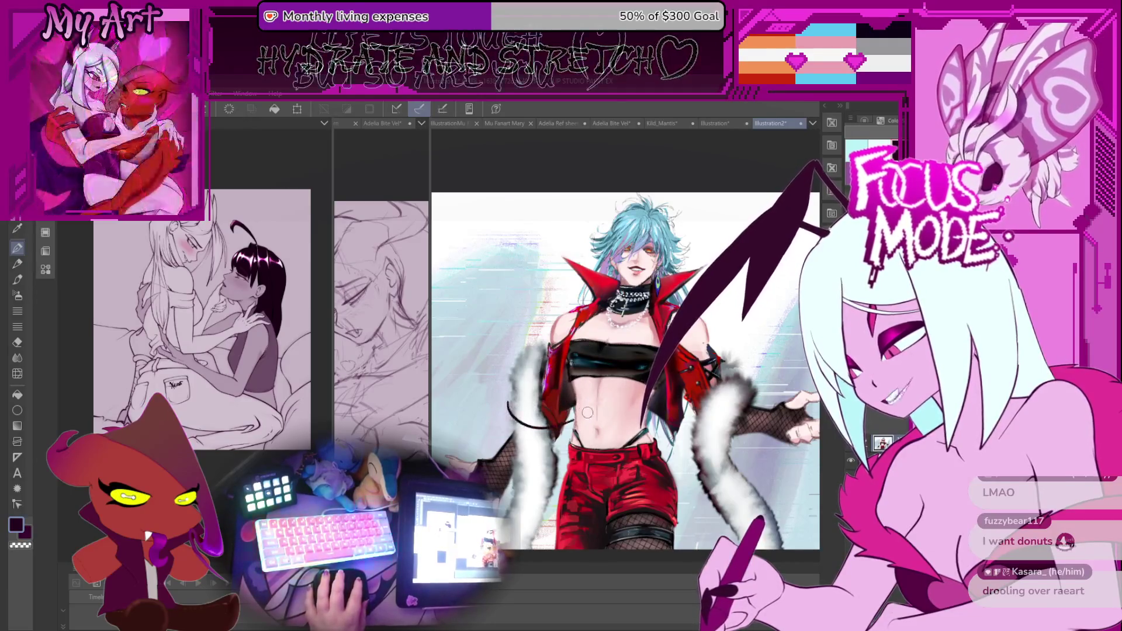
drag(583, 430, 659, 421)
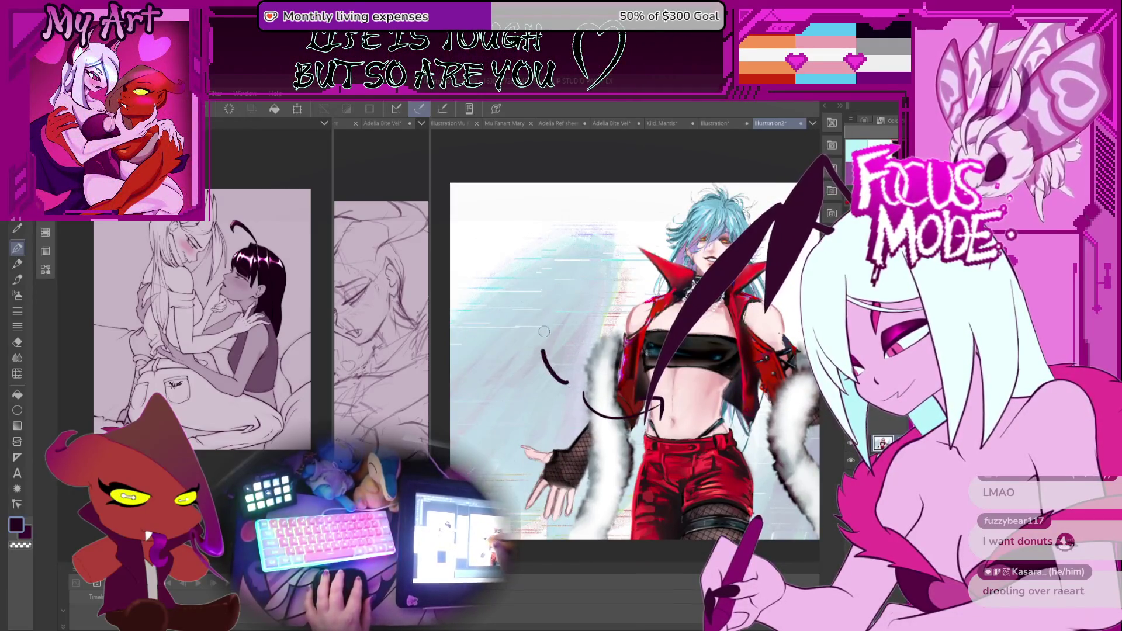
drag(590, 360, 513, 395)
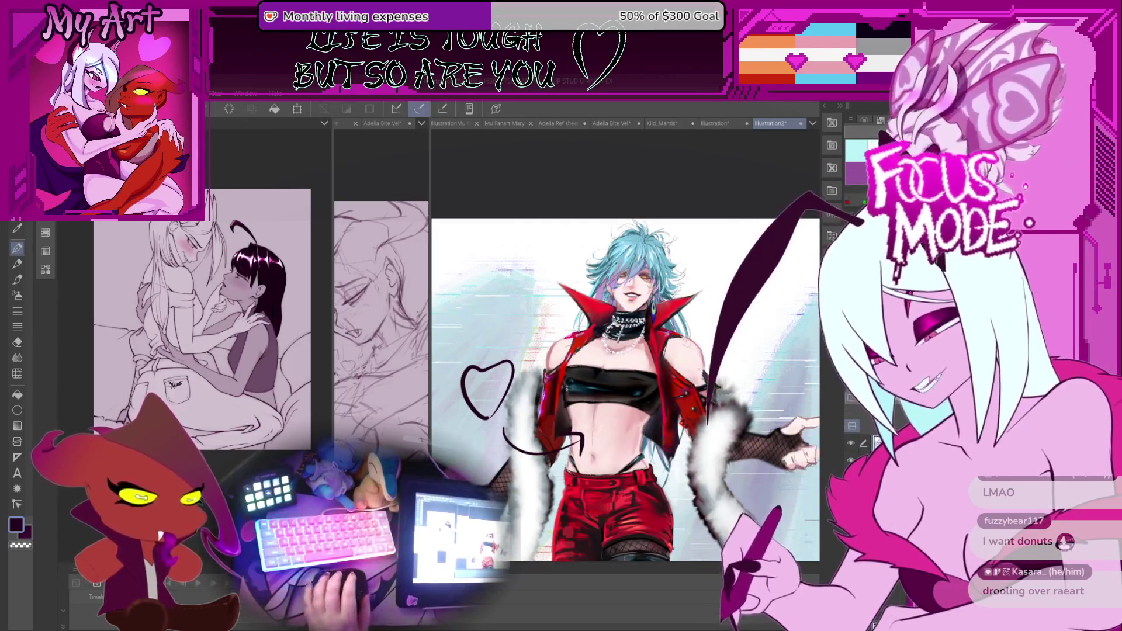
drag(631, 419, 617, 442)
drag(678, 398, 741, 411)
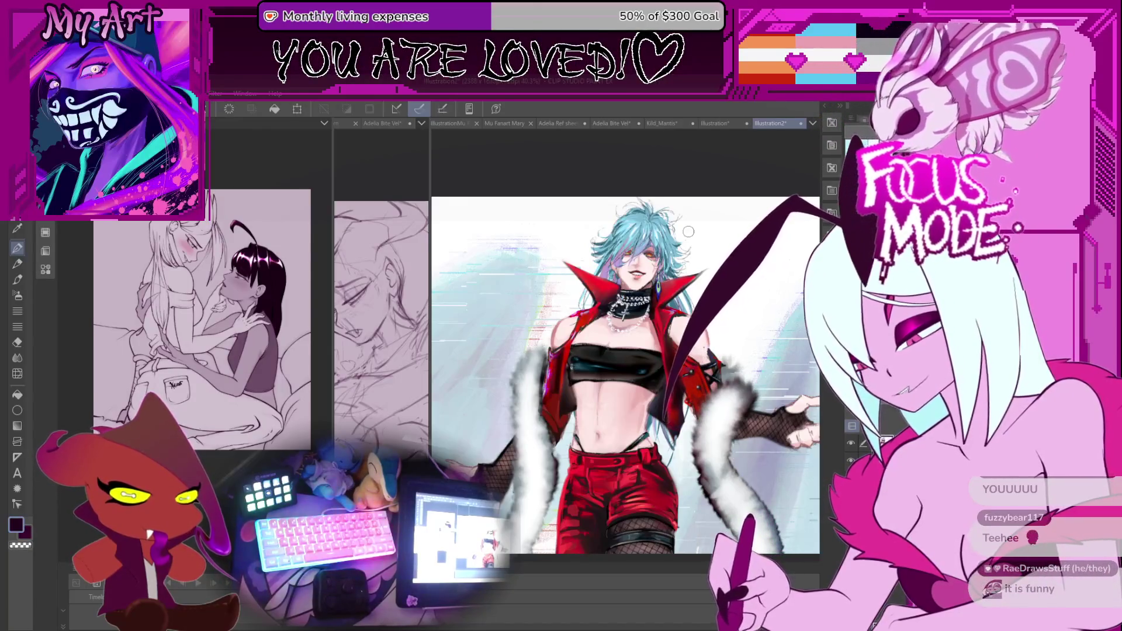
Show the greyscale Illustration portrait in the right pane and turn it back upright
click(718, 125)
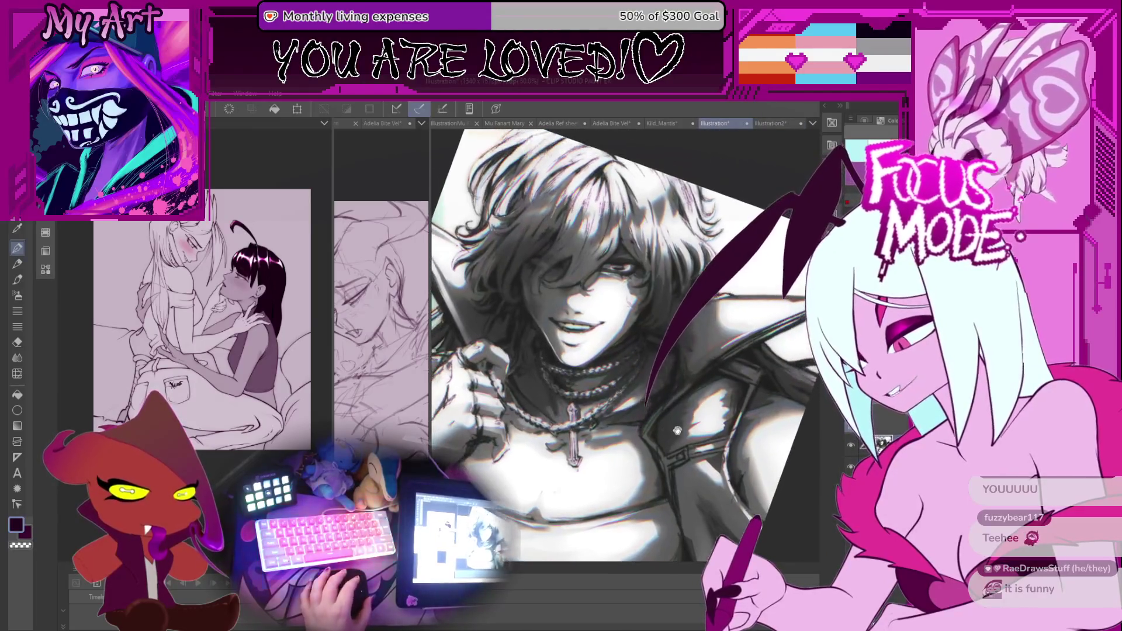
mouse_move(683, 494)
mouse_down()
mouse_move(769, 414)
mouse_move(698, 462)
mouse_move(760, 384)
mouse_move(738, 484)
mouse_up()
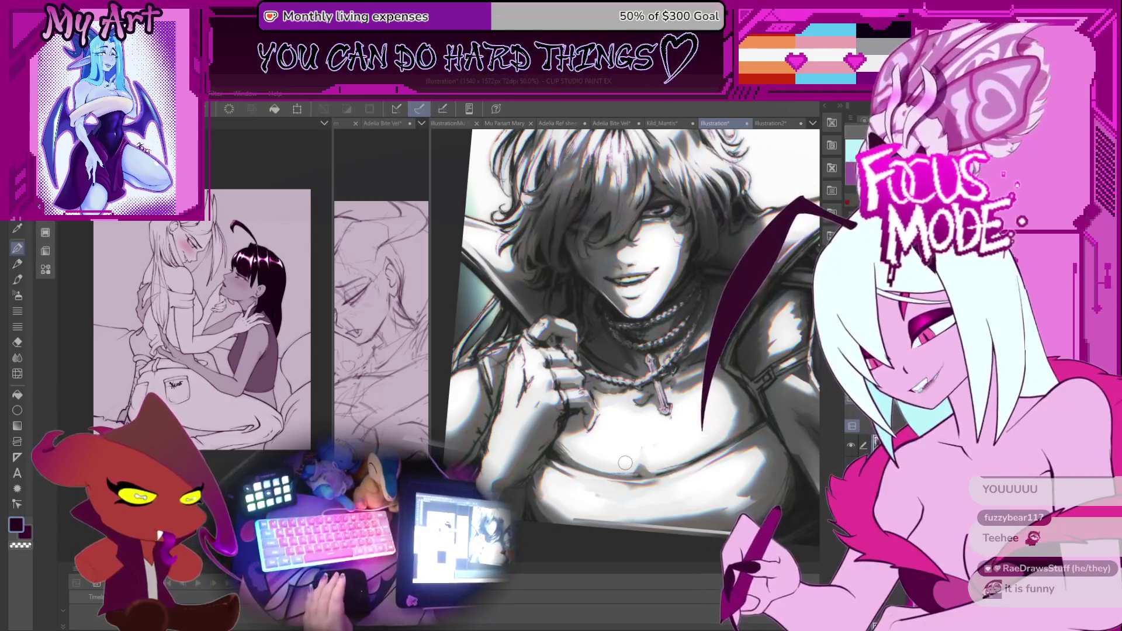
scroll(647, 350, up, 2)
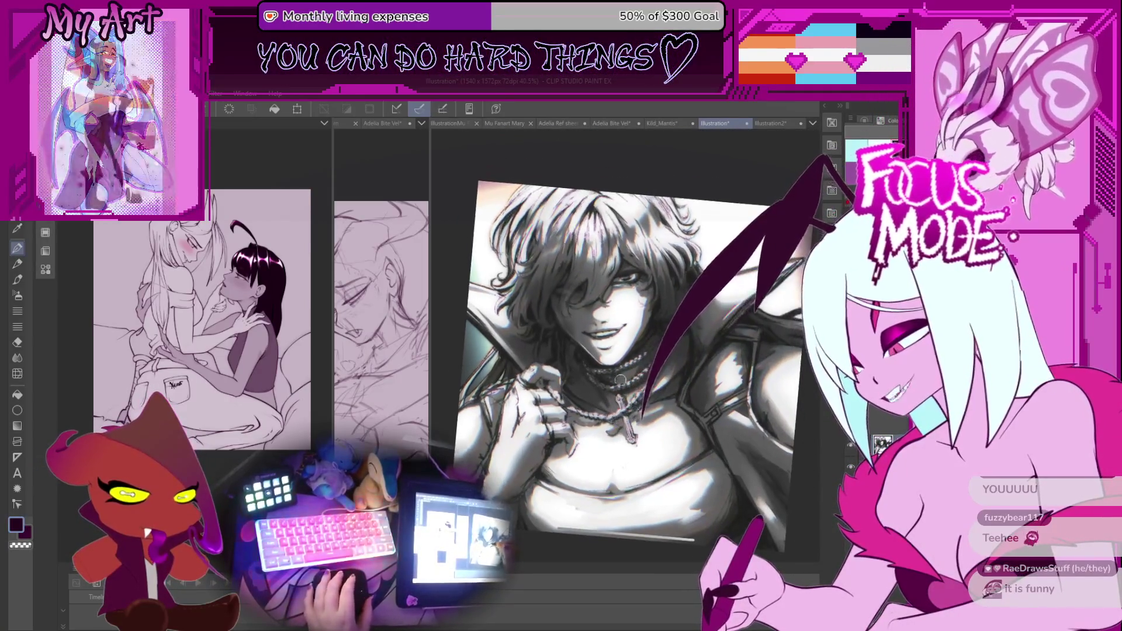
scroll(697, 446, up, 1)
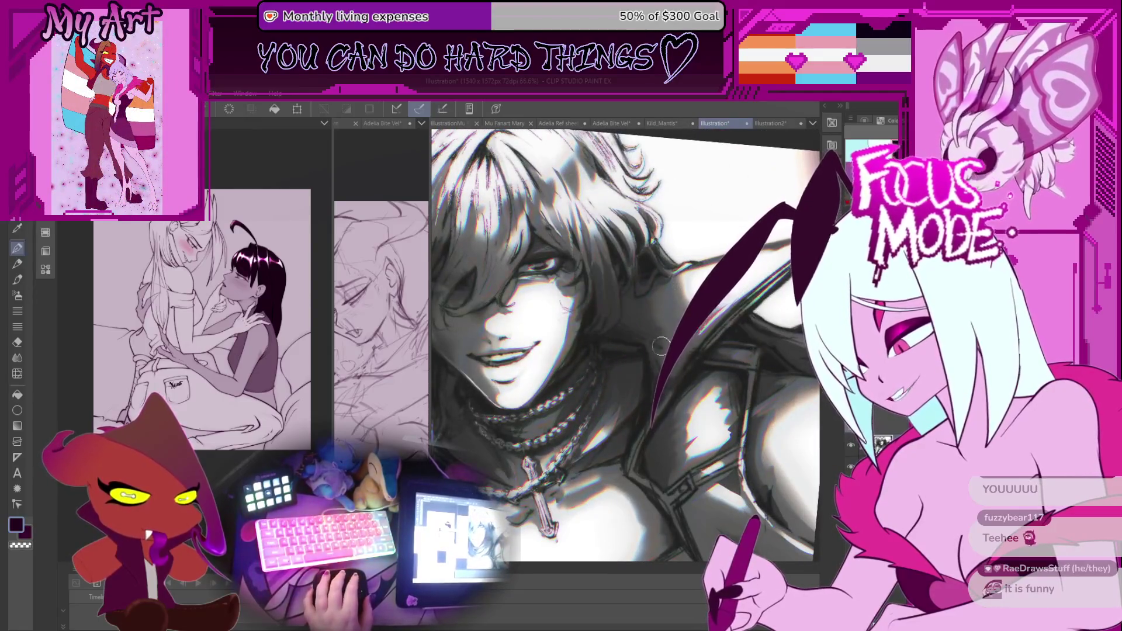
Zoom and tilt over the portrait, then switch back to the Illustration2 artwork
drag(609, 314, 607, 338)
scroll(607, 338, down, 1)
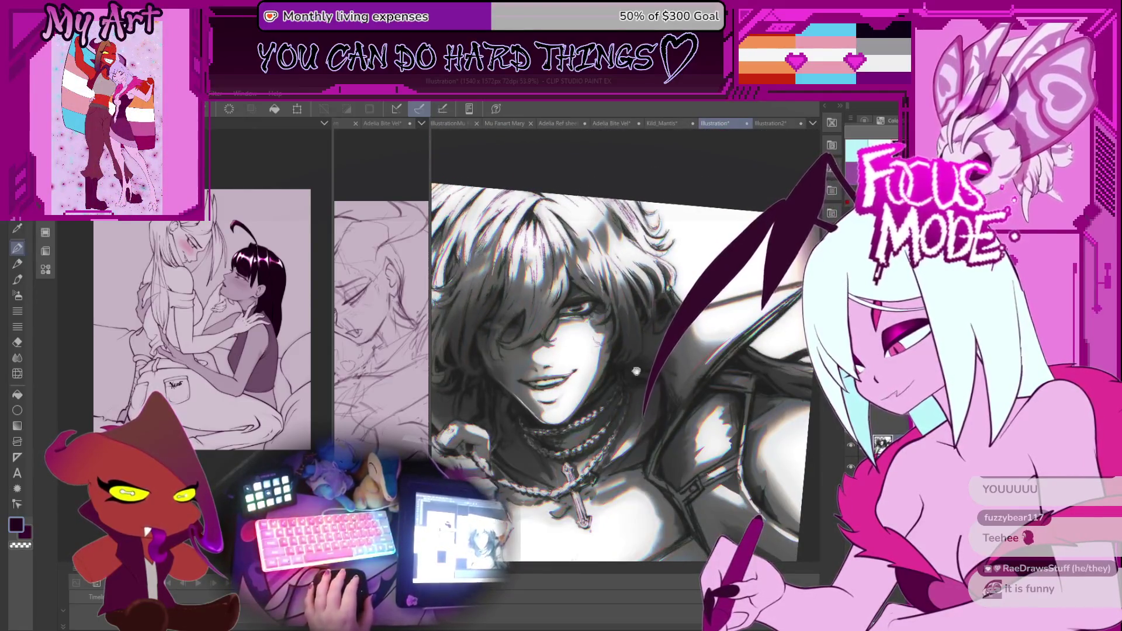
scroll(603, 381, down, 1)
scroll(603, 382, down, 2)
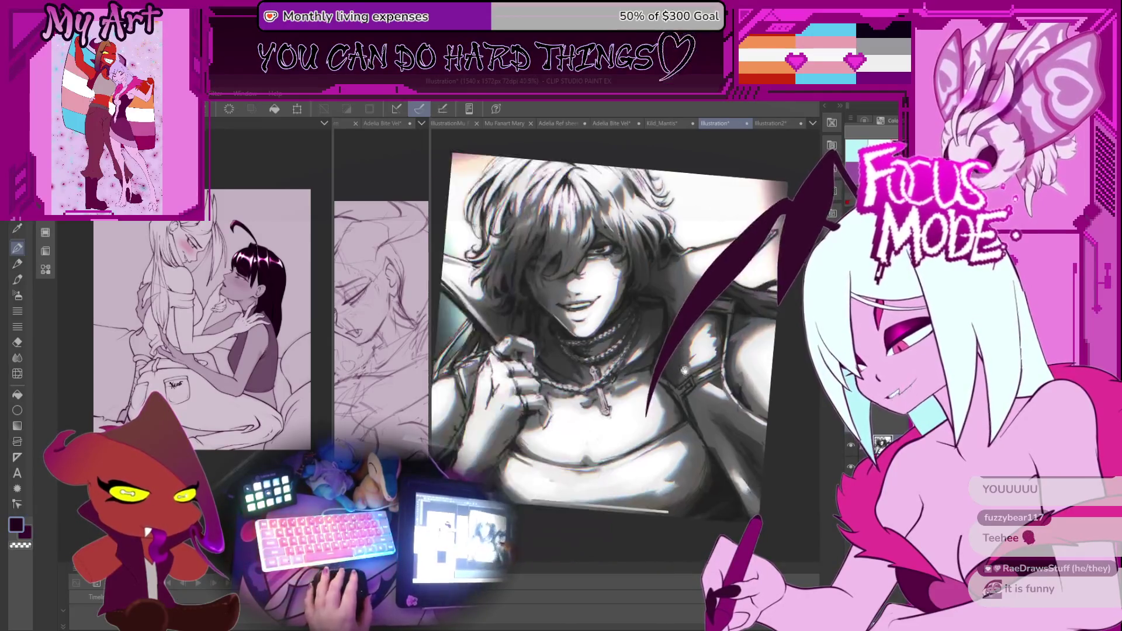
scroll(644, 434, up, 1)
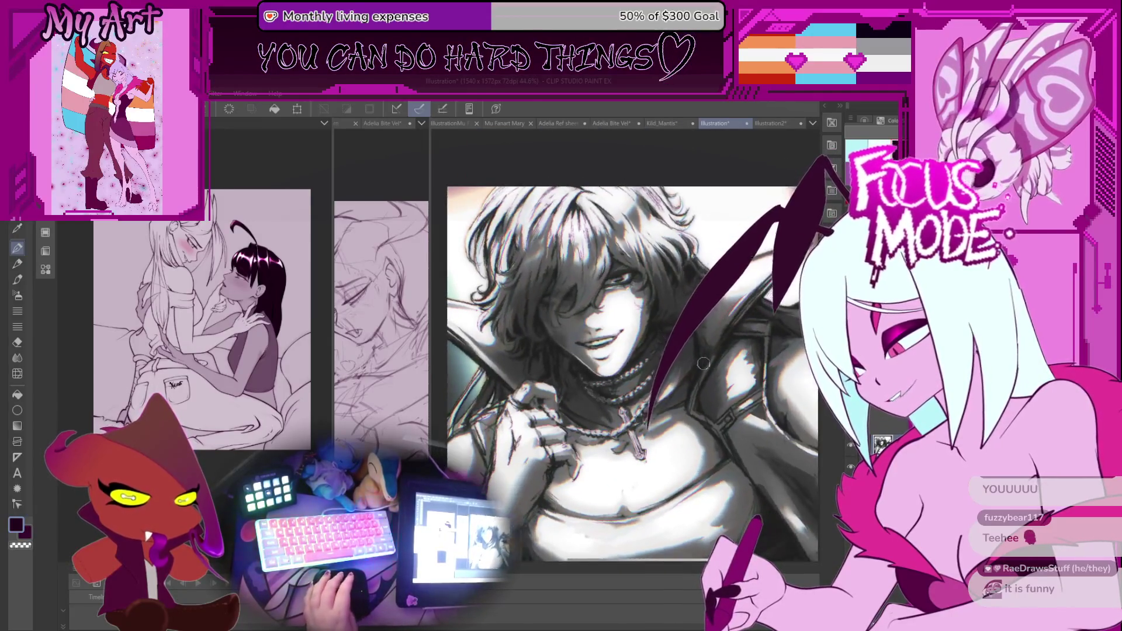
scroll(726, 335, up, 3)
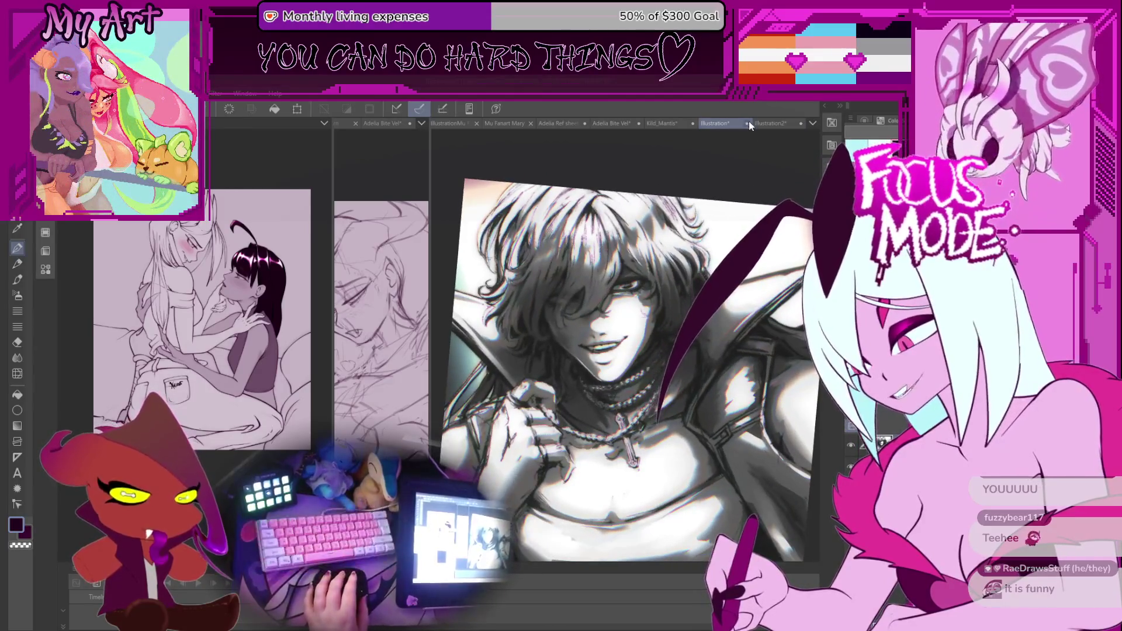
click(774, 123)
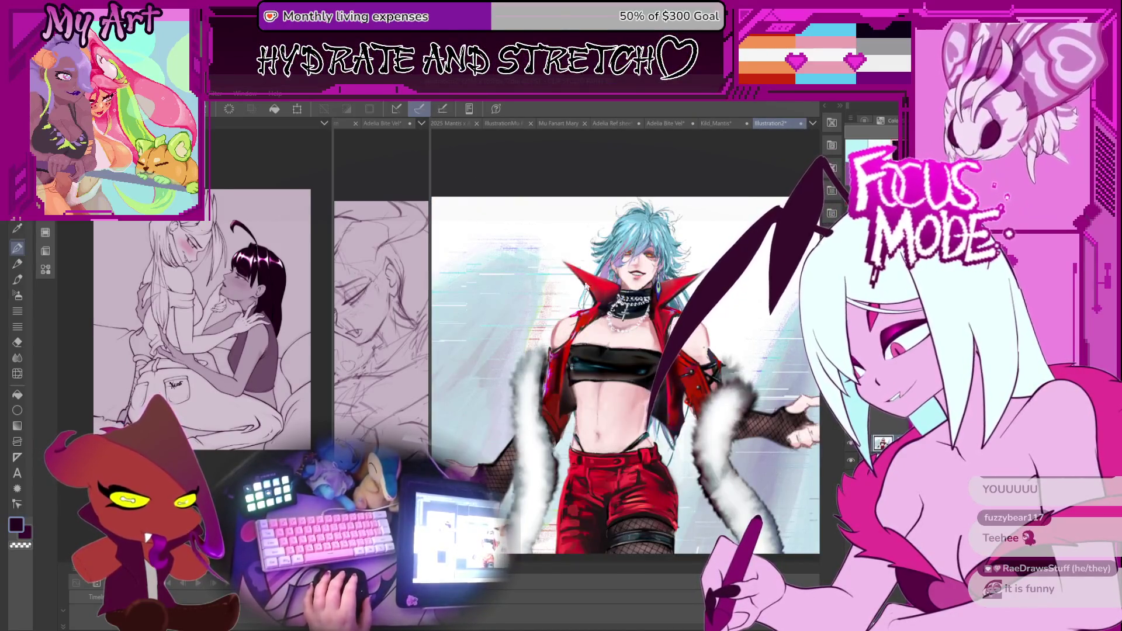
Cycle the document tabs to the Adelia Bite sketch and widen the middle pane
key(ctrl+Tab)
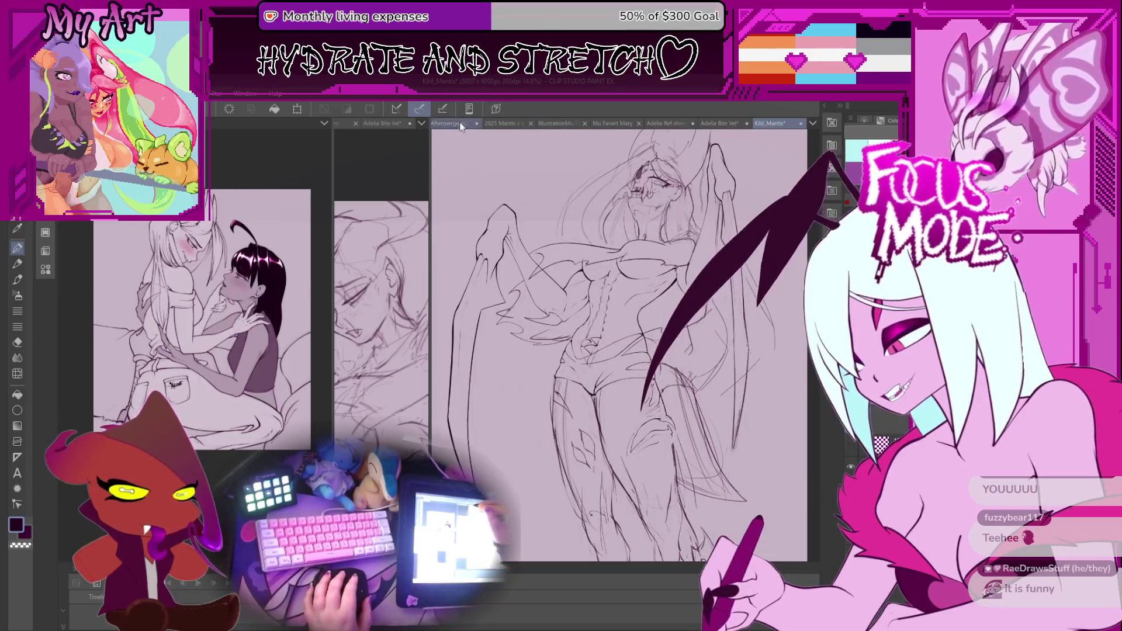
key(ctrl+shift+Tab)
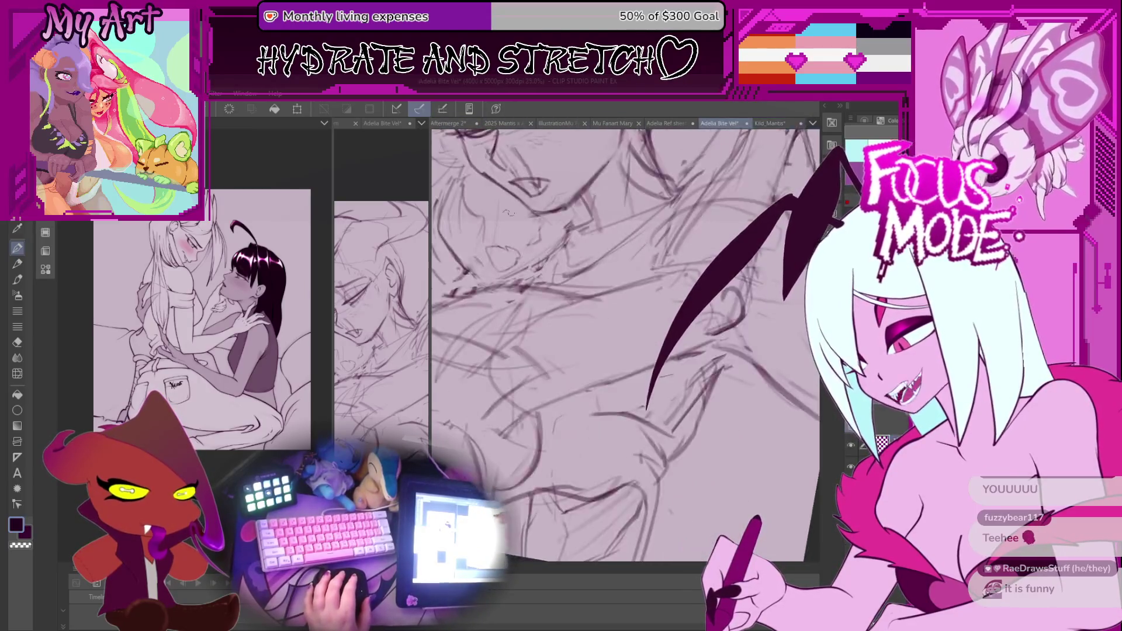
drag(431, 176, 563, 175)
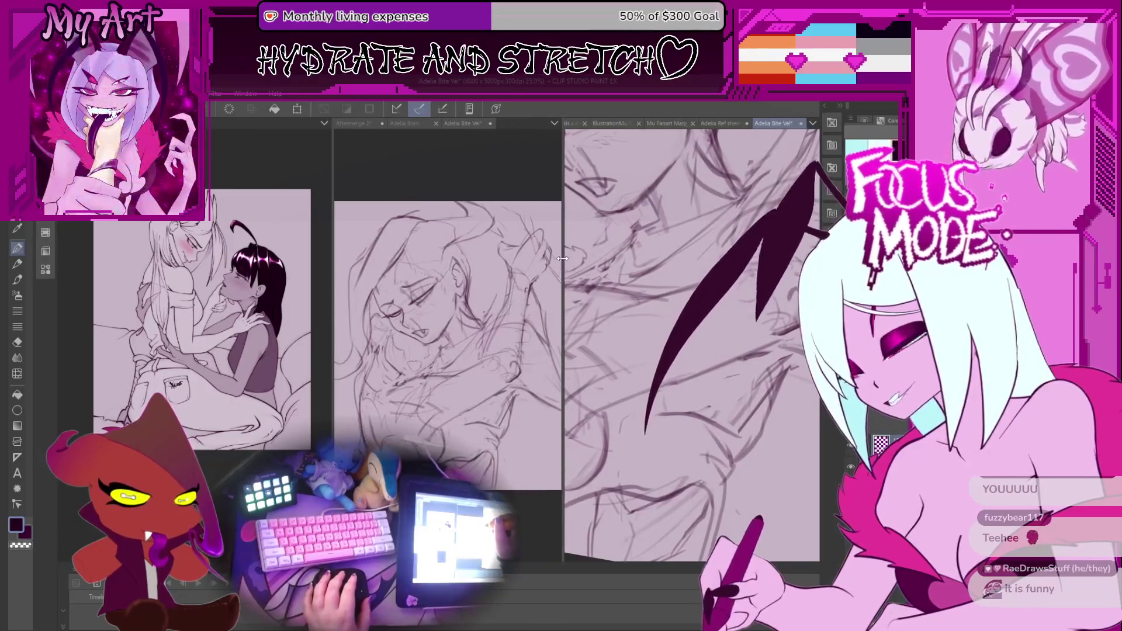
Tilt and pan the Adelia Bite view and switch to the next drawing tool
mouse_move(703, 466)
mouse_down()
mouse_move(629, 406)
mouse_move(661, 385)
mouse_move(696, 392)
mouse_move(703, 408)
mouse_up()
key(p)
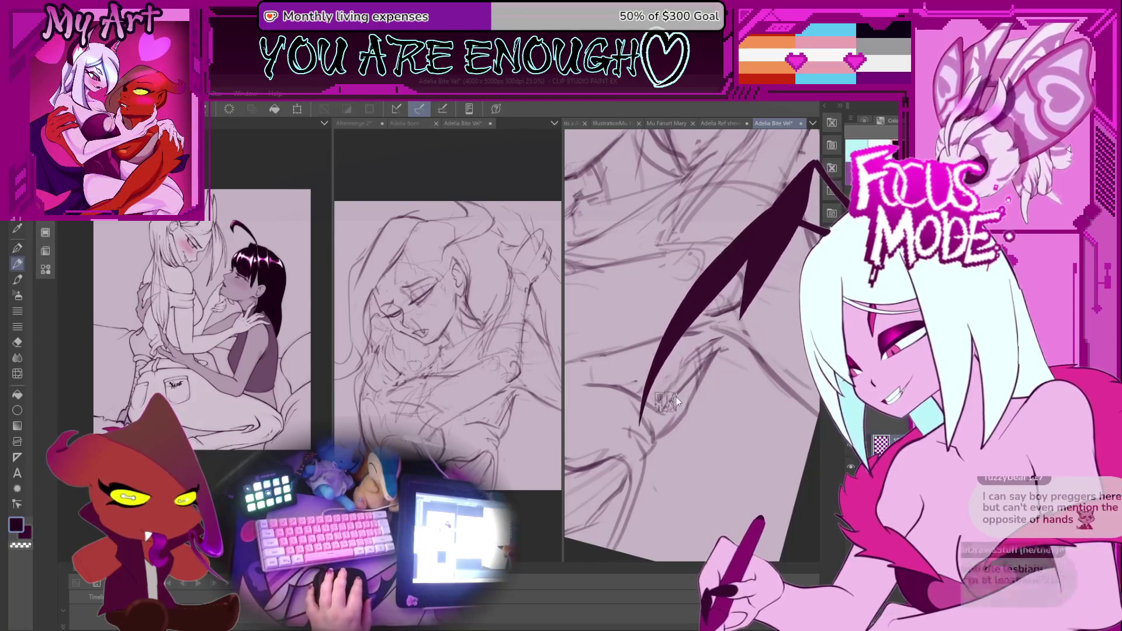
scroll(689, 389, up, 1)
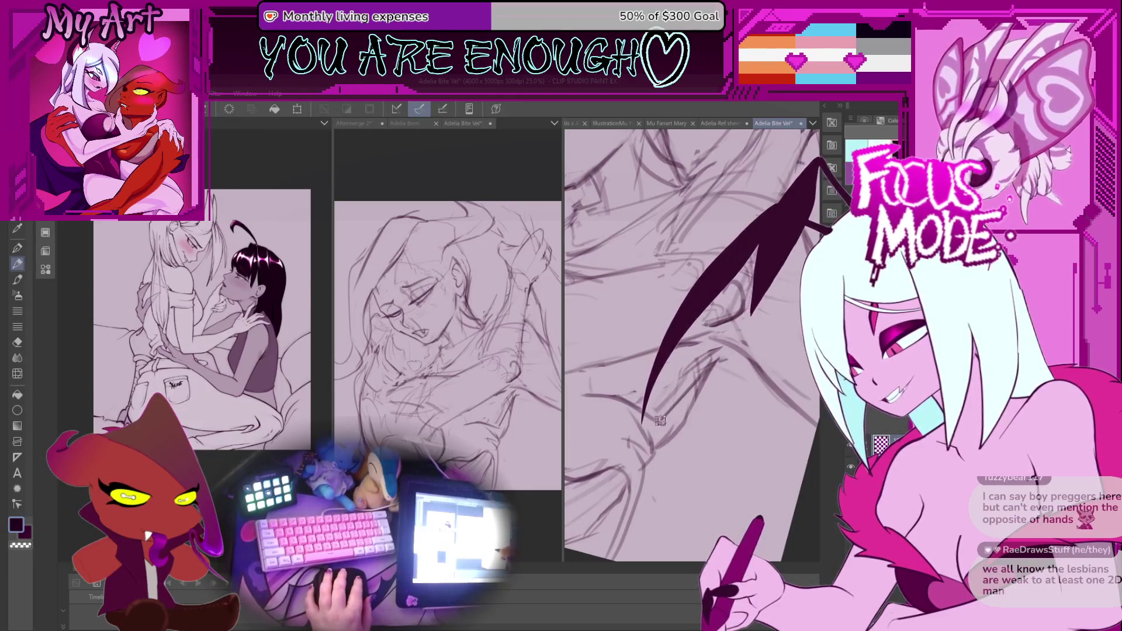
scroll(689, 398, down, 1)
scroll(714, 370, down, 1)
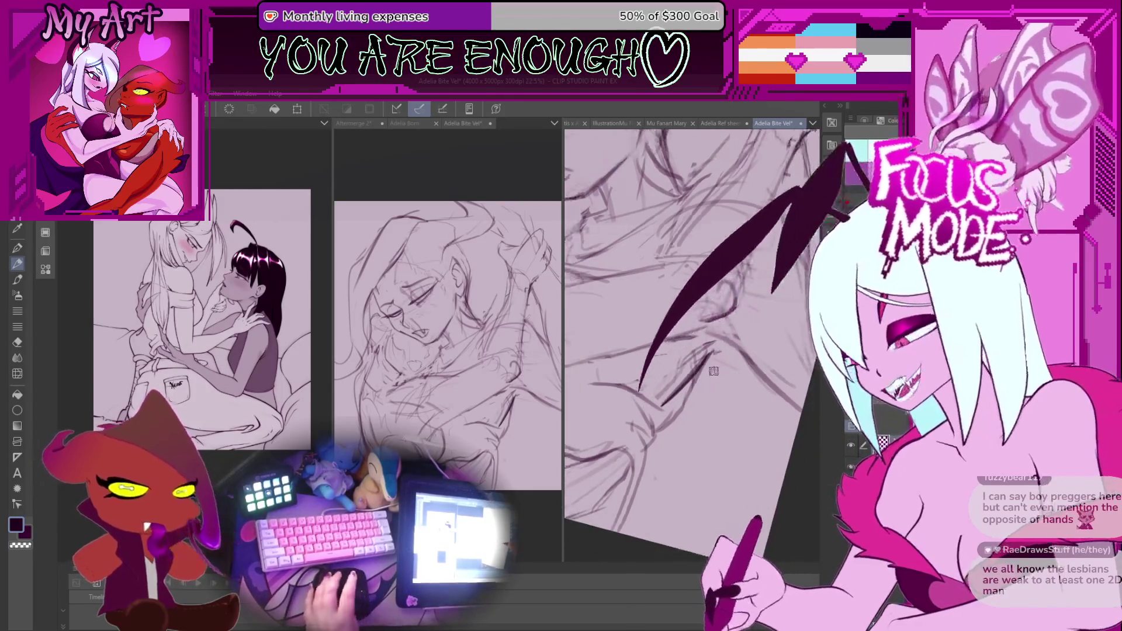
scroll(714, 371, down, 2)
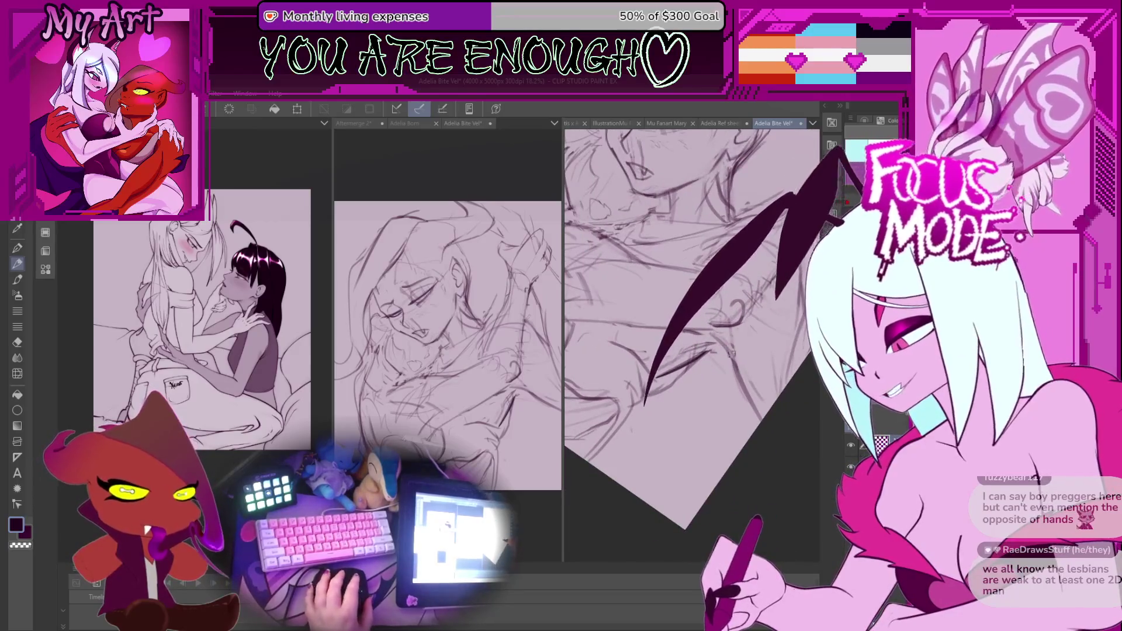
scroll(729, 351, up, 2)
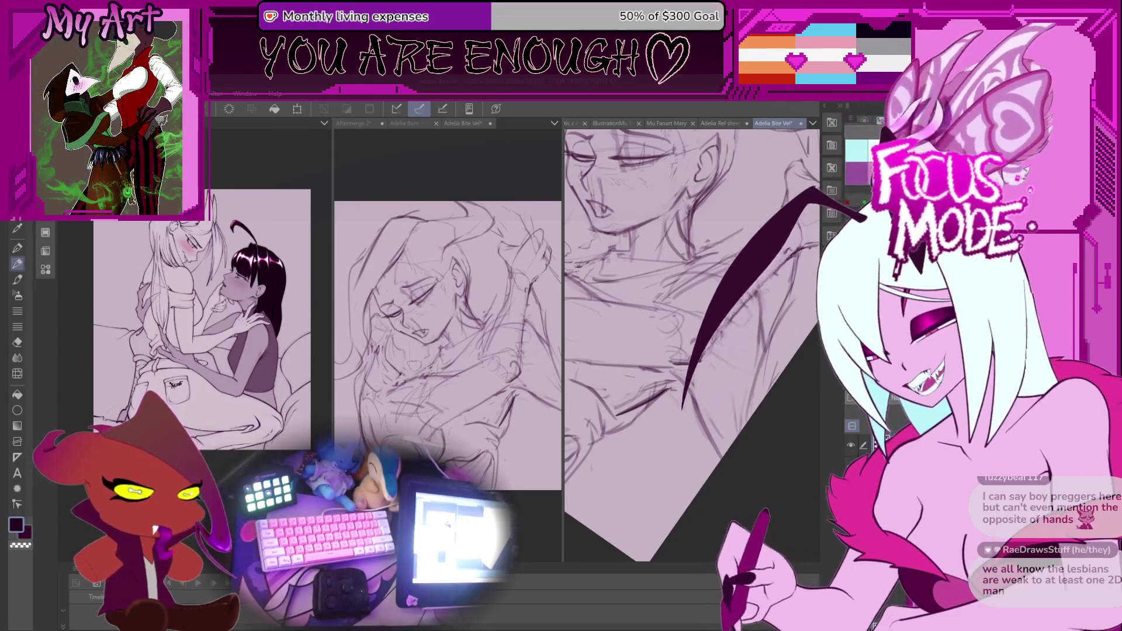
Reset the view rotation with Ctrl+0, then re-rotate the sketch and pan upward
key(ctrl+0)
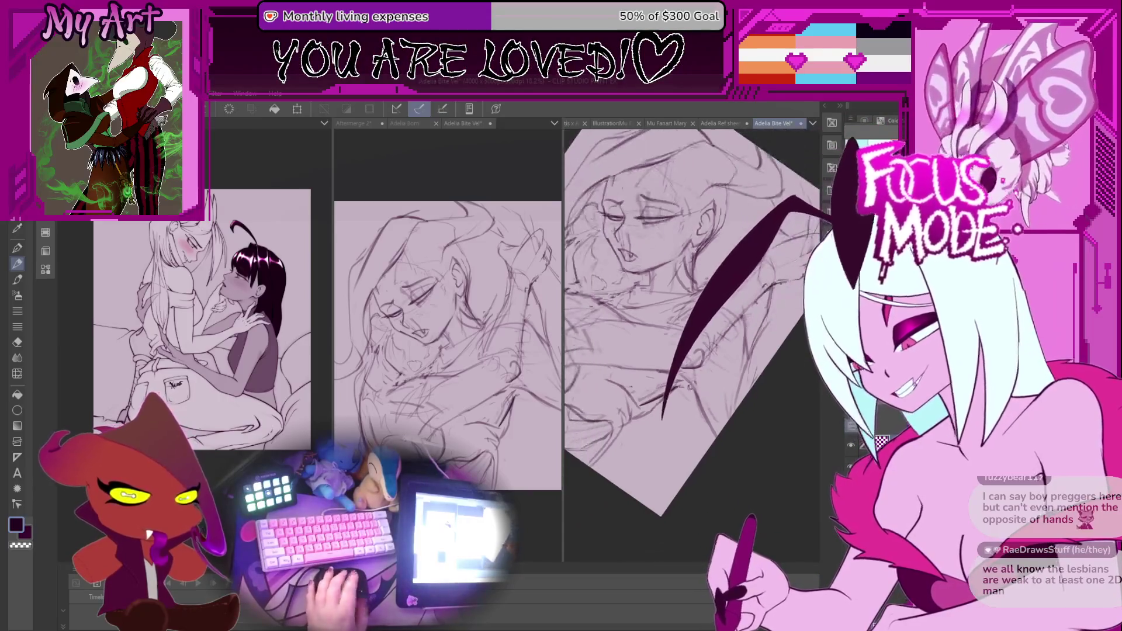
scroll(697, 386, up, 5)
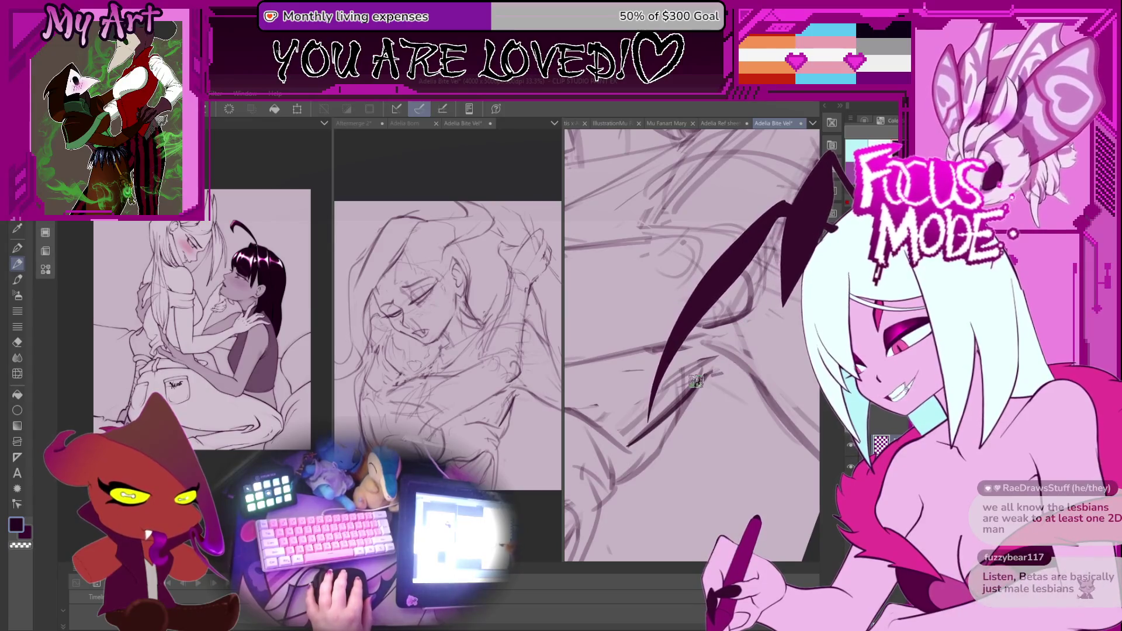
mouse_move(727, 391)
mouse_down()
mouse_move(674, 378)
mouse_move(692, 439)
mouse_up()
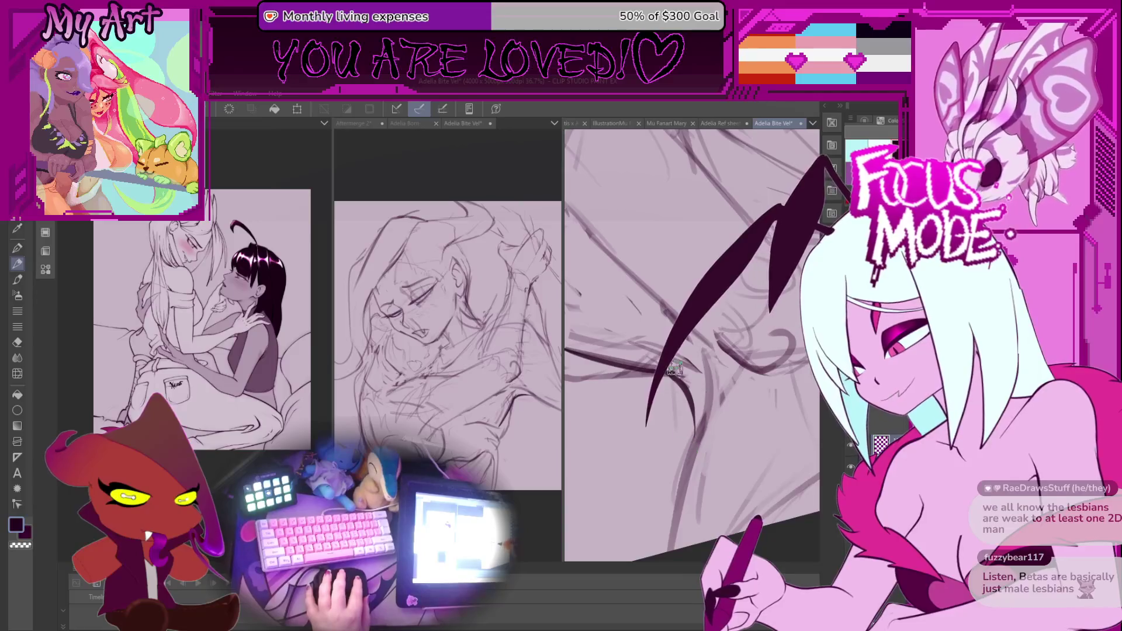
scroll(692, 418, down, 4)
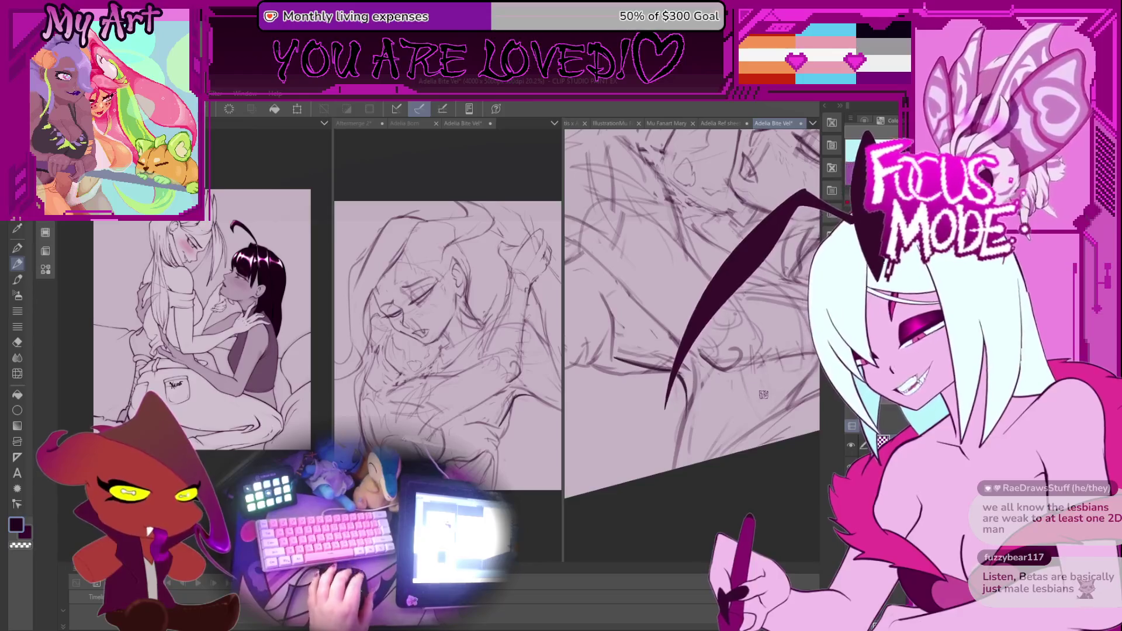
mouse_move(763, 393)
mouse_down()
mouse_move(721, 412)
mouse_move(676, 351)
mouse_move(674, 397)
mouse_move(689, 417)
mouse_up()
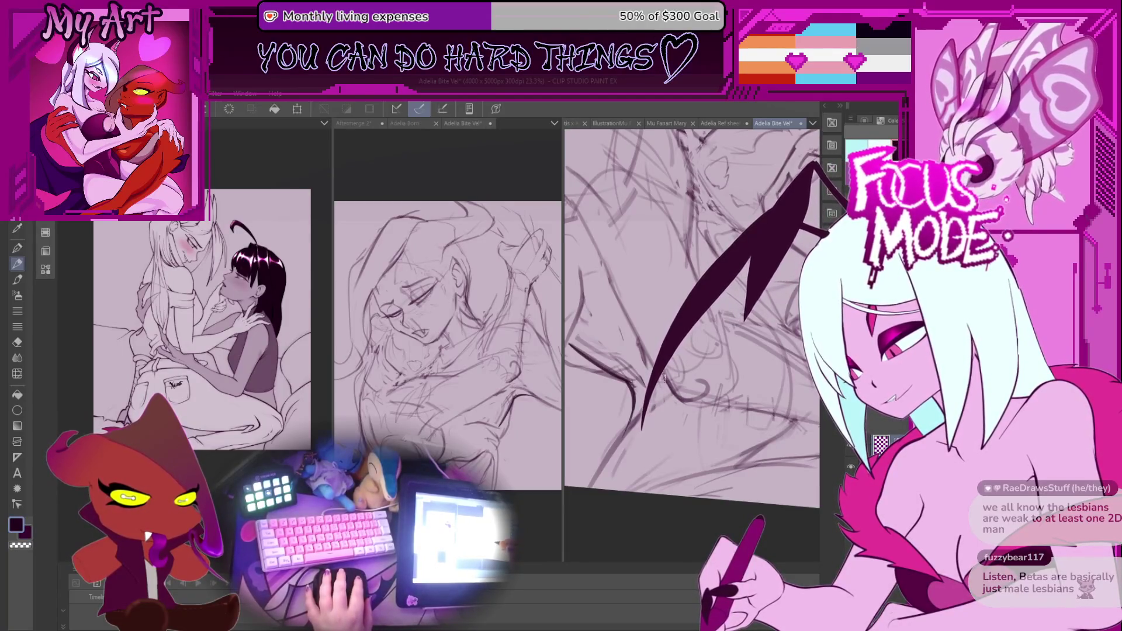
drag(628, 436, 690, 351)
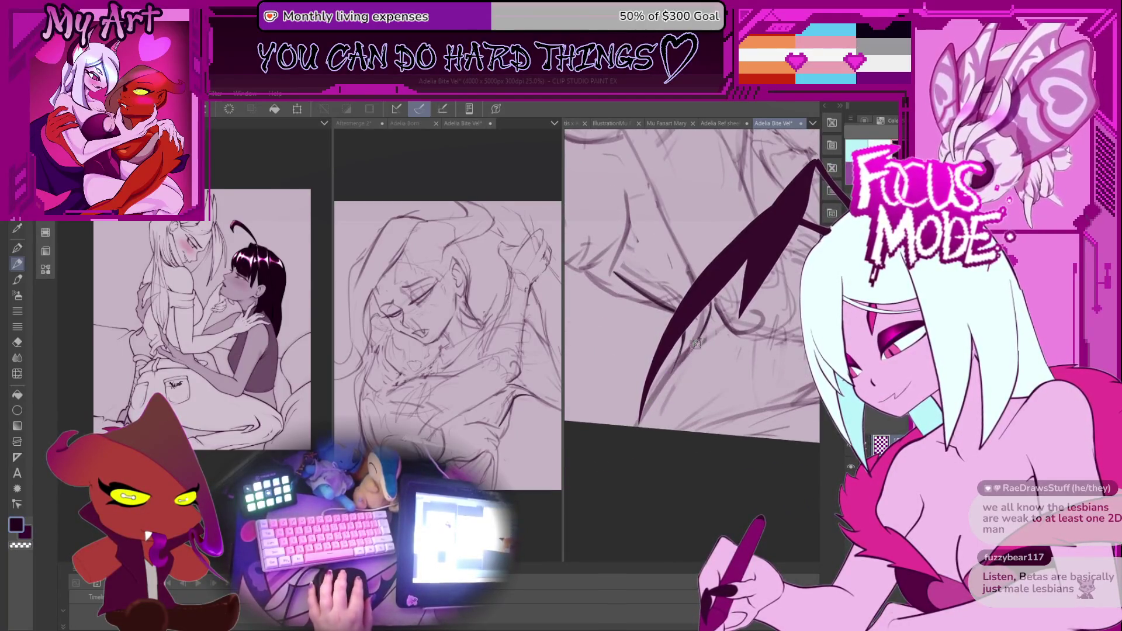
scroll(687, 349, up, 1)
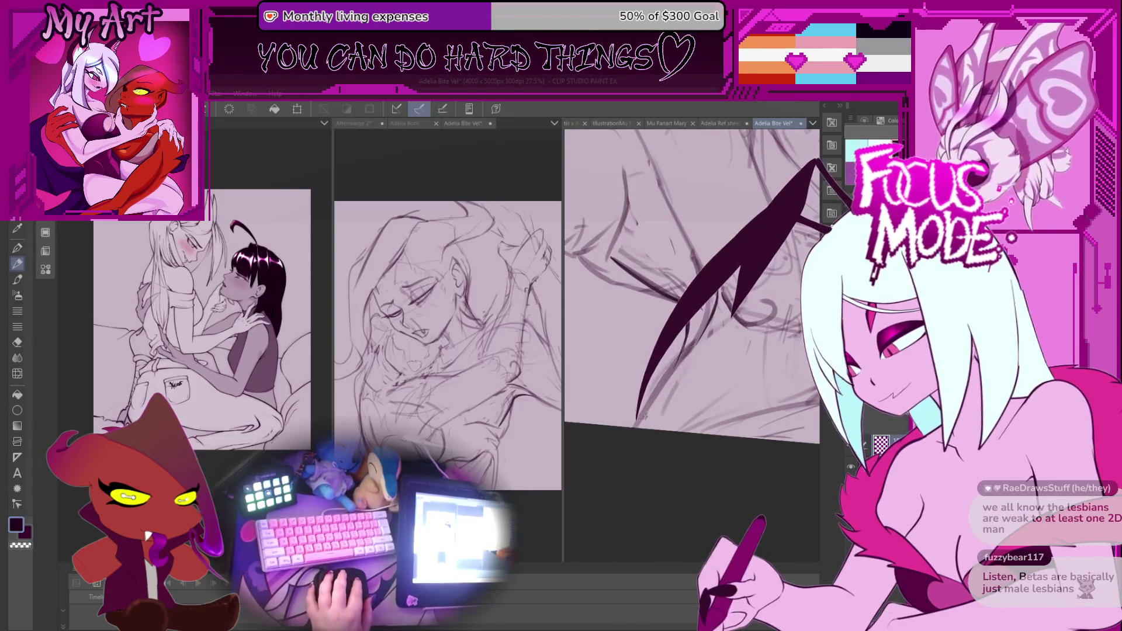
Tilt the sketch progressively further to frame the faces at a working angle
mouse_move(694, 342)
mouse_down()
mouse_move(661, 476)
mouse_move(682, 399)
mouse_up()
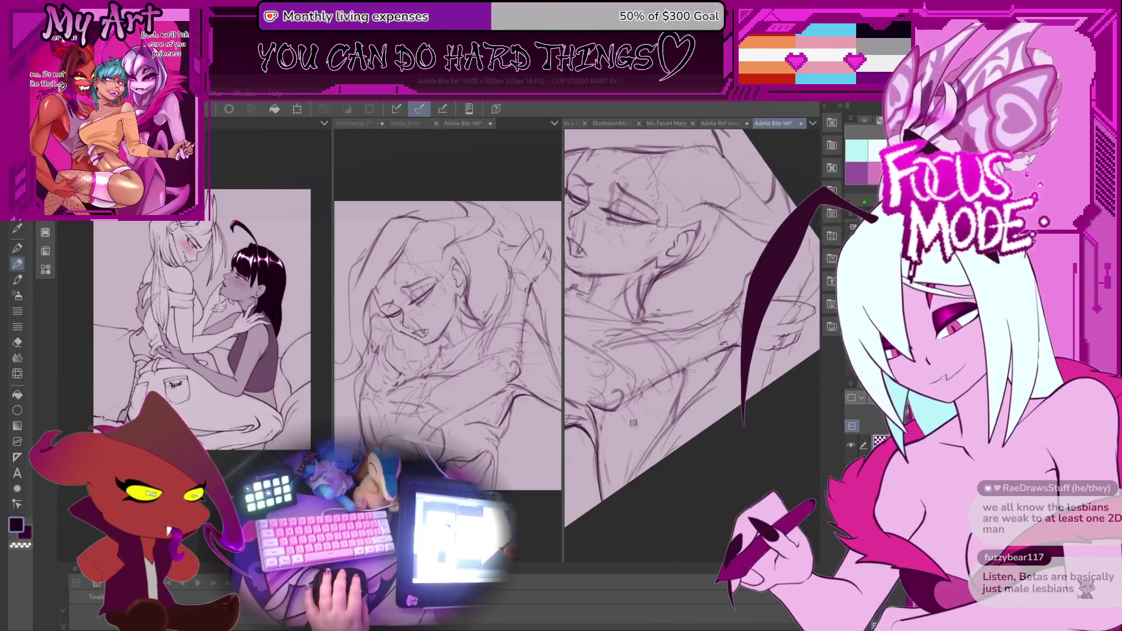
drag(663, 468, 668, 437)
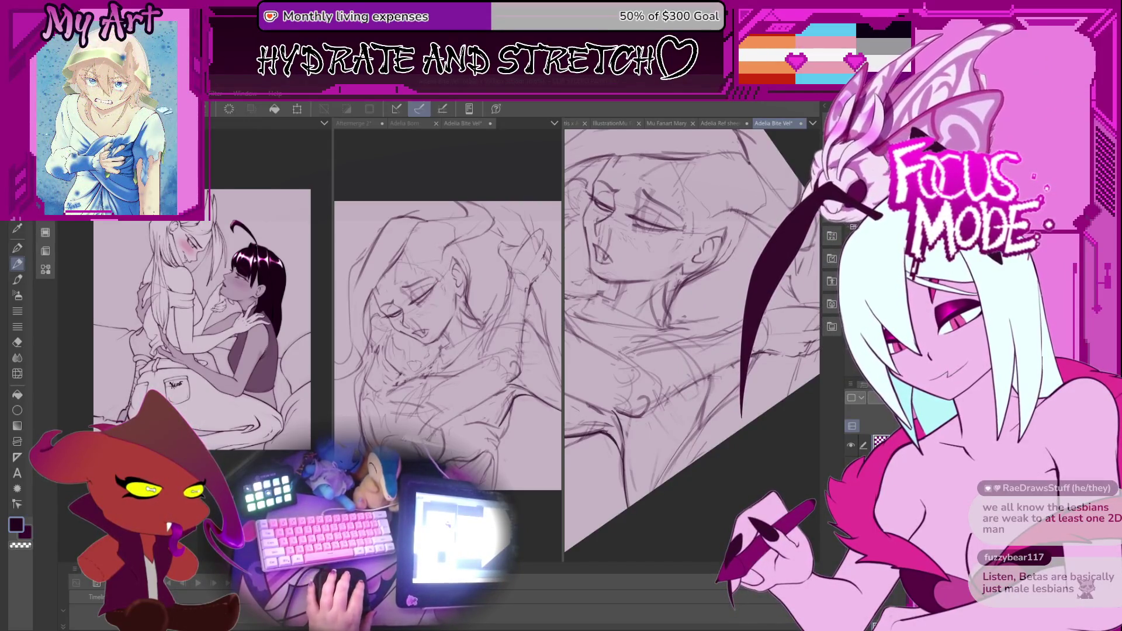
mouse_move(657, 406)
mouse_down()
mouse_move(668, 421)
mouse_move(736, 409)
mouse_move(728, 392)
mouse_move(672, 427)
mouse_move(625, 430)
mouse_move(694, 487)
mouse_move(648, 479)
mouse_up()
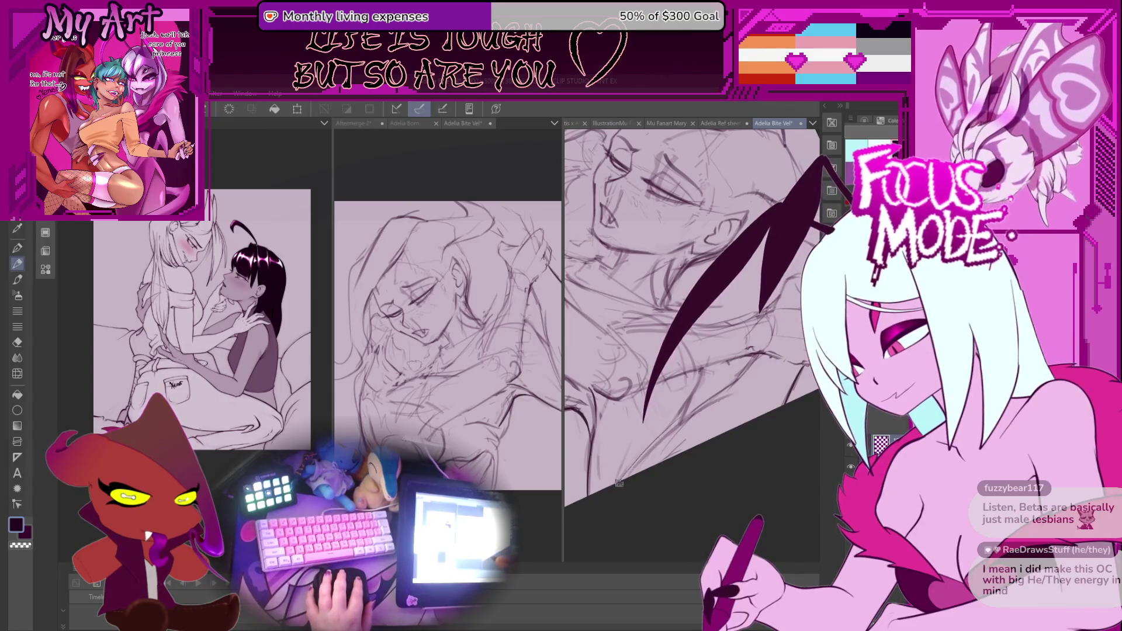
drag(736, 385, 681, 425)
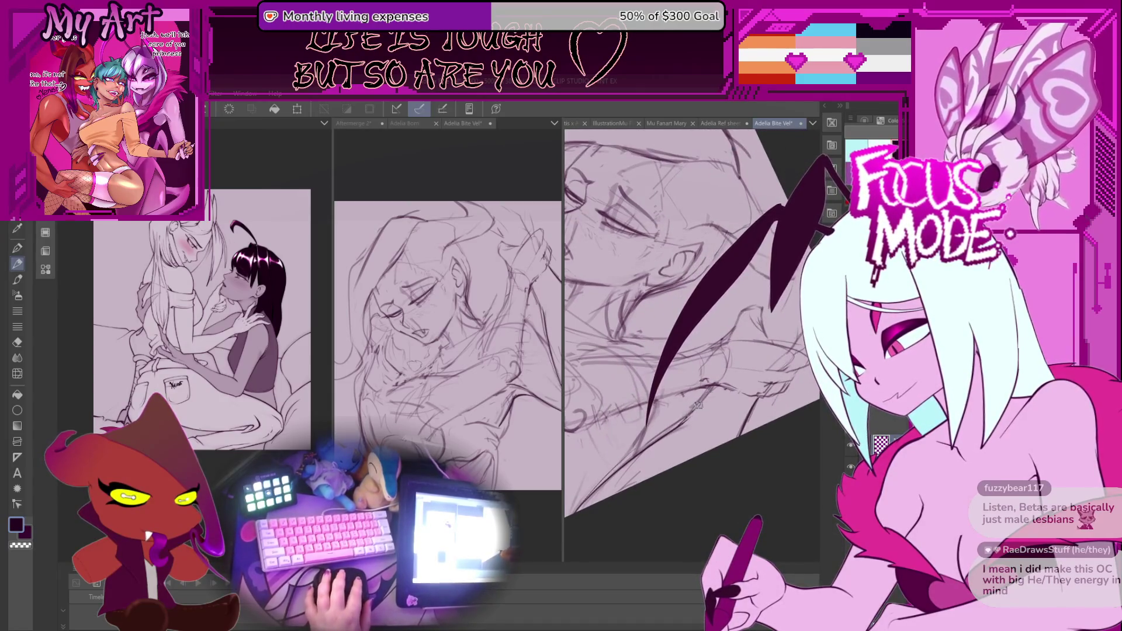
drag(708, 380, 678, 405)
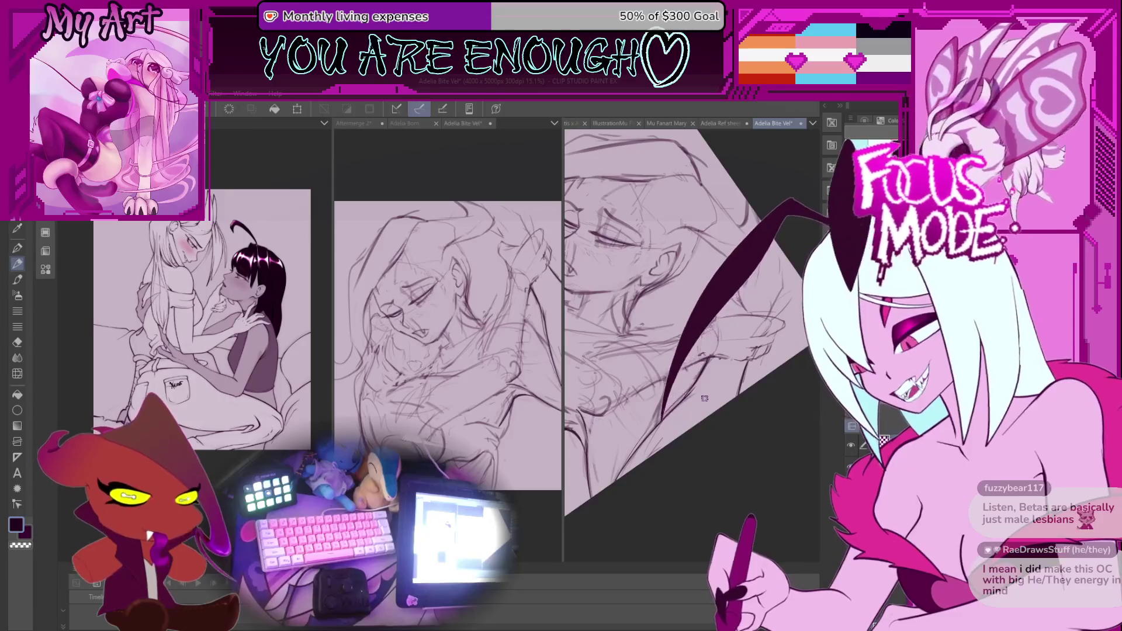
scroll(766, 374, up, 3)
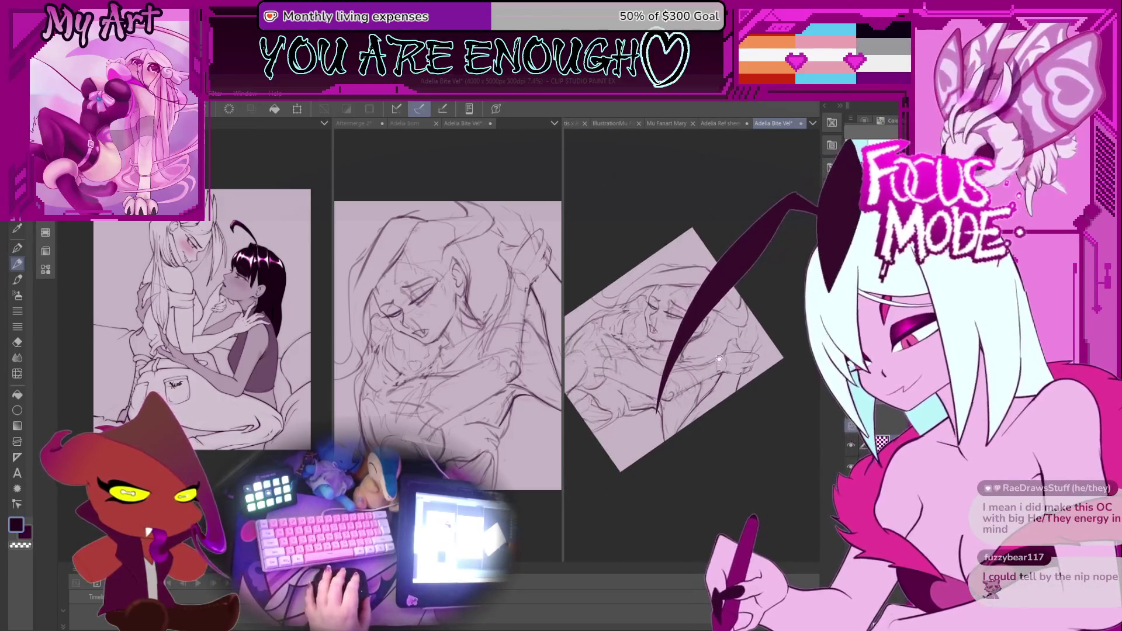
Re-angle the sketch view and zoom in and out over the drawing
drag(766, 374, 693, 400)
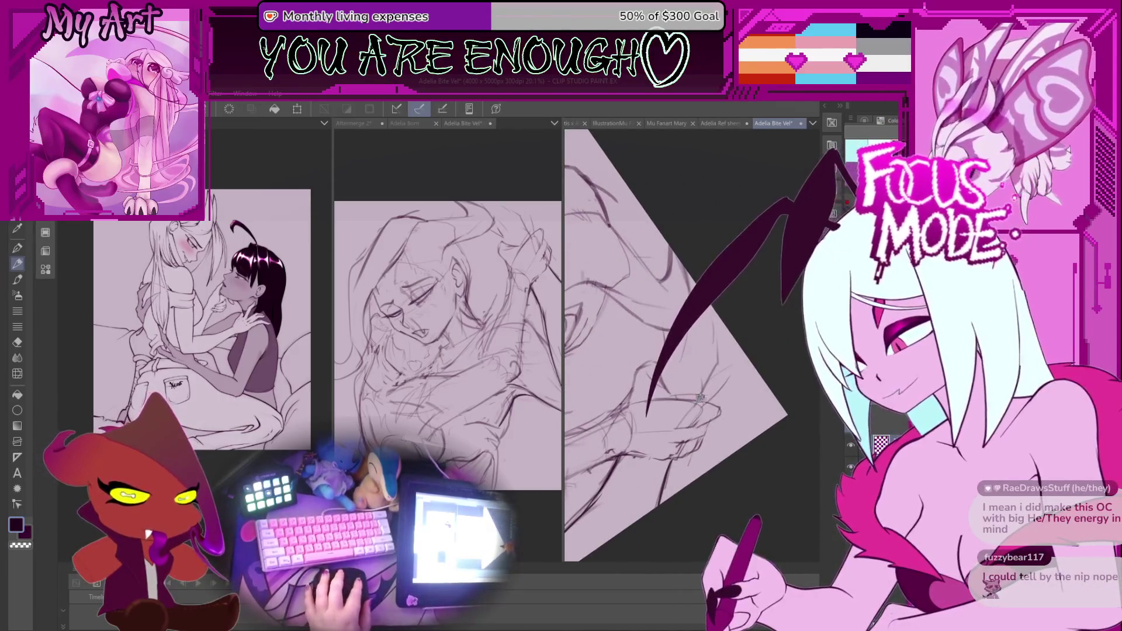
scroll(699, 397, down, 3)
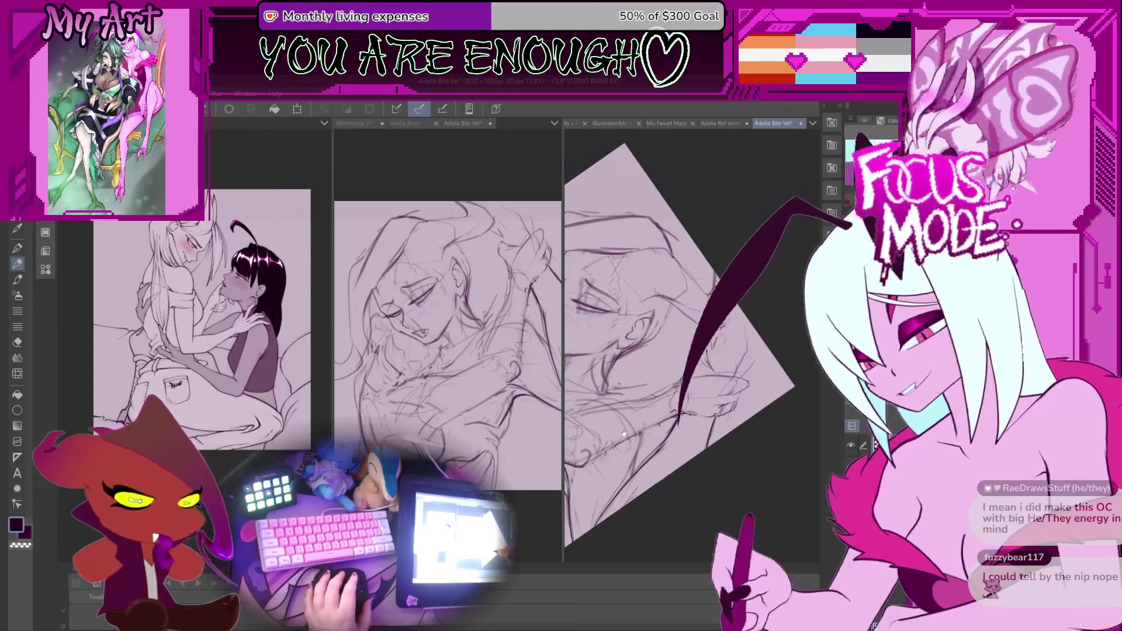
scroll(626, 431, up, 5)
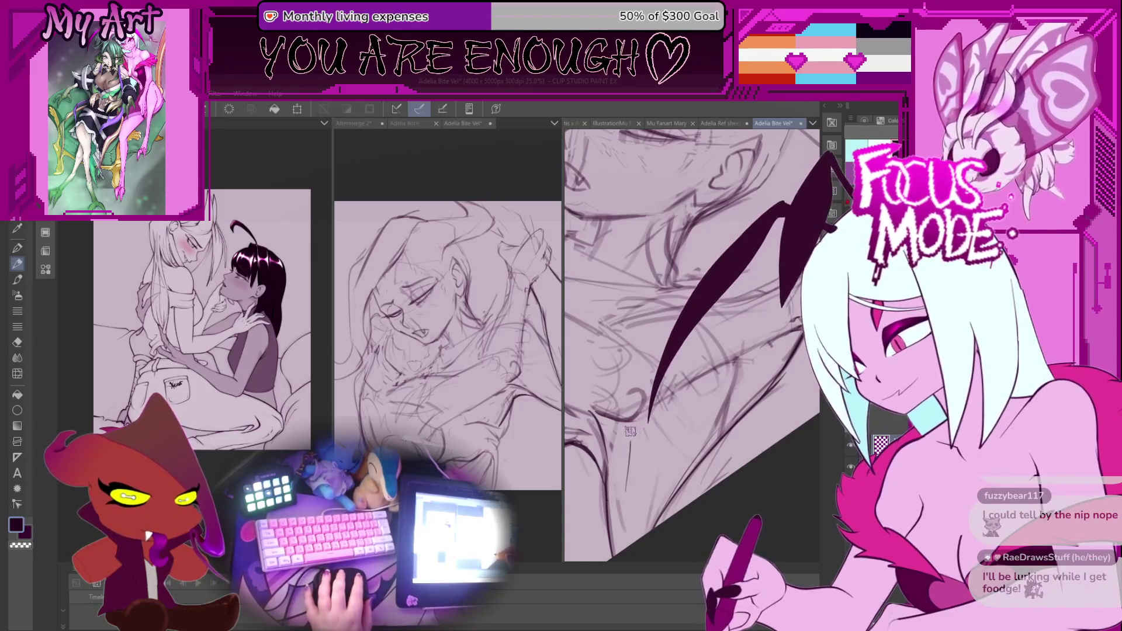
scroll(707, 462, down, 2)
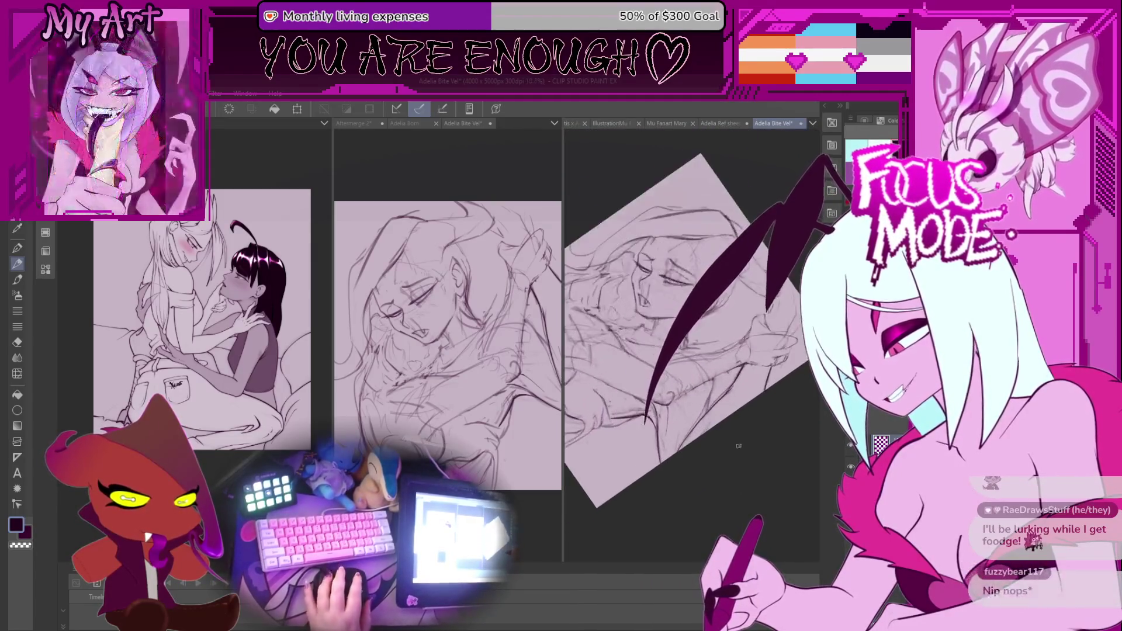
scroll(707, 378, up, 3)
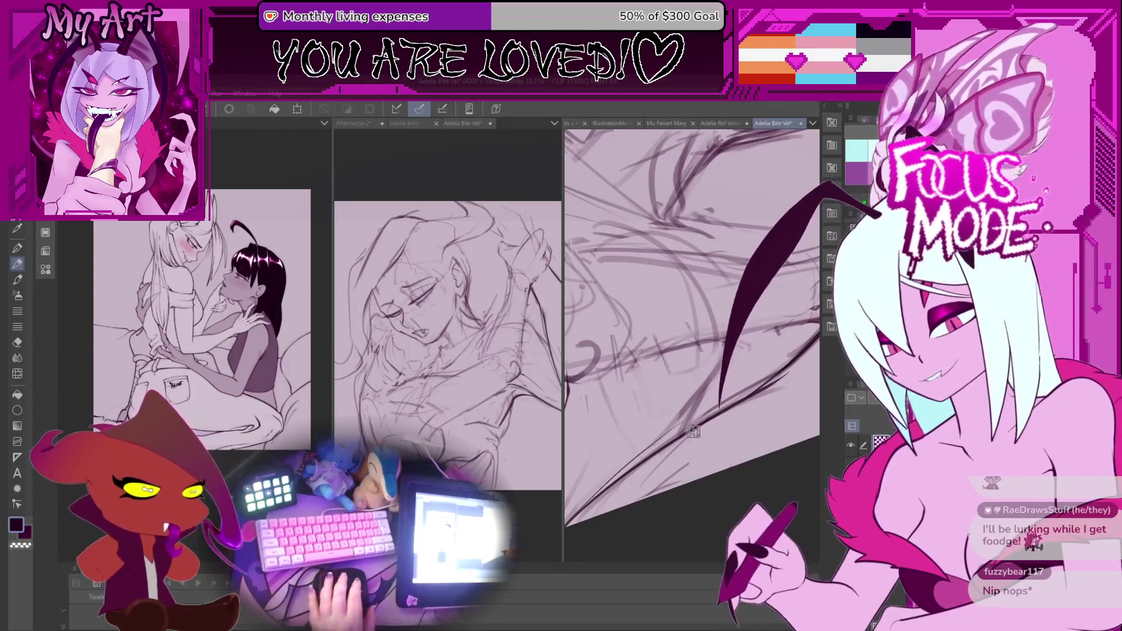
scroll(684, 414, up, 1)
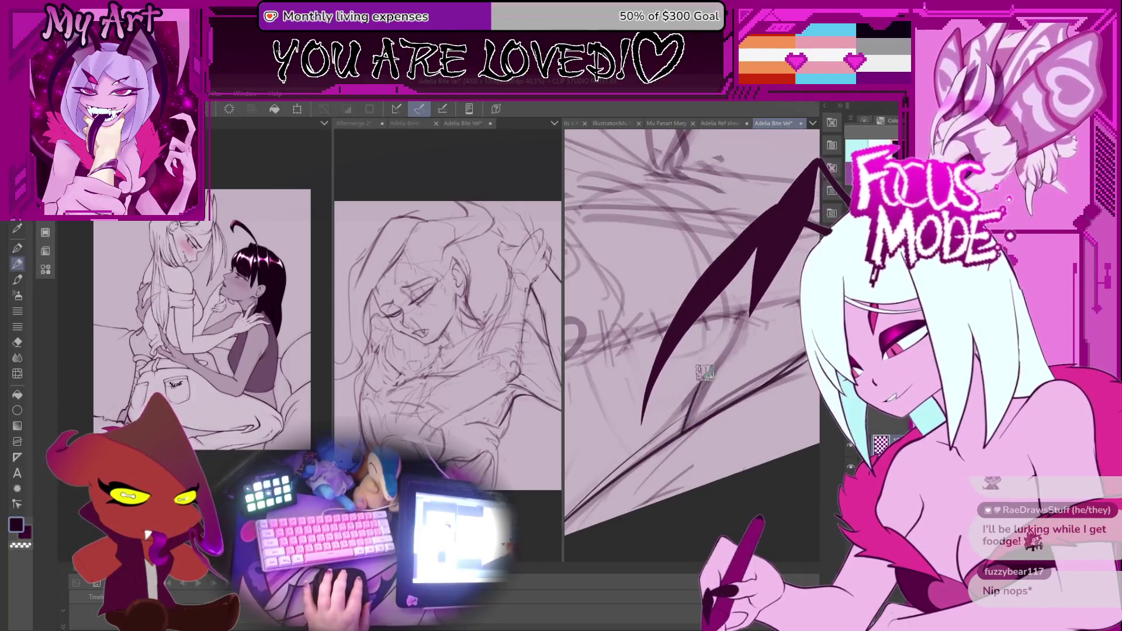
scroll(706, 403, up, 1)
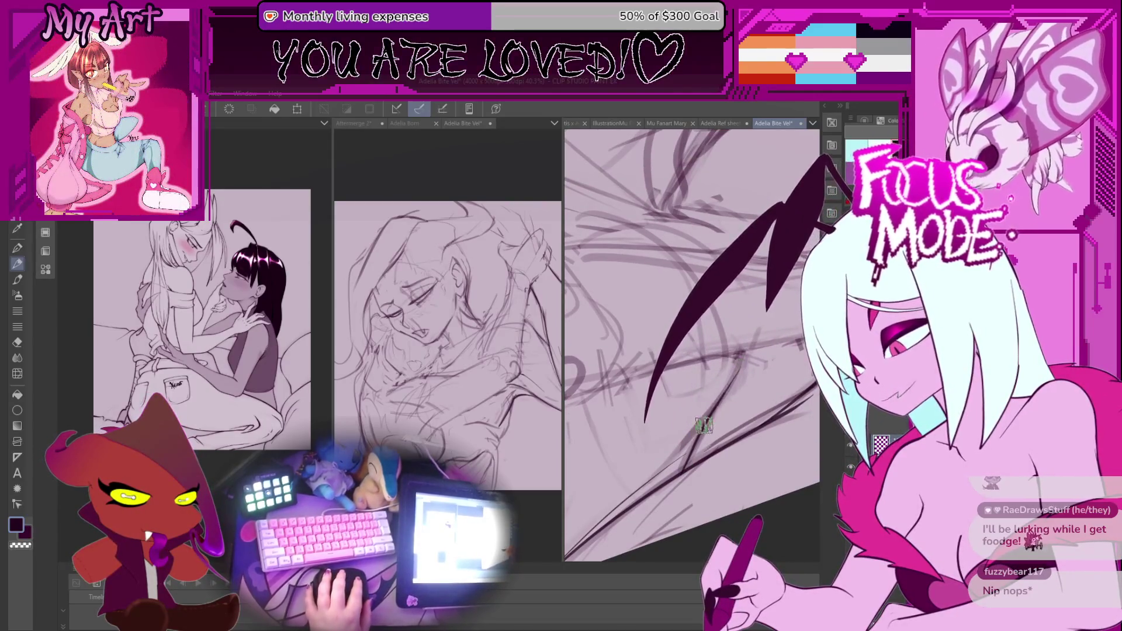
scroll(731, 371, down, 2)
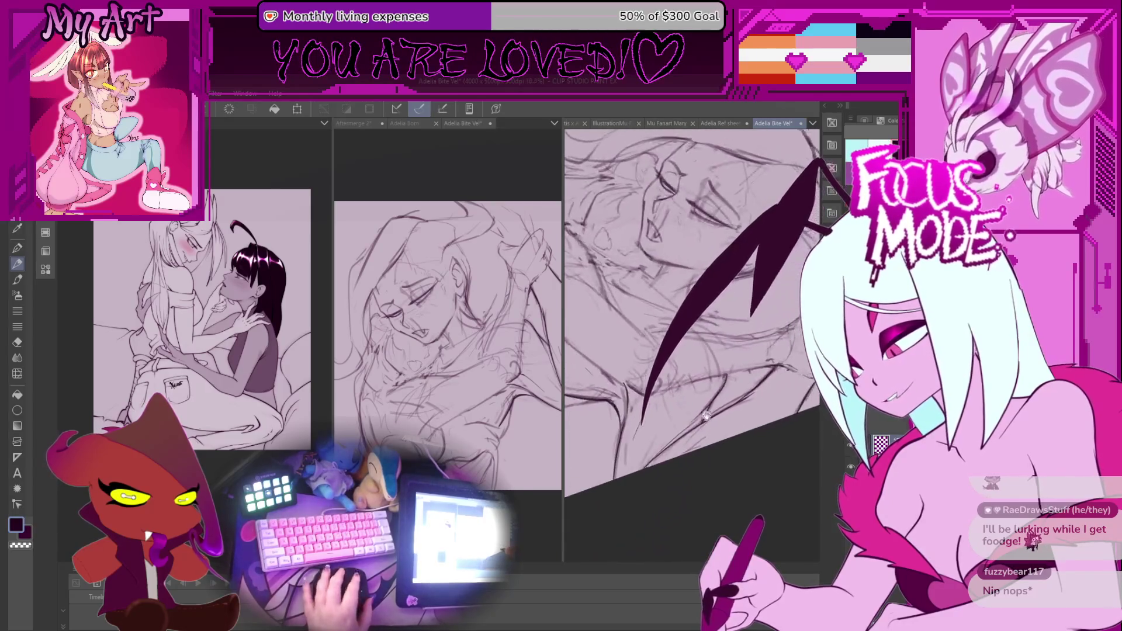
scroll(741, 368, up, 1)
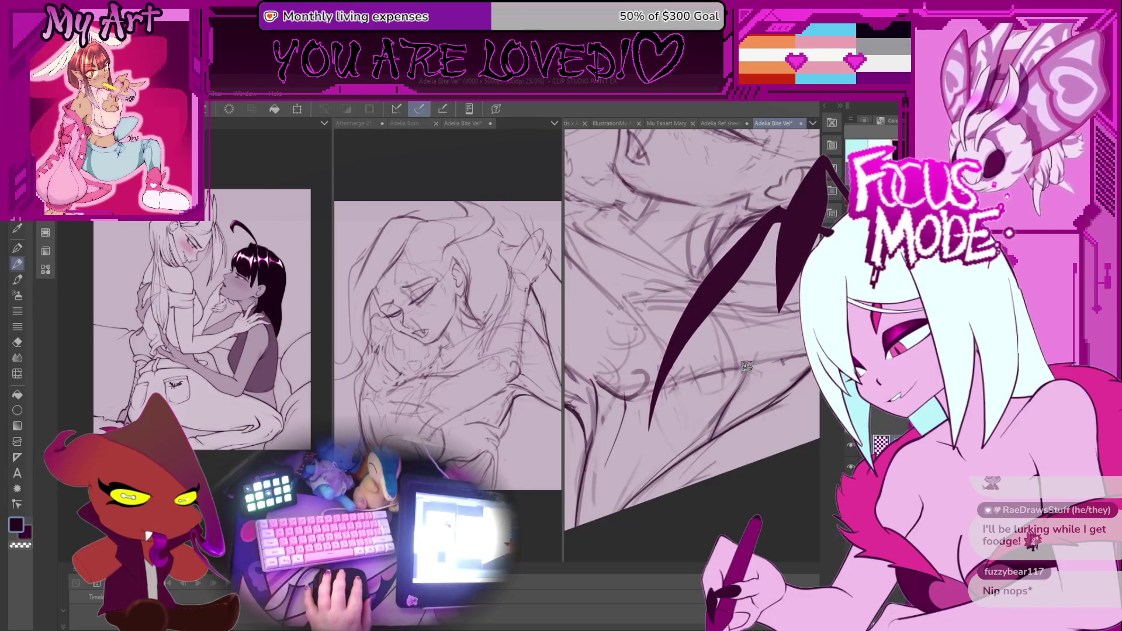
scroll(679, 472, down, 2)
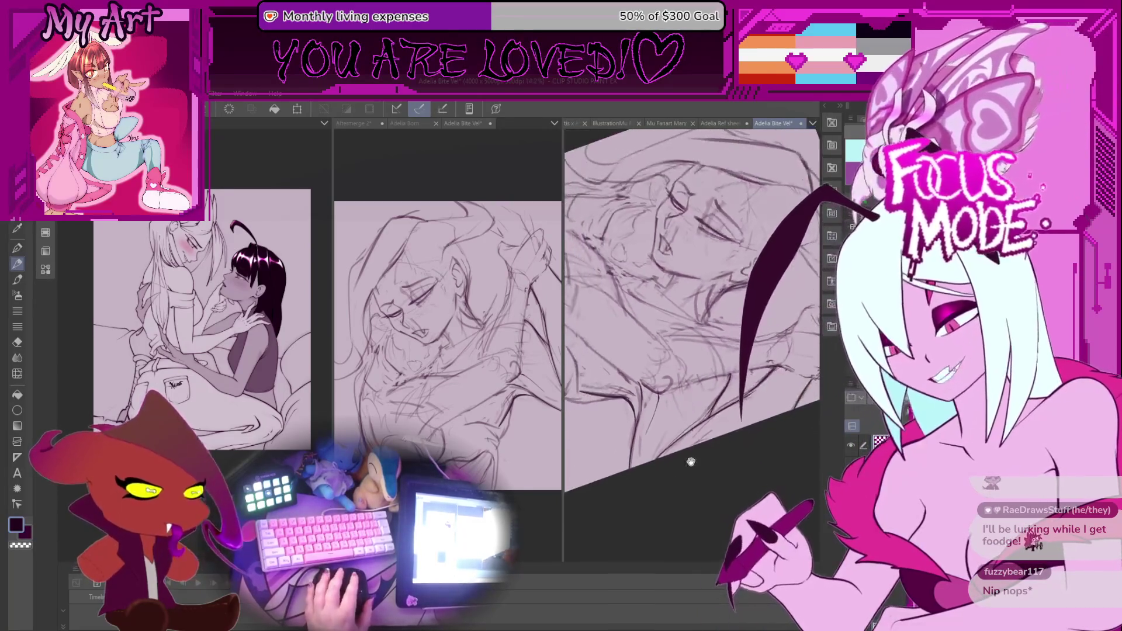
Rotate and pan across the sketch, then zoom far out with a tilt
mouse_move(679, 472)
mouse_down()
mouse_move(692, 383)
mouse_move(782, 427)
mouse_move(679, 377)
mouse_move(682, 451)
mouse_up()
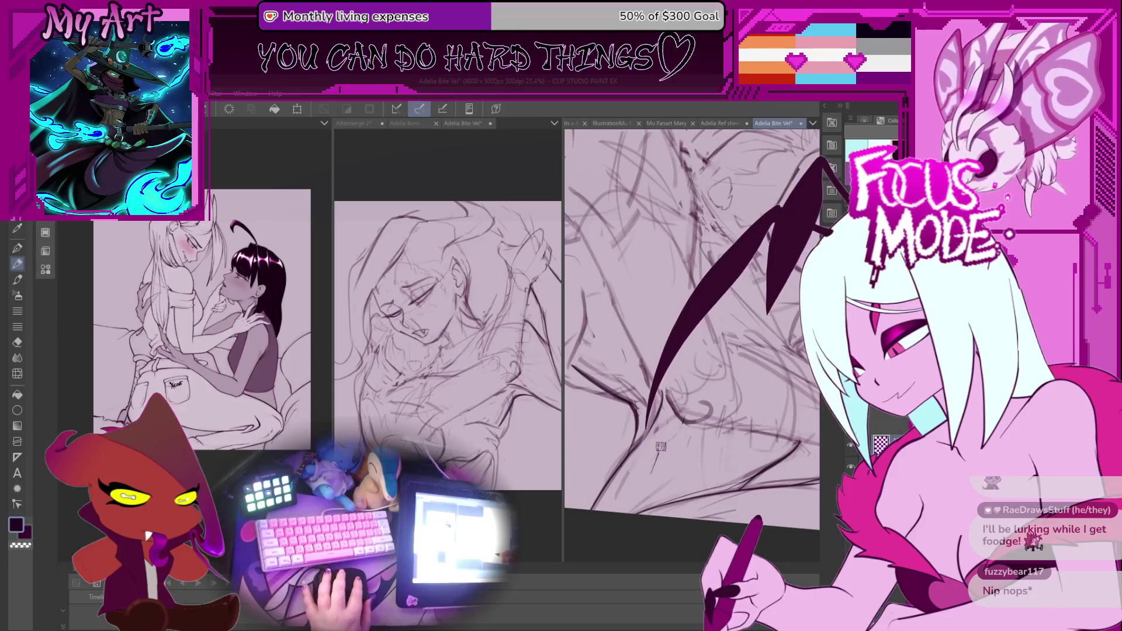
mouse_move(664, 430)
mouse_down()
mouse_move(640, 475)
mouse_move(668, 390)
mouse_up()
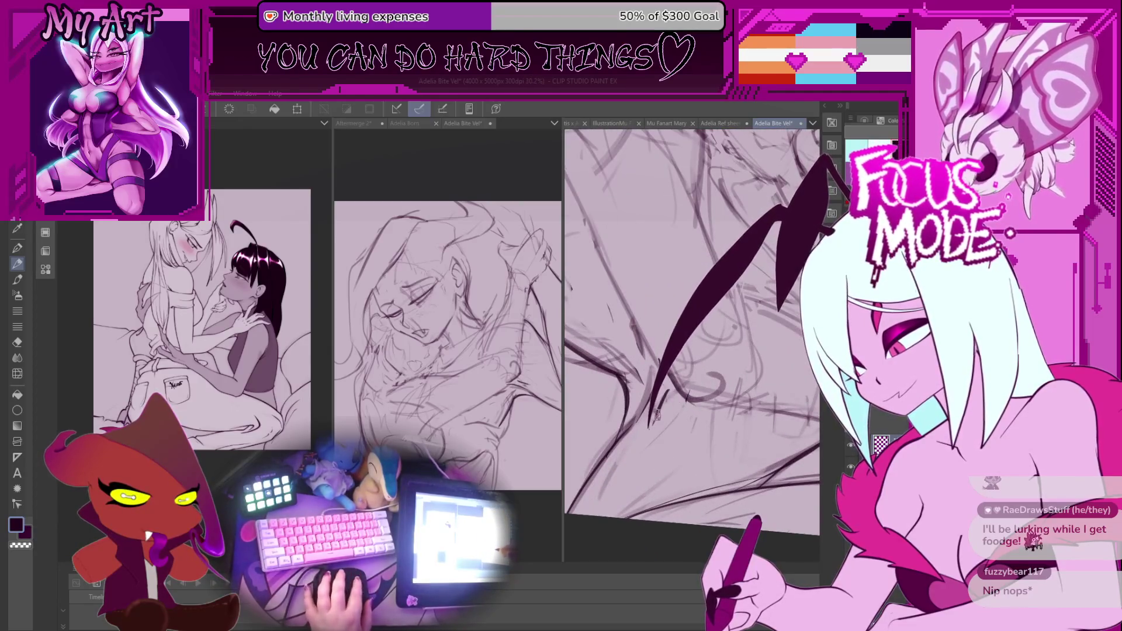
drag(664, 405, 657, 394)
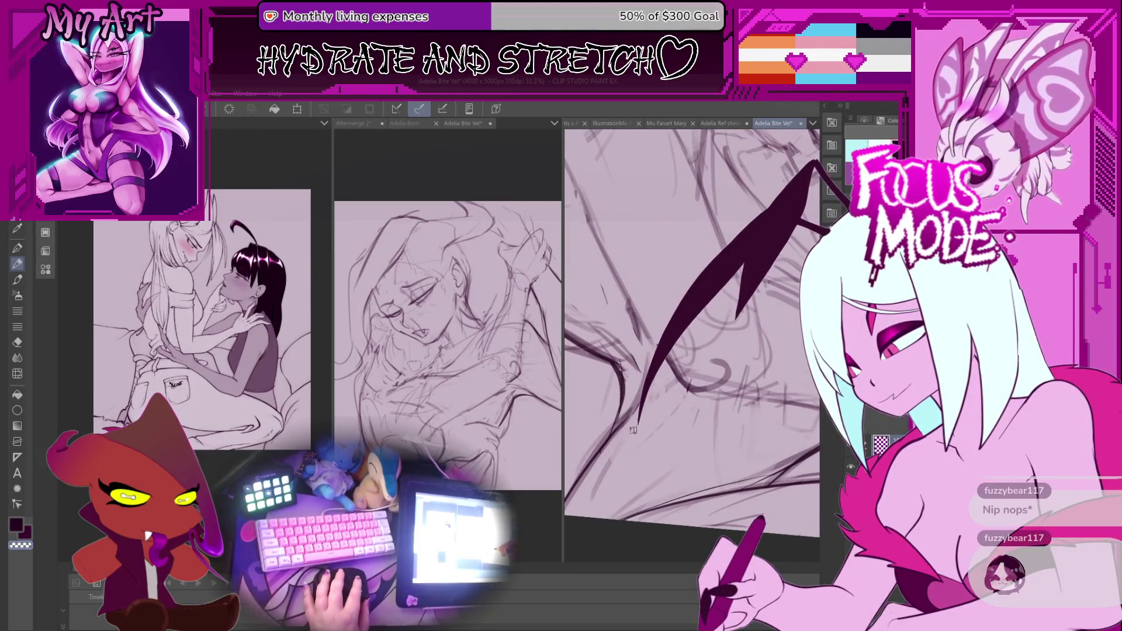
mouse_move(641, 346)
mouse_down()
mouse_move(733, 354)
mouse_move(653, 400)
mouse_move(709, 400)
mouse_up()
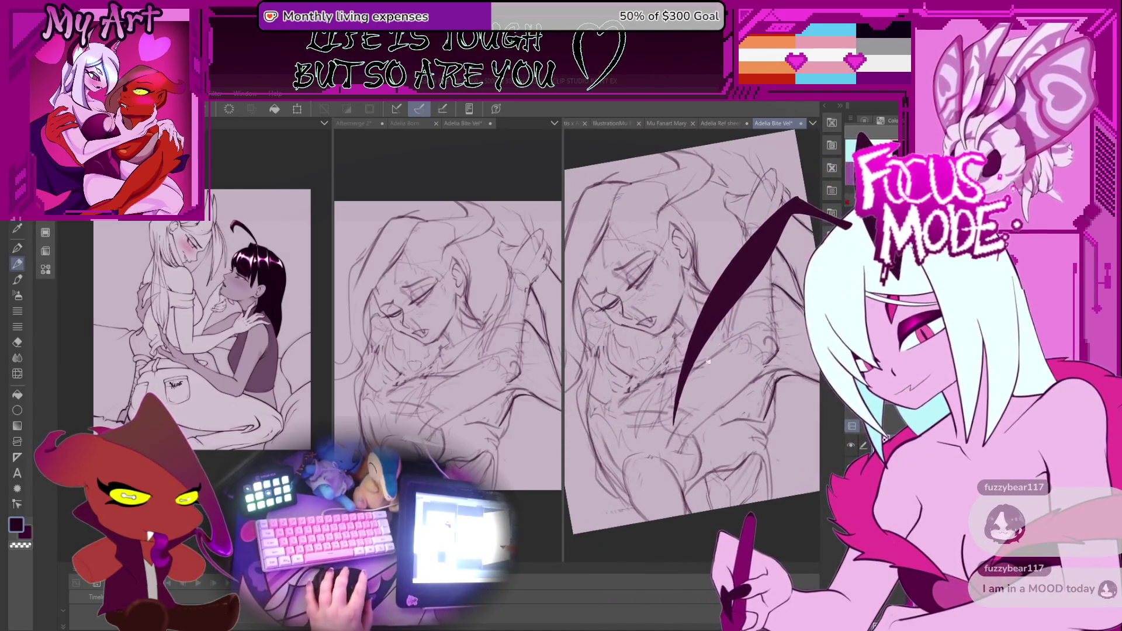
Fit and re-tilt the right sketch, then move to the middle sketch and zoom in on the face
drag(711, 347, 654, 371)
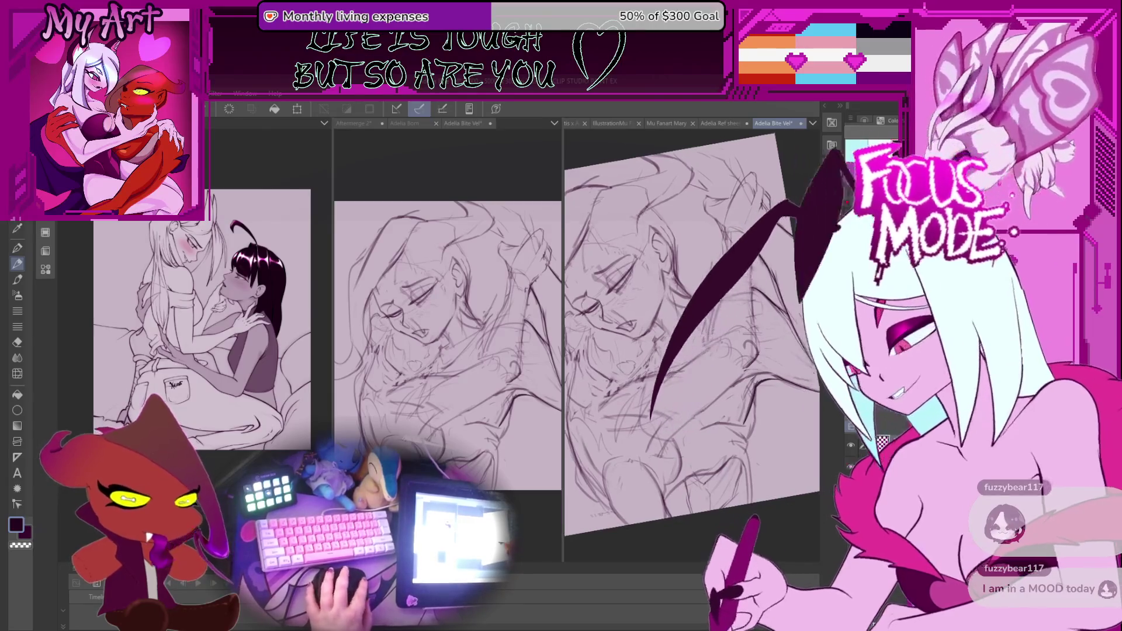
scroll(660, 367, up, 2)
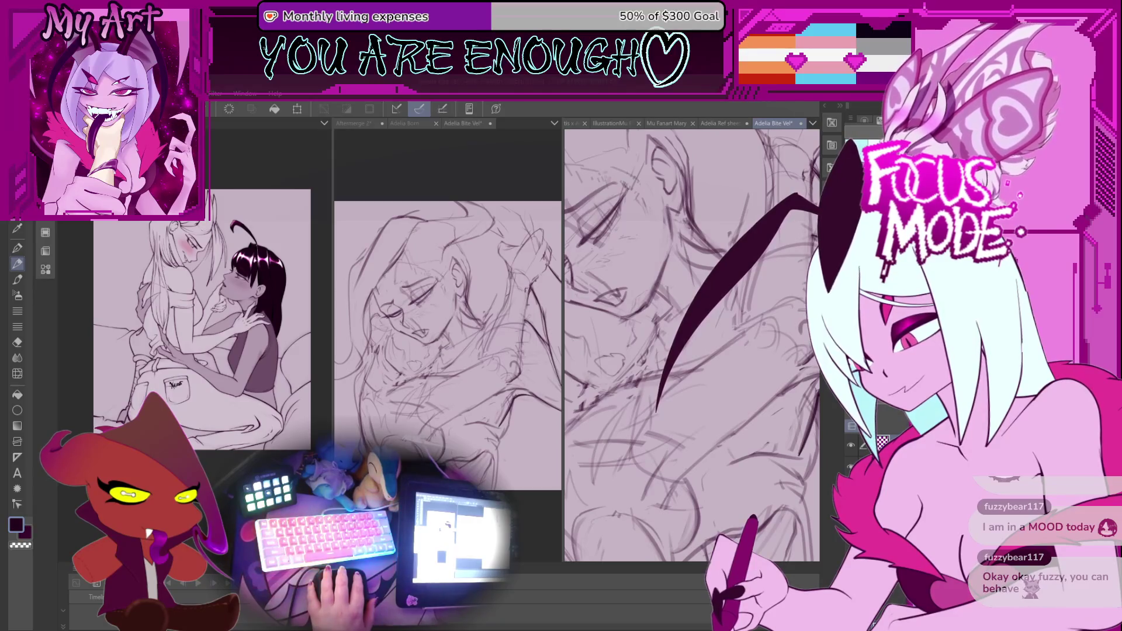
key(ctrl+0)
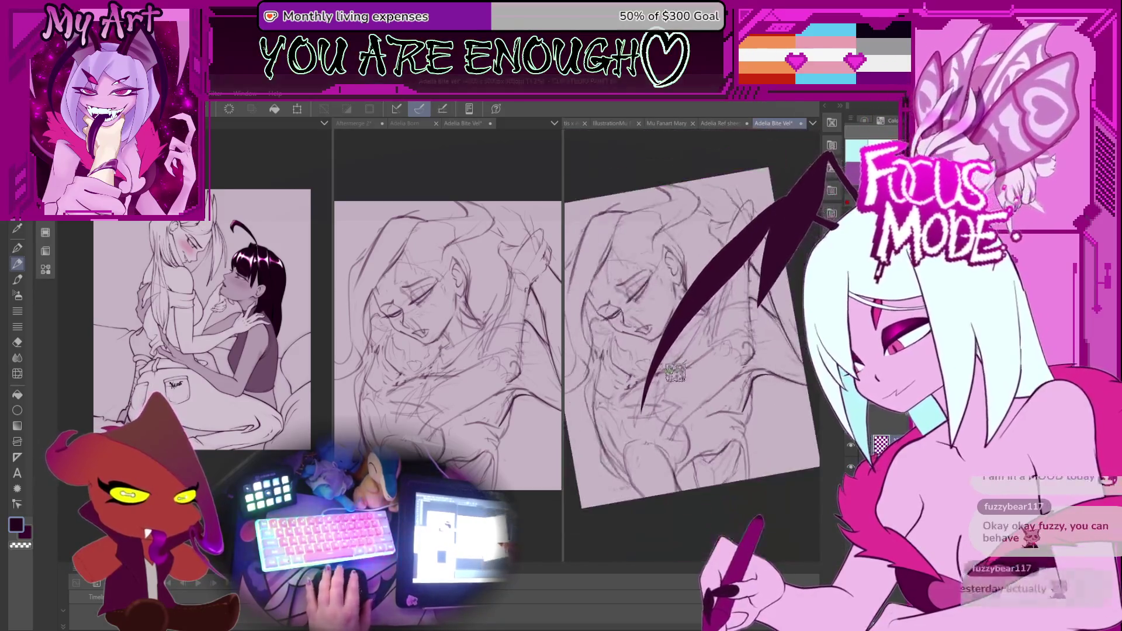
scroll(676, 377, up, 4)
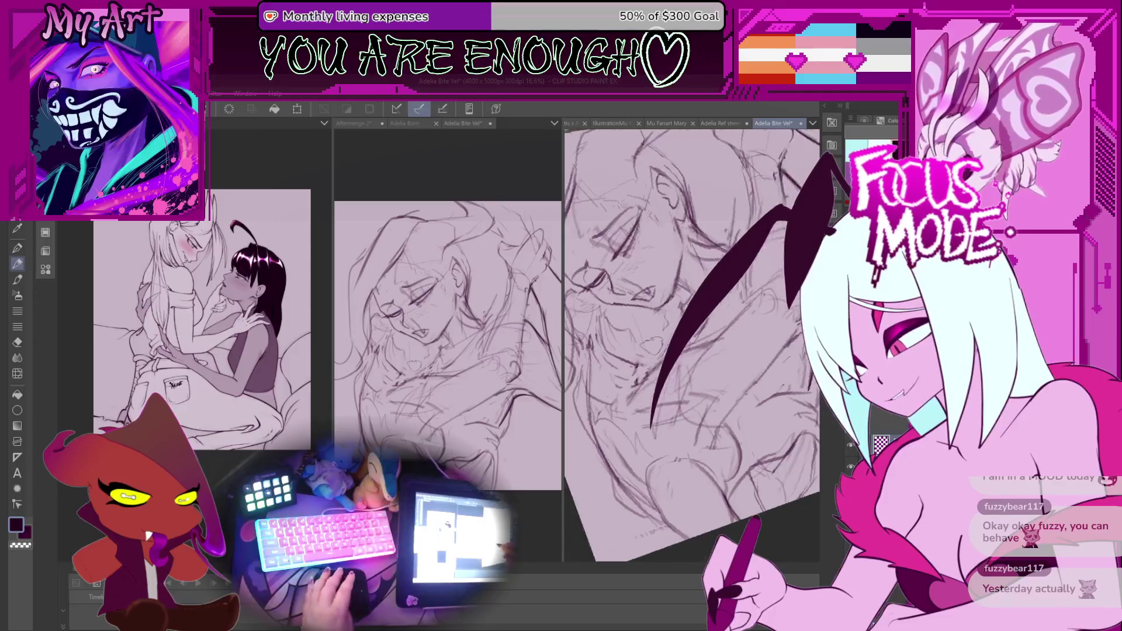
scroll(643, 385, up, 1)
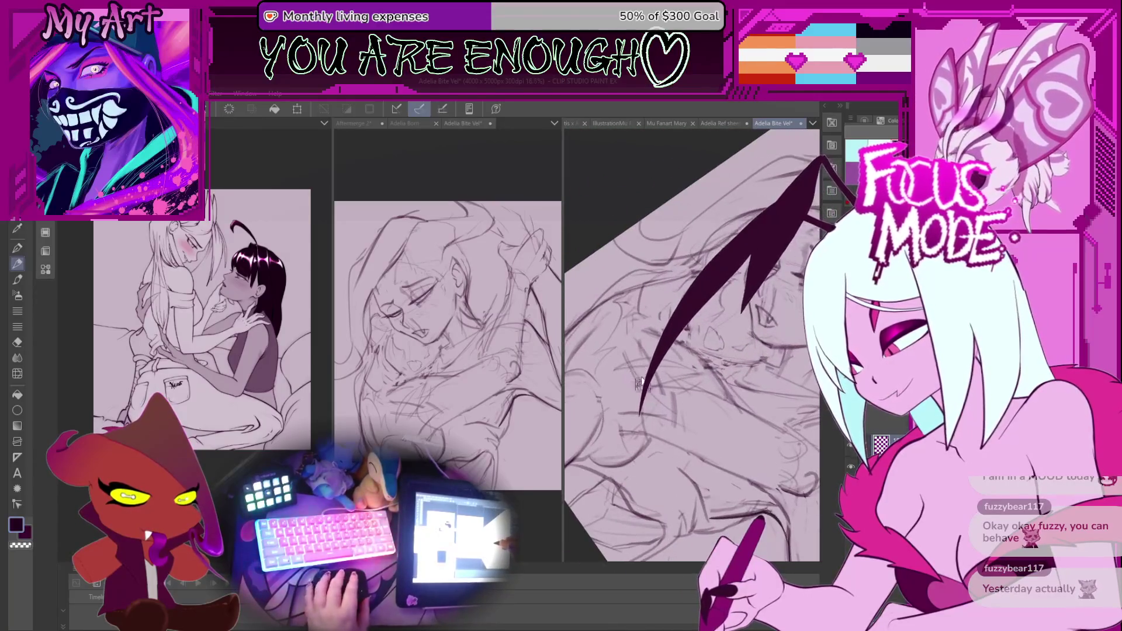
mouse_move(641, 386)
mouse_down()
mouse_move(665, 418)
mouse_move(636, 402)
mouse_up()
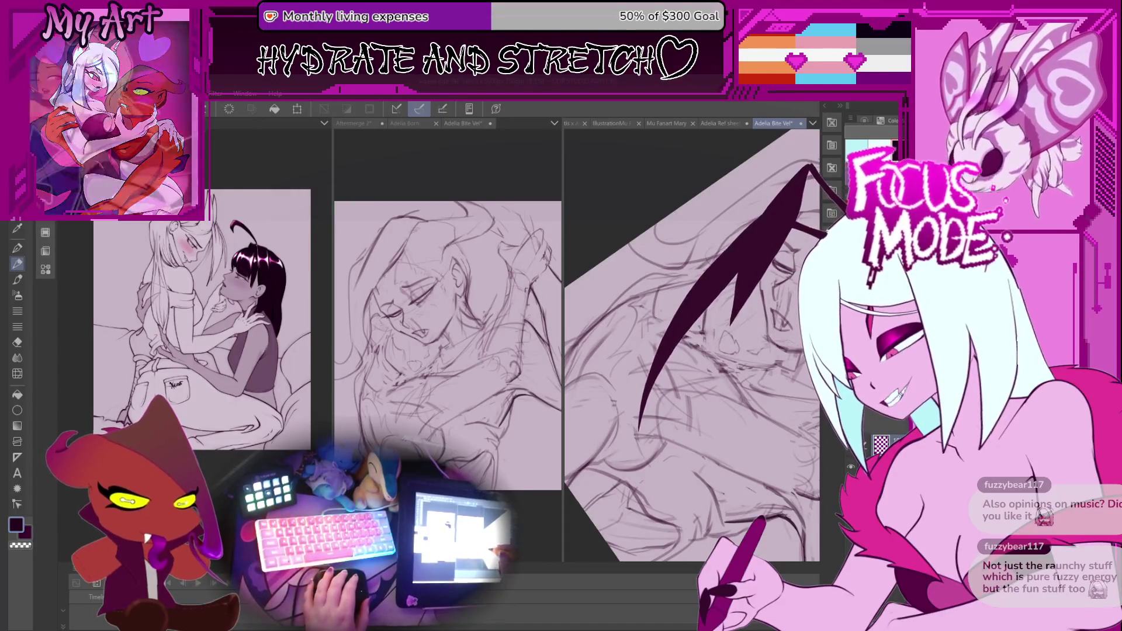
drag(451, 407, 474, 437)
scroll(473, 437, up, 2)
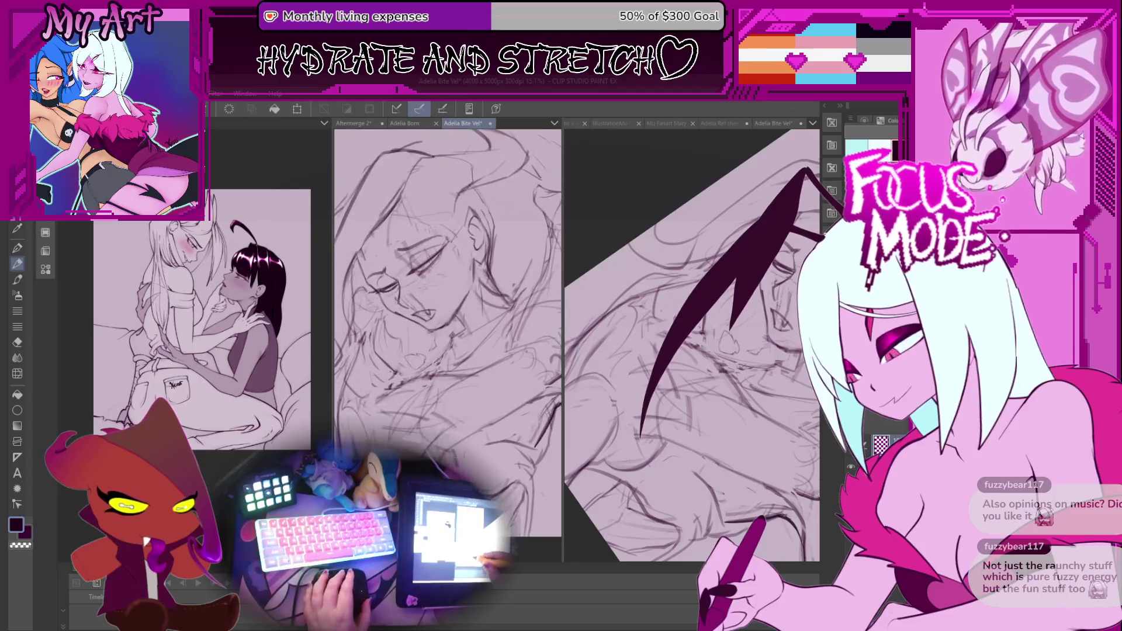
Rotate and nudge the middle sketch, reset it upright with Ctrl+0, then reposition the right sketch
mouse_move(428, 390)
mouse_down()
mouse_move(443, 409)
mouse_move(438, 430)
mouse_up()
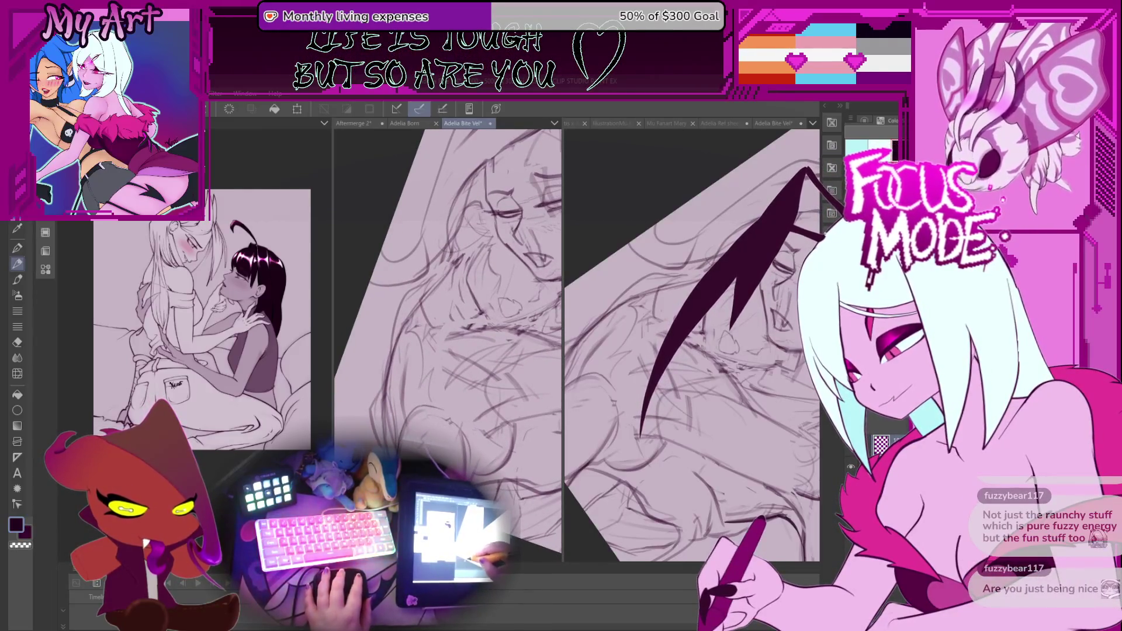
drag(438, 429, 444, 423)
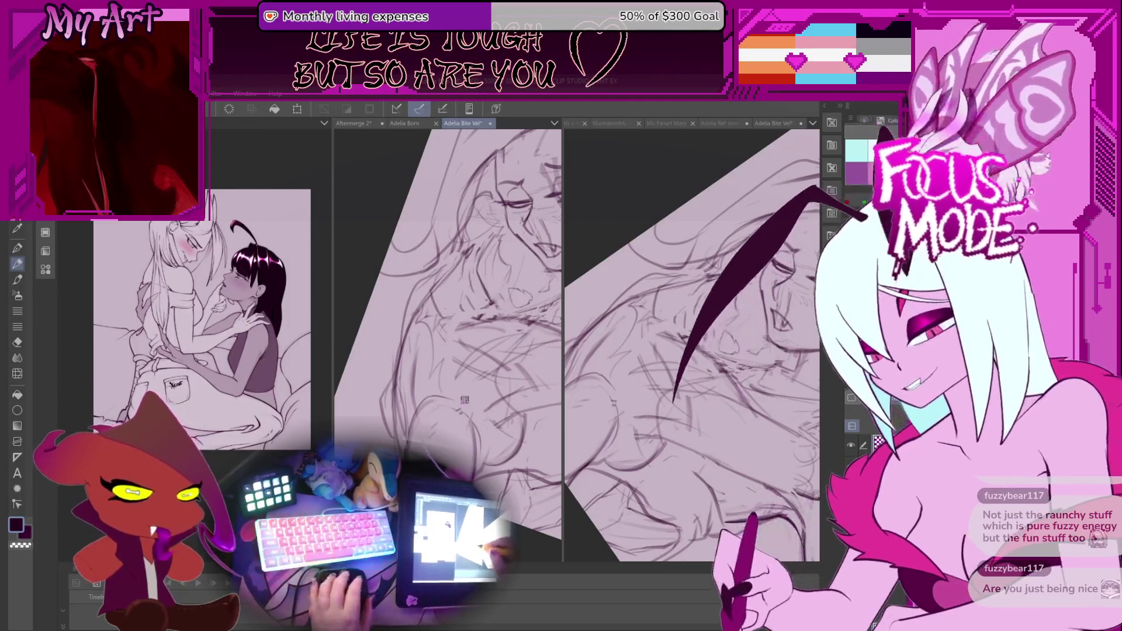
drag(474, 413, 477, 436)
key(ctrl+0)
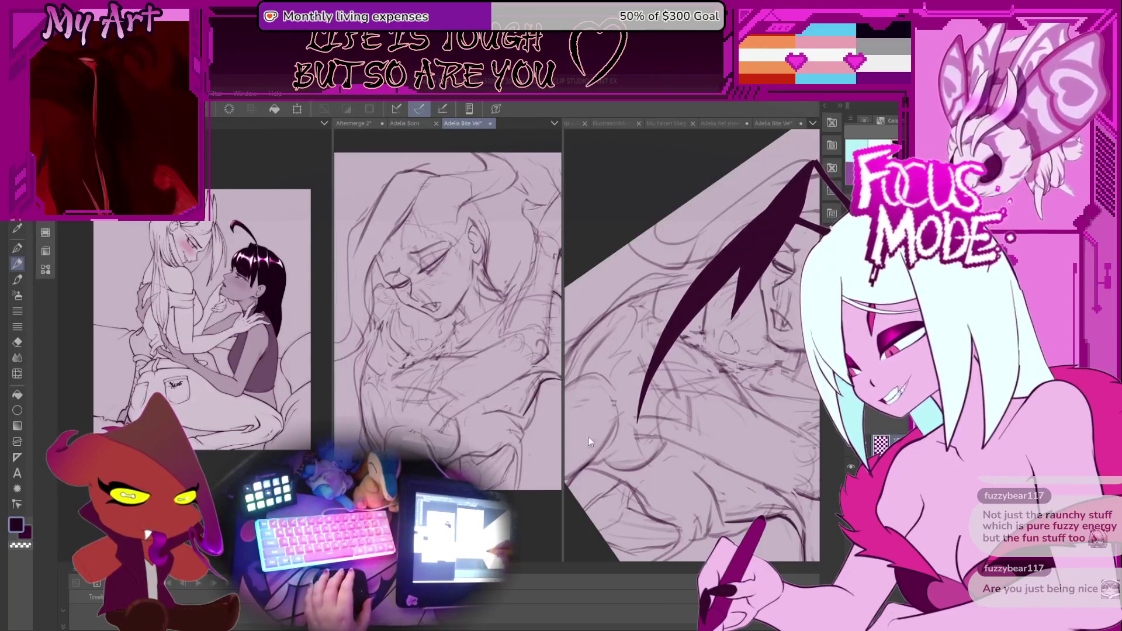
drag(653, 442, 674, 431)
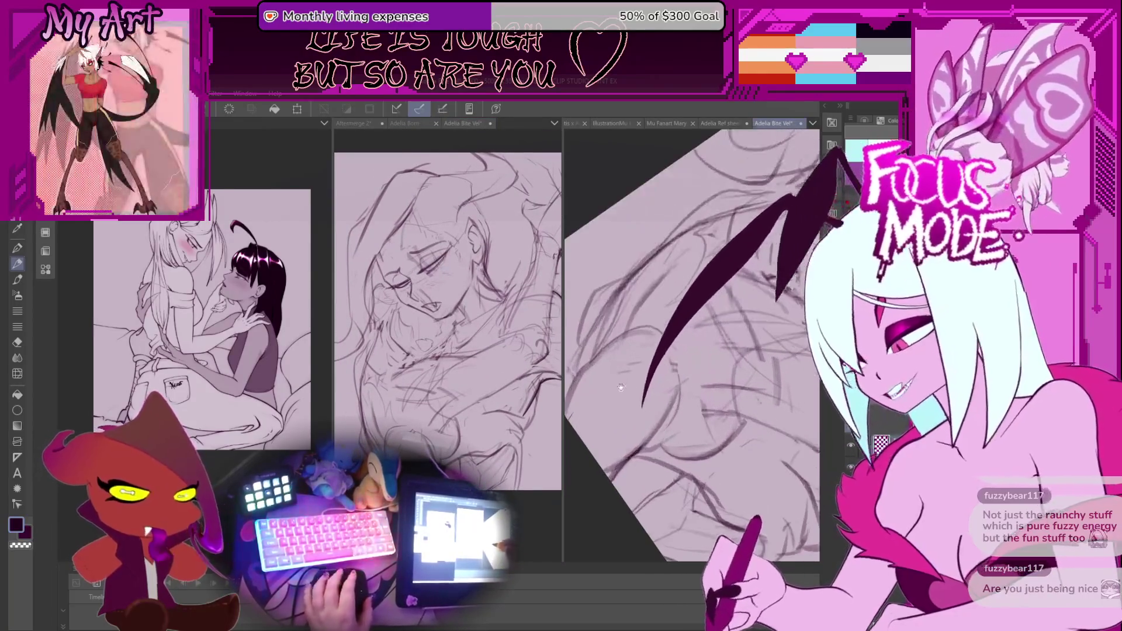
Zoom in, rotate and zoom back out on the right-hand sketch, then save the drawing
scroll(663, 409, up, 2)
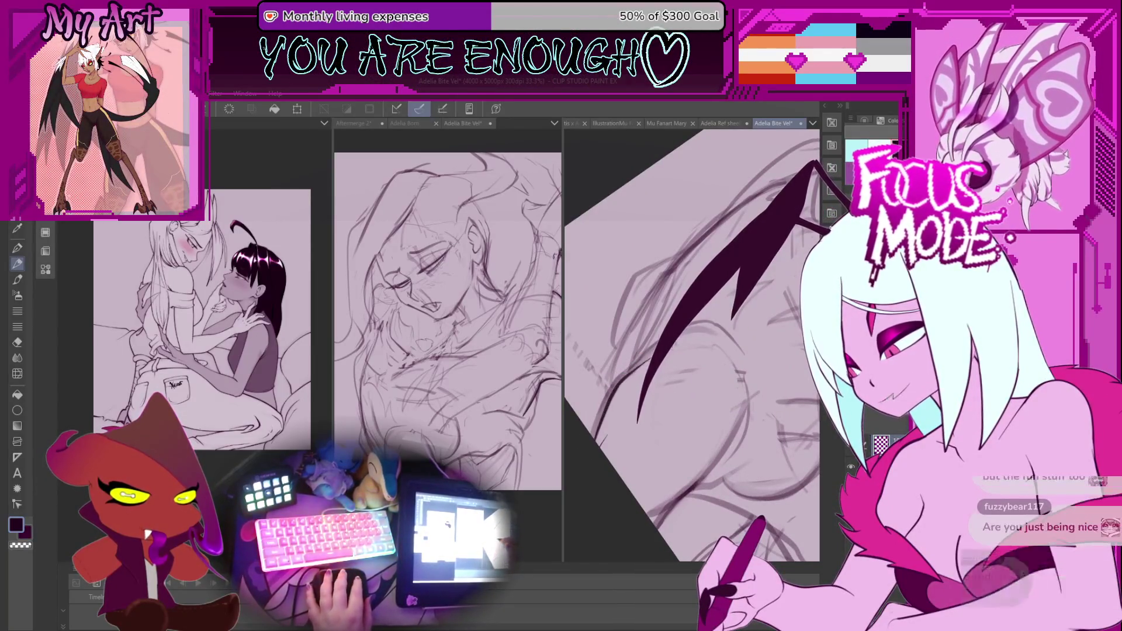
scroll(601, 444, up, 3)
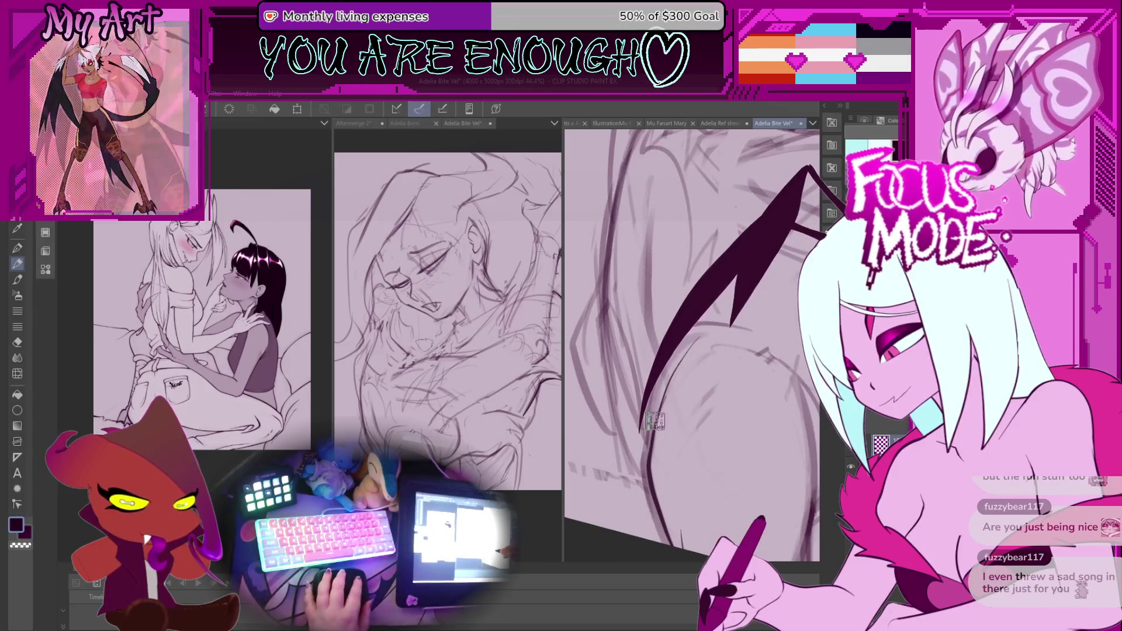
scroll(631, 429, up, 1)
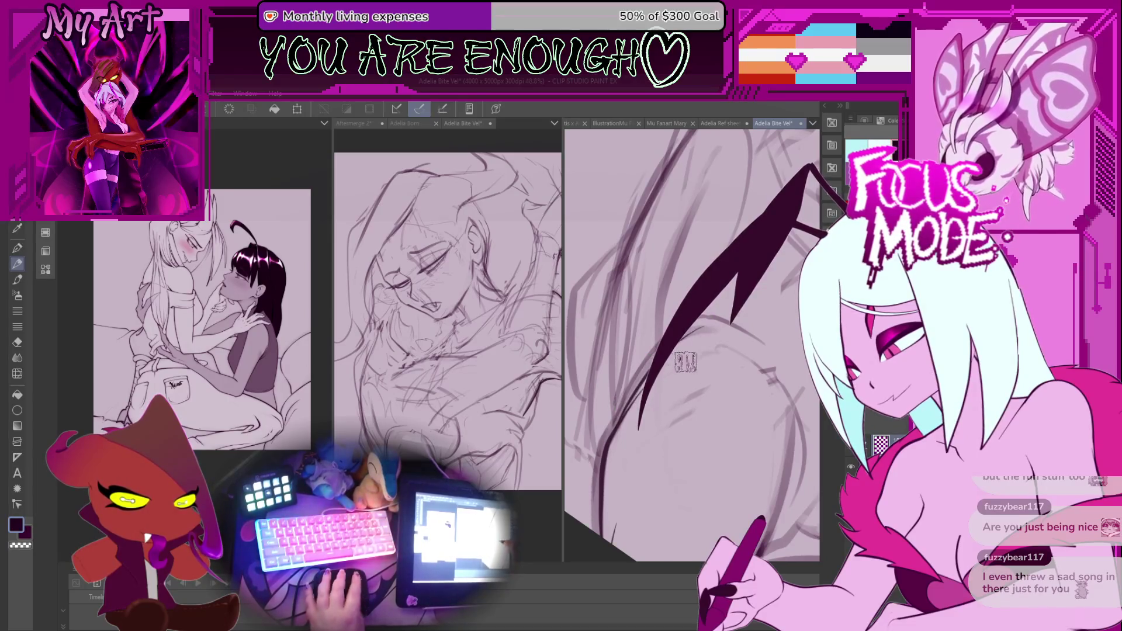
scroll(687, 361, up, 3)
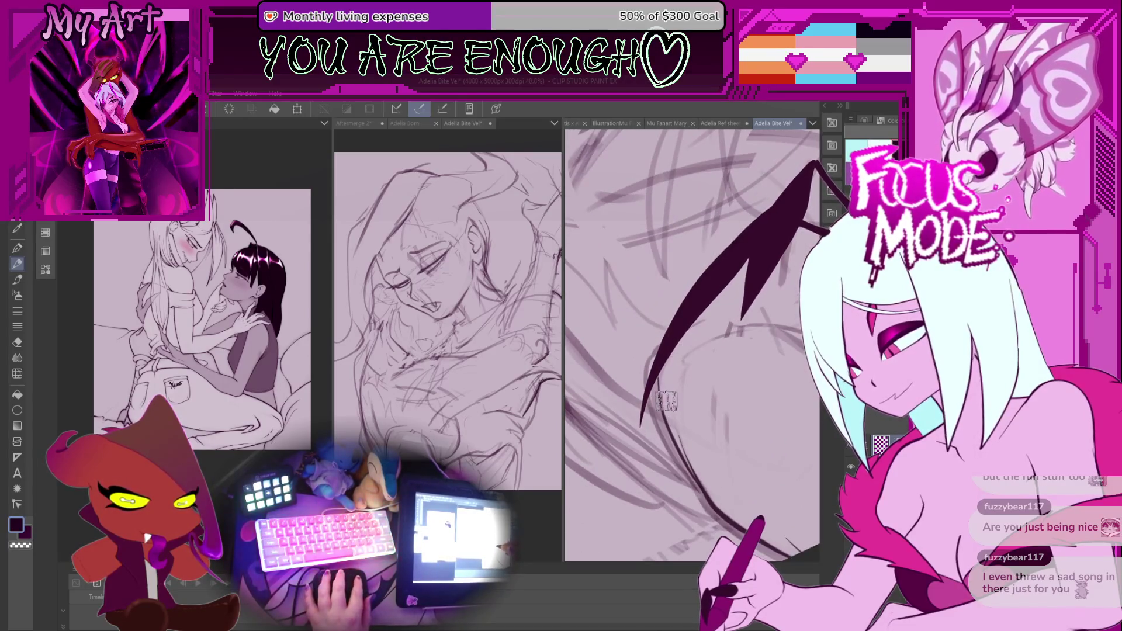
drag(666, 400, 613, 440)
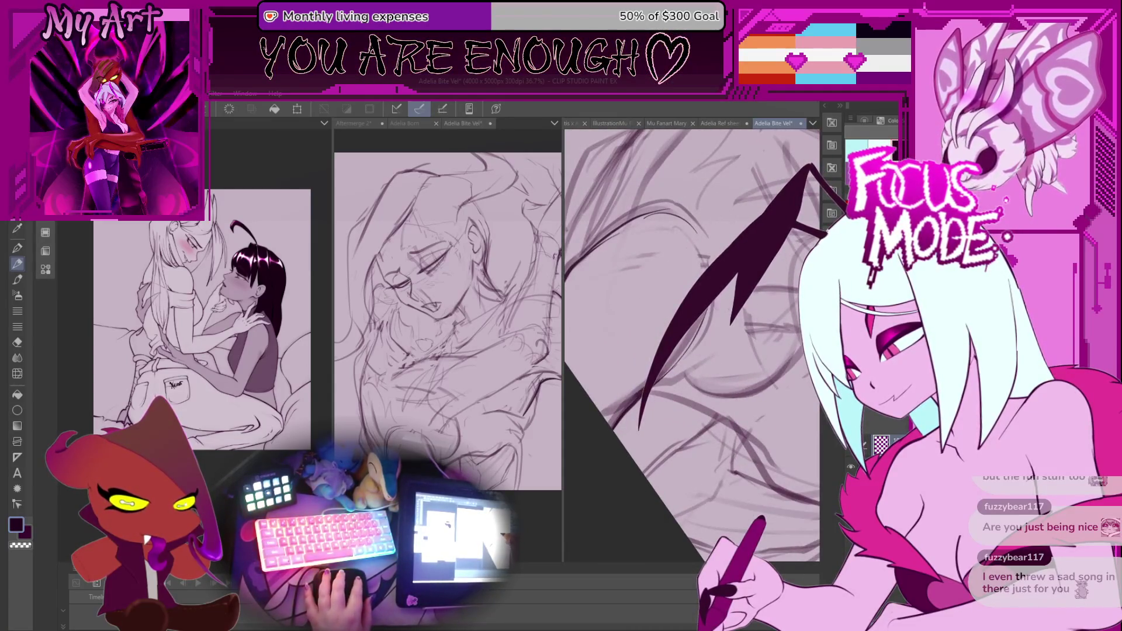
scroll(713, 304, down, 2)
mouse_move(712, 304)
mouse_down()
mouse_move(675, 362)
mouse_move(688, 371)
mouse_move(648, 366)
mouse_move(647, 388)
mouse_up()
scroll(675, 361, down, 1)
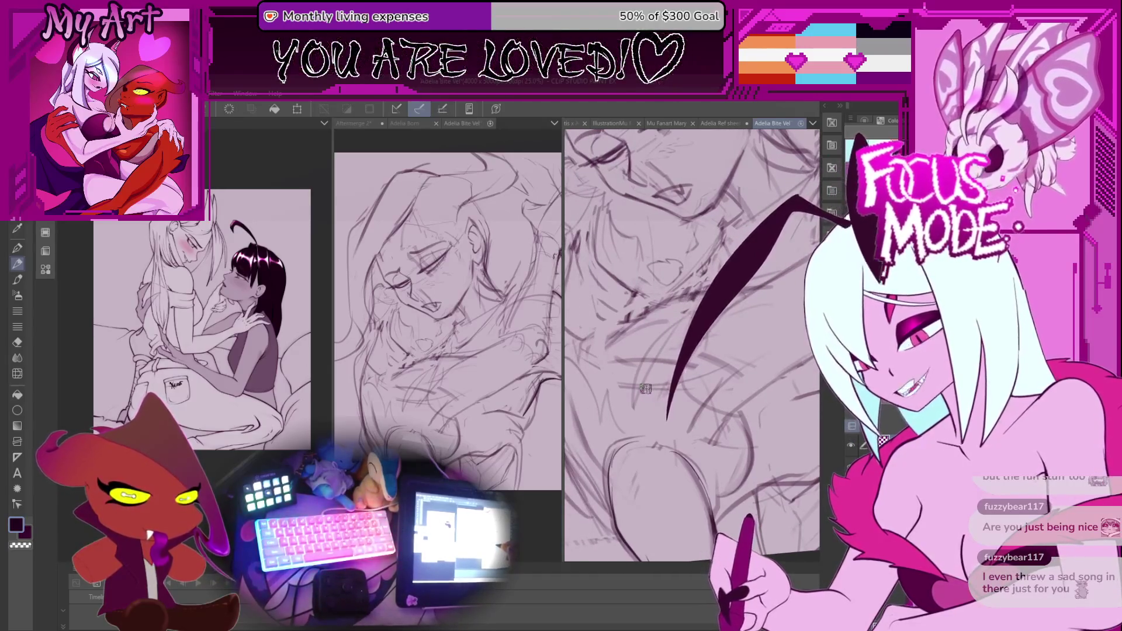
key(ctrl+s)
Pan and rotate the view toward the face, easing the tilt over the bodies
drag(644, 381, 671, 315)
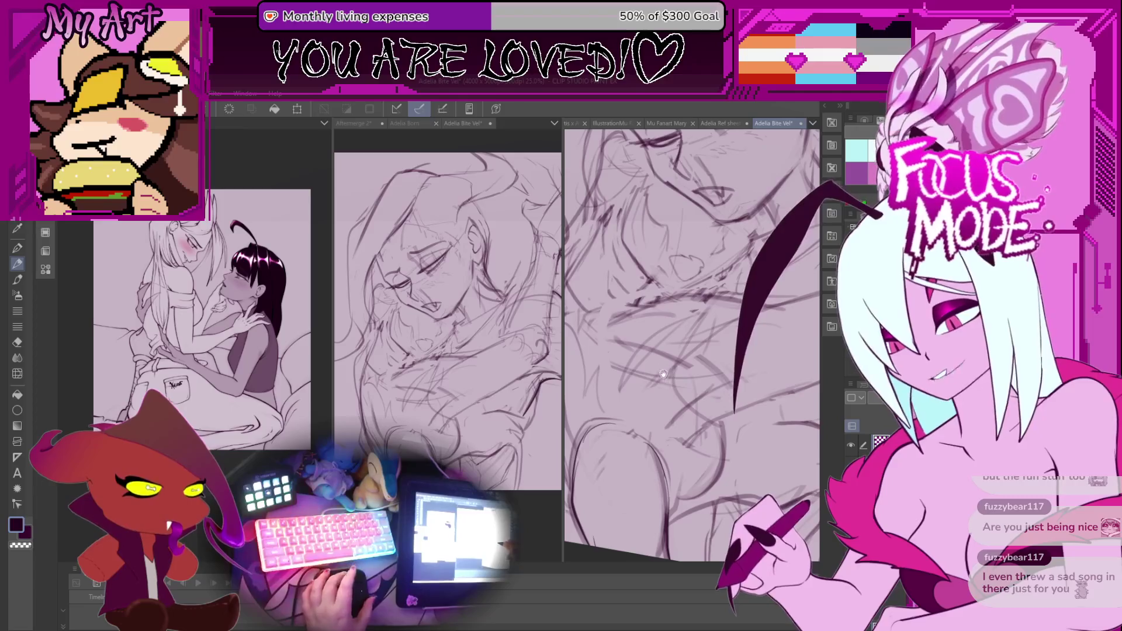
mouse_move(650, 374)
mouse_down()
mouse_move(689, 405)
mouse_move(681, 366)
mouse_move(659, 371)
mouse_move(647, 394)
mouse_move(551, 410)
mouse_up()
drag(643, 338, 665, 352)
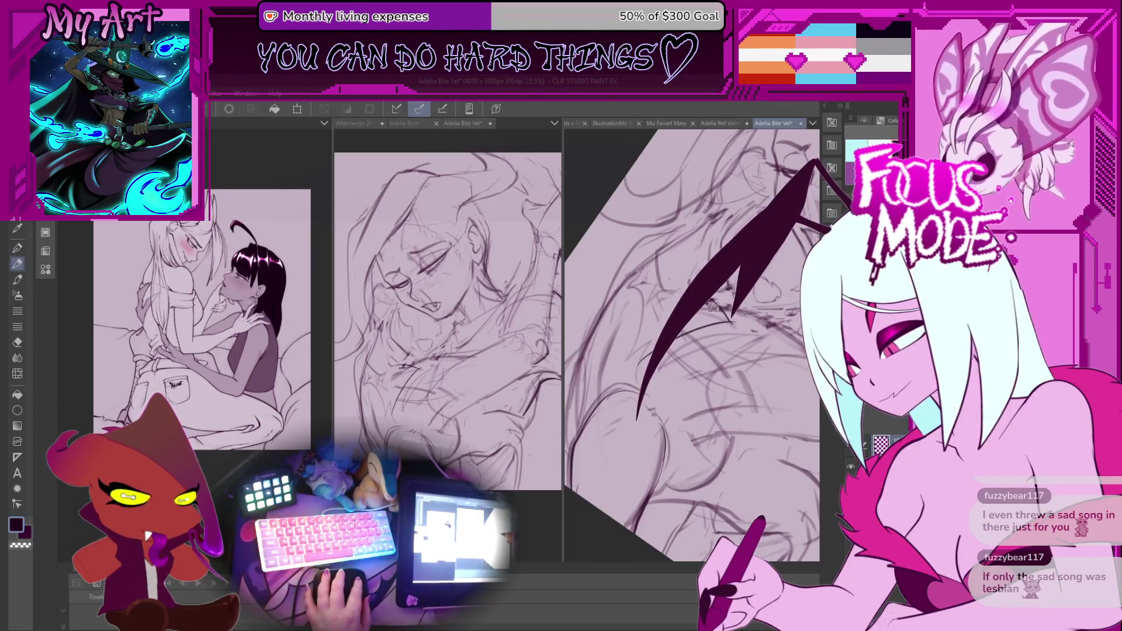
mouse_move(715, 306)
mouse_down()
mouse_move(705, 351)
mouse_move(673, 370)
mouse_up()
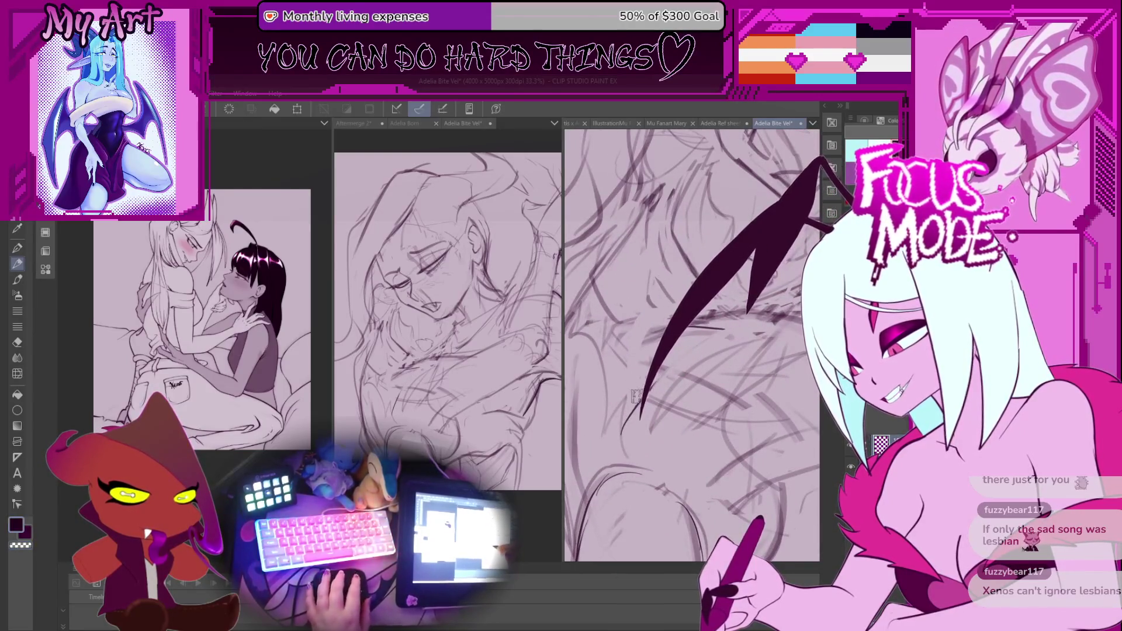
drag(635, 397, 631, 413)
mouse_move(654, 374)
mouse_down()
mouse_move(666, 388)
mouse_move(669, 370)
mouse_up()
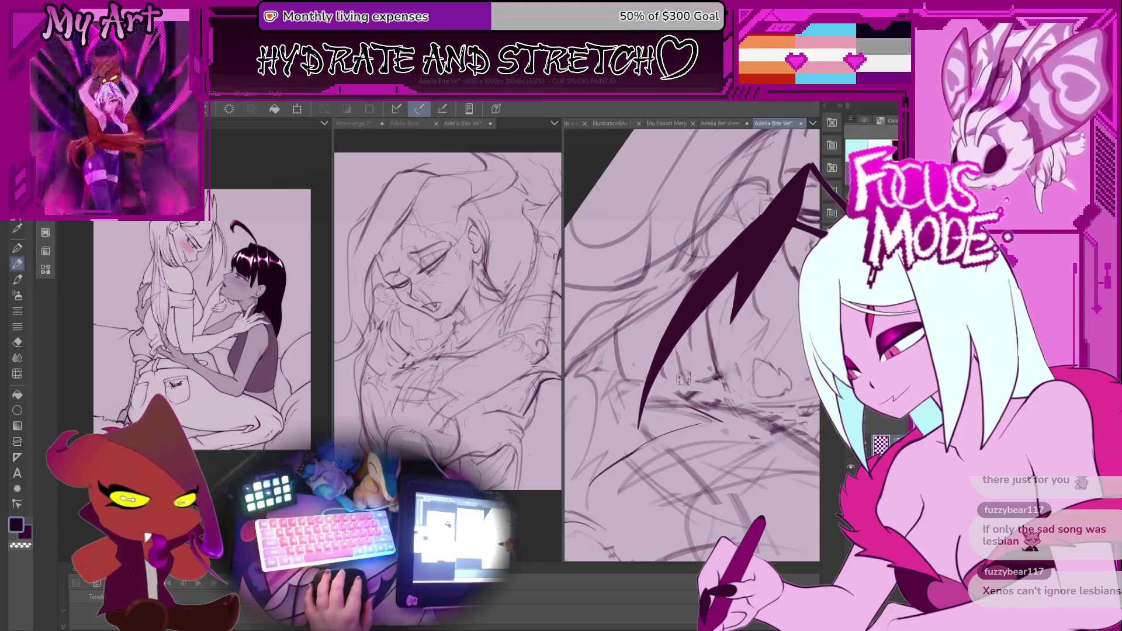
mouse_move(666, 362)
mouse_down()
mouse_move(634, 390)
mouse_move(662, 391)
mouse_up()
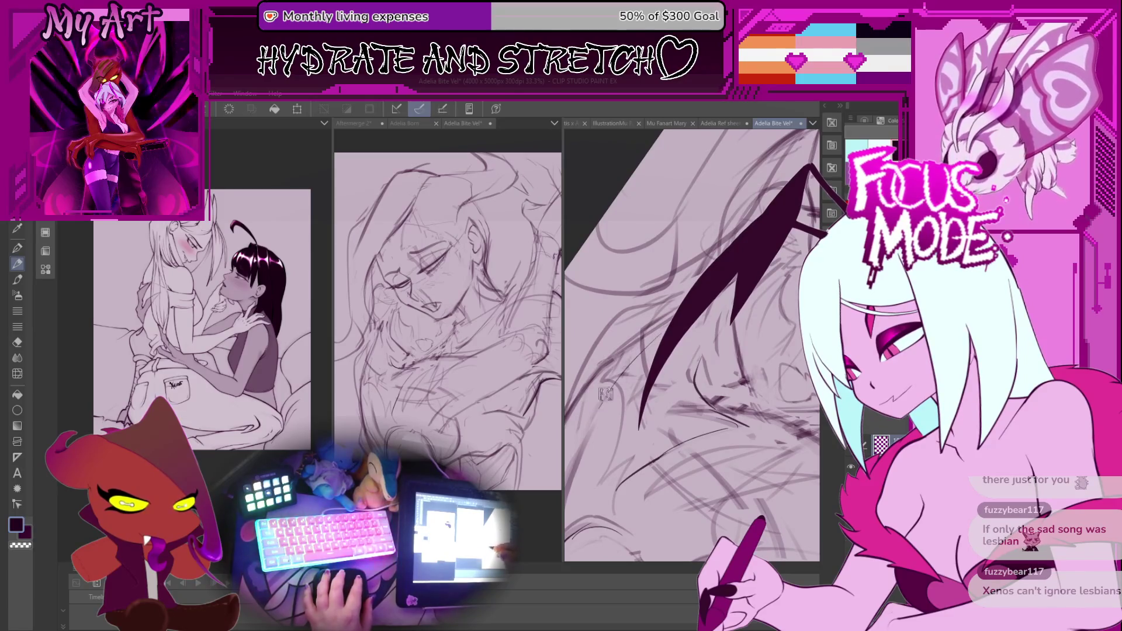
Zoom the right canvas out and back in, panning up onto both characters' faces
scroll(600, 403, down, 3)
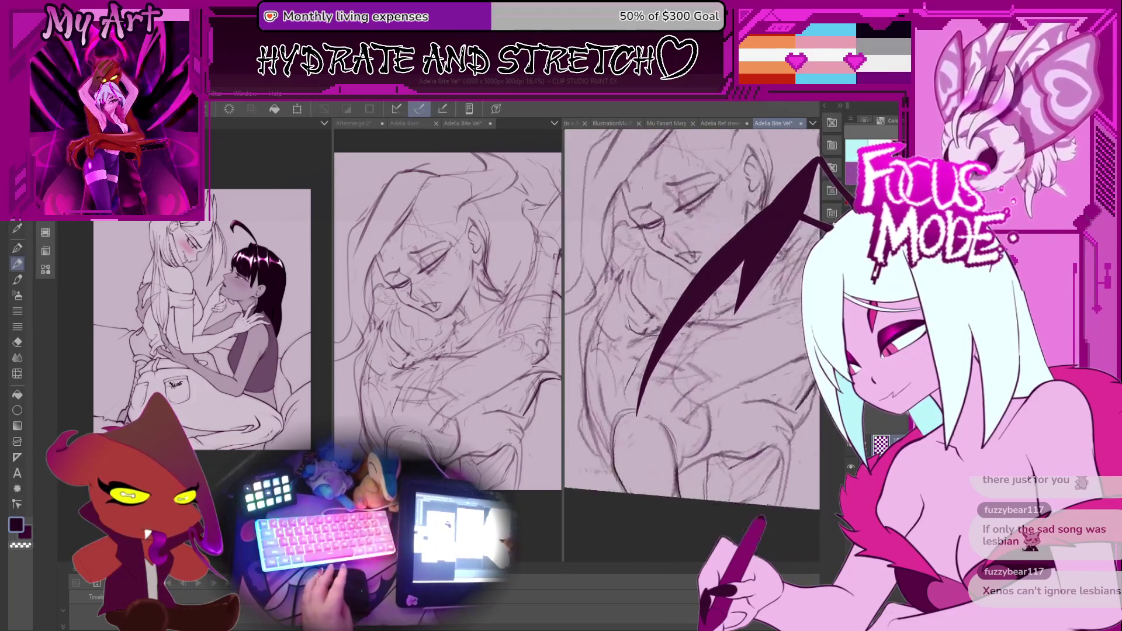
scroll(619, 375, up, 4)
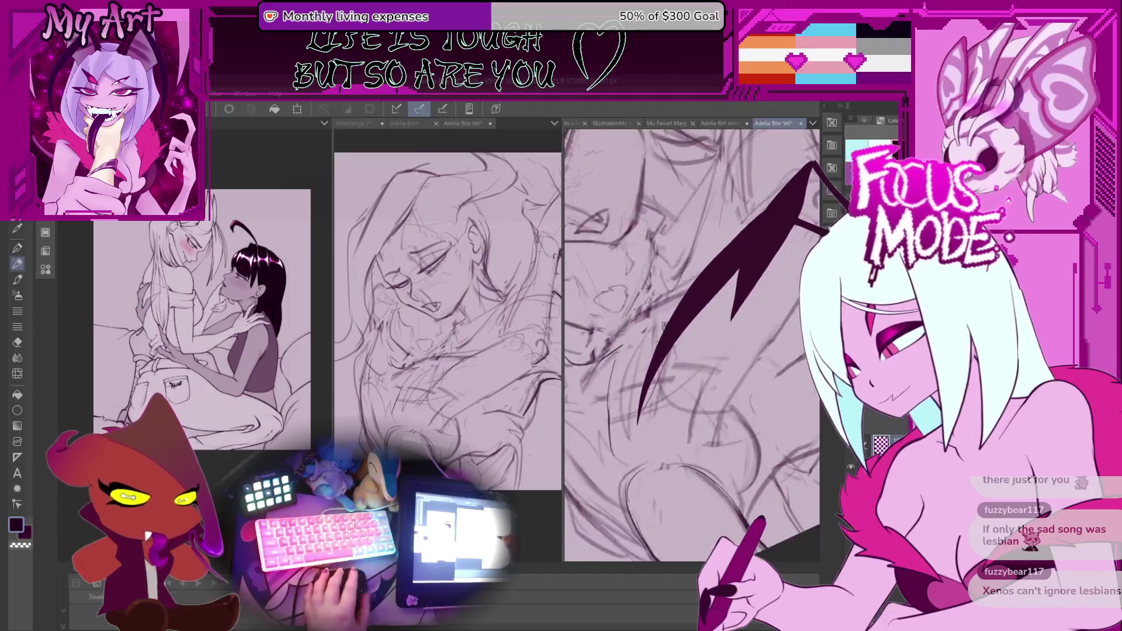
scroll(613, 379, down, 2)
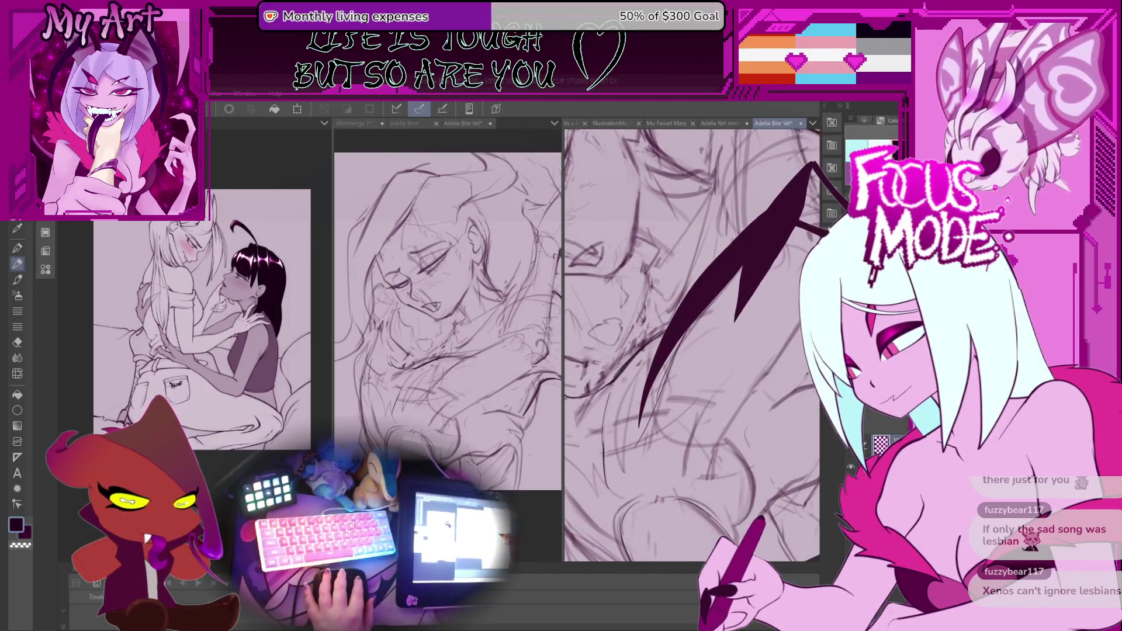
mouse_move(662, 329)
mouse_down()
mouse_move(677, 285)
mouse_move(658, 378)
mouse_up()
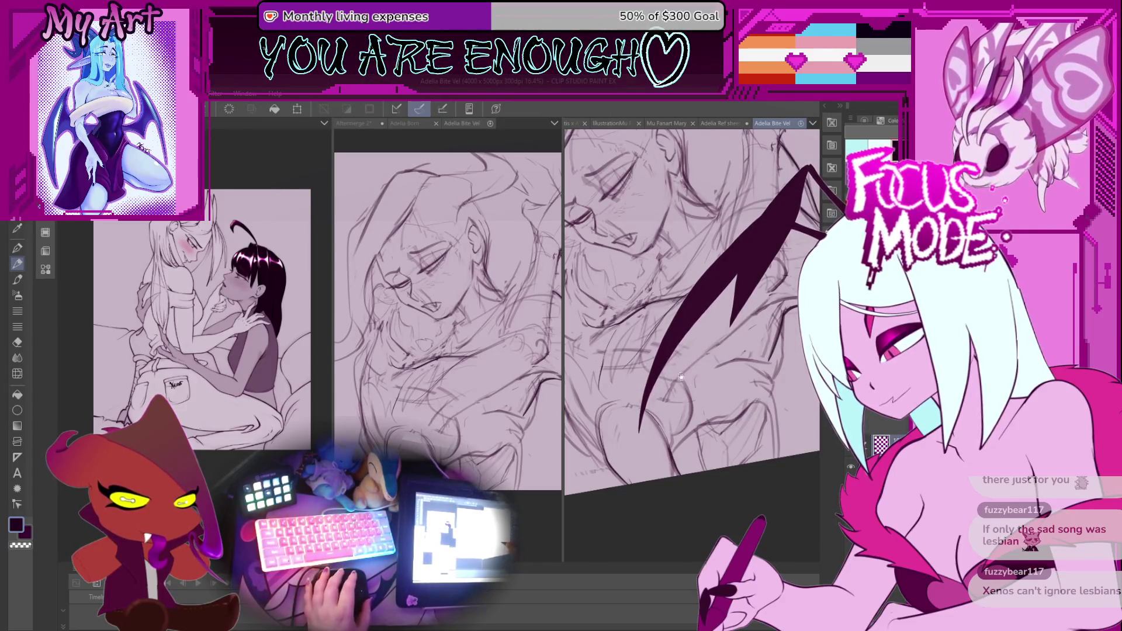
scroll(683, 374, down, 5)
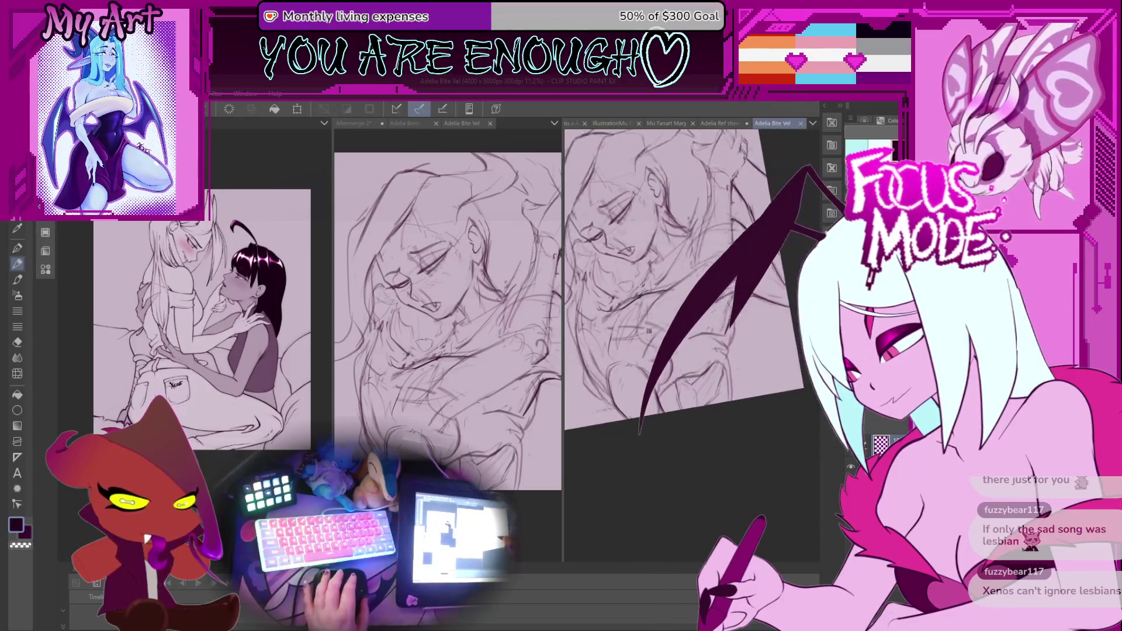
scroll(649, 330, up, 4)
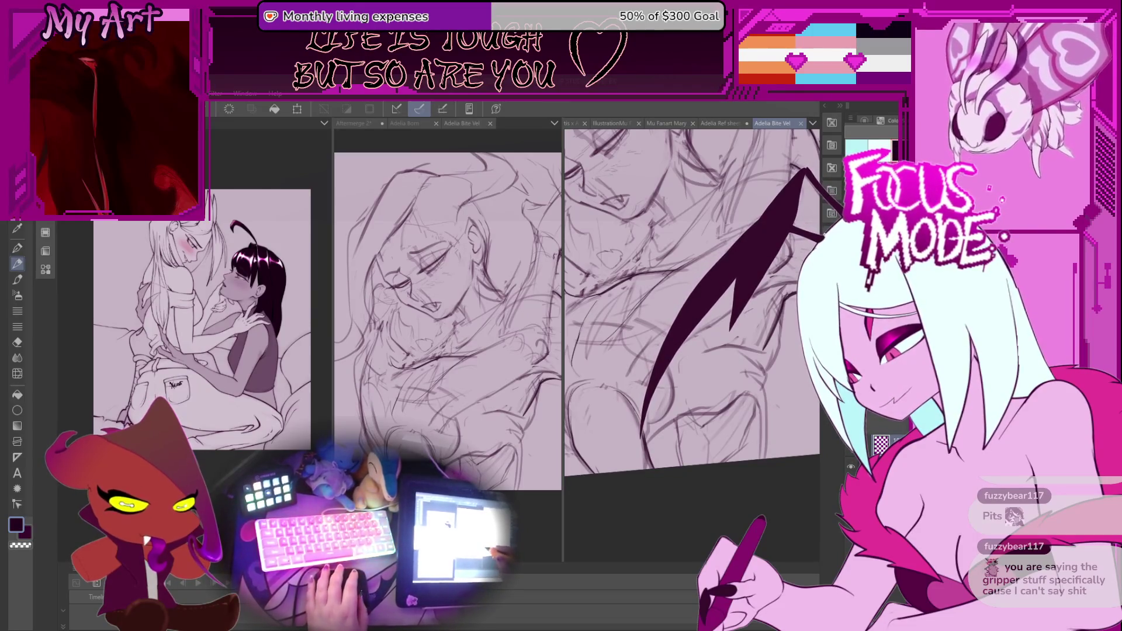
Rotate the canvas view about 45° and zoom in on the lower part of the sketch
drag(707, 399, 693, 381)
scroll(692, 381, up, 3)
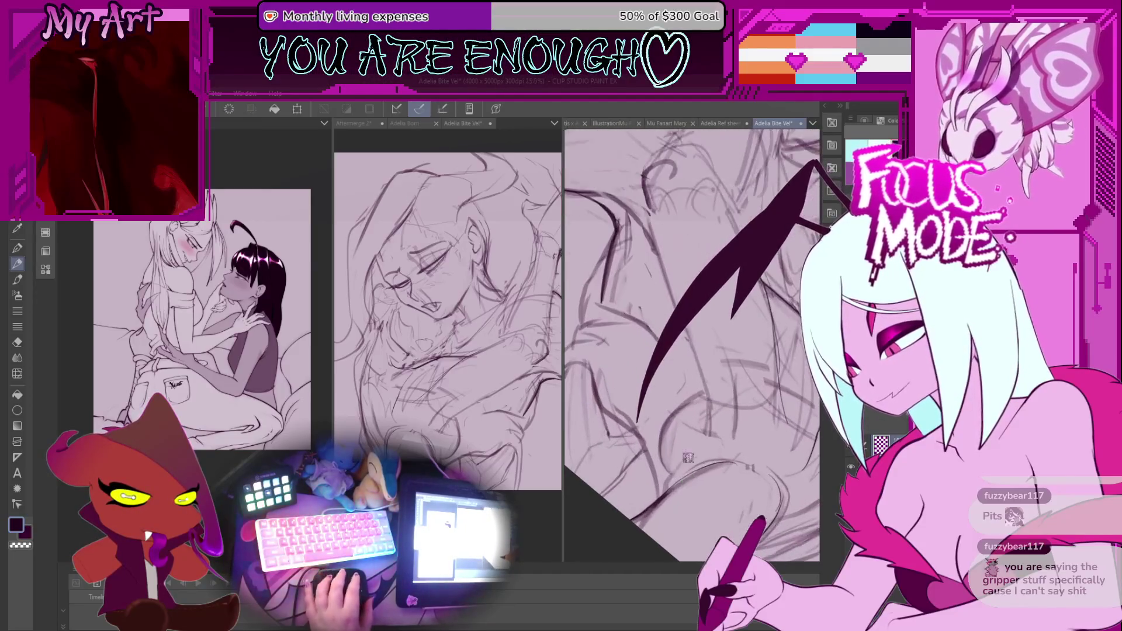
scroll(676, 372, down, 1)
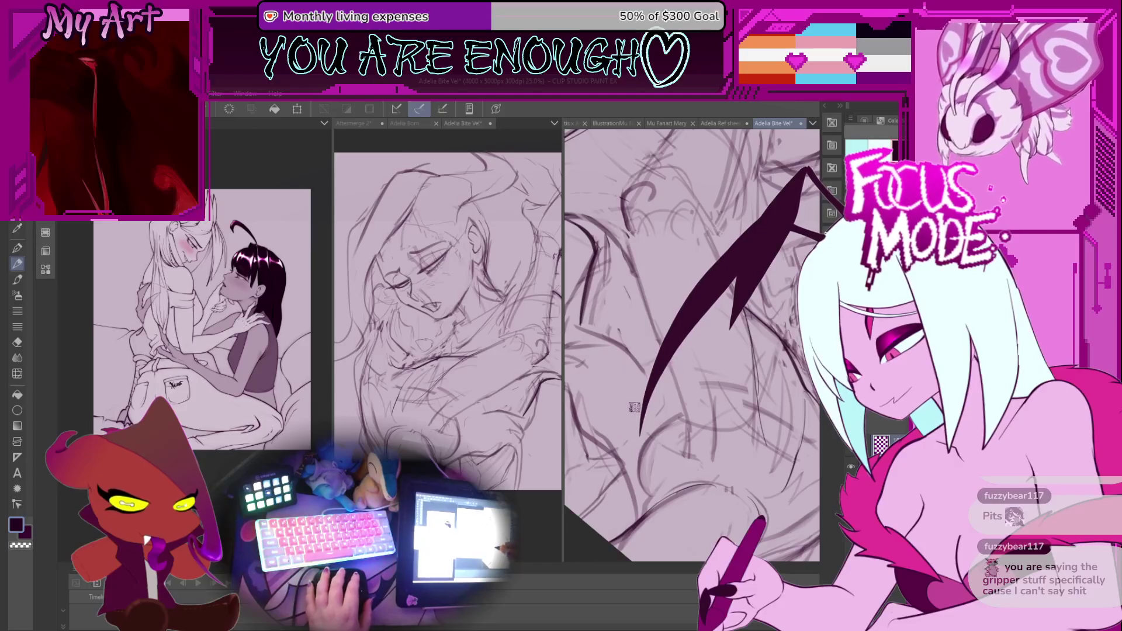
scroll(657, 415, down, 1)
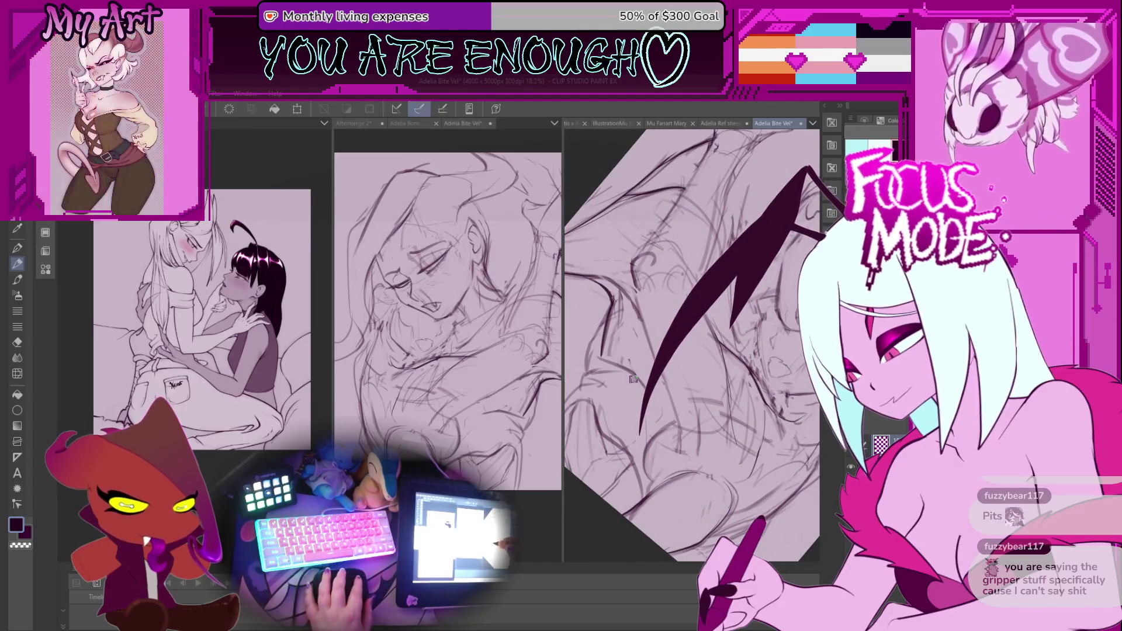
scroll(678, 438, up, 1)
scroll(693, 437, up, 1)
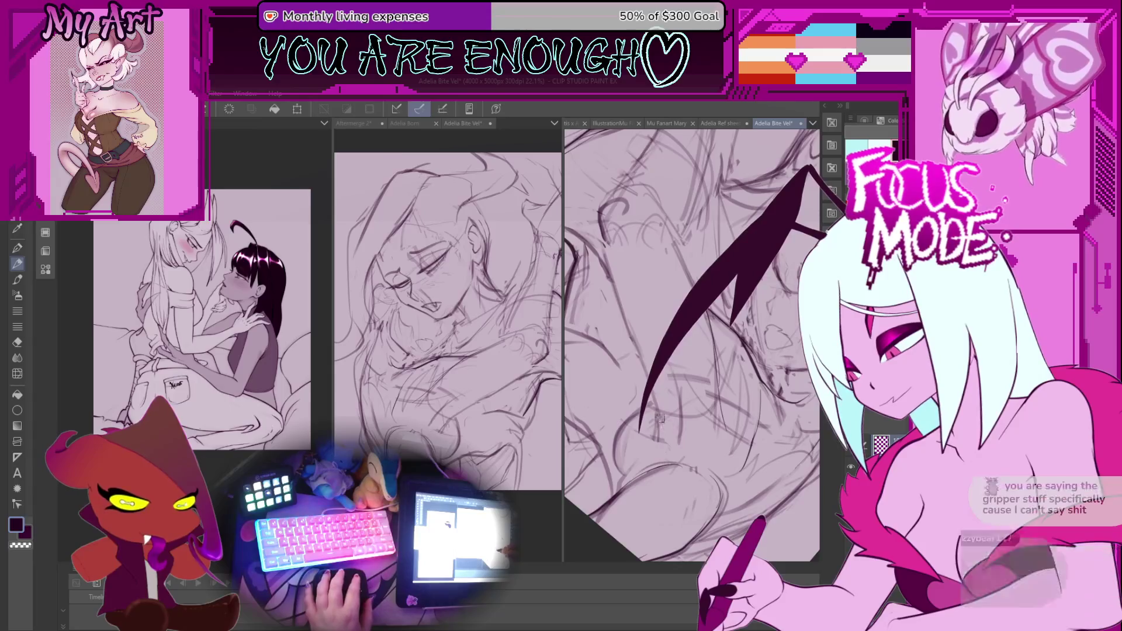
scroll(659, 398, up, 1)
scroll(659, 398, up, 1)
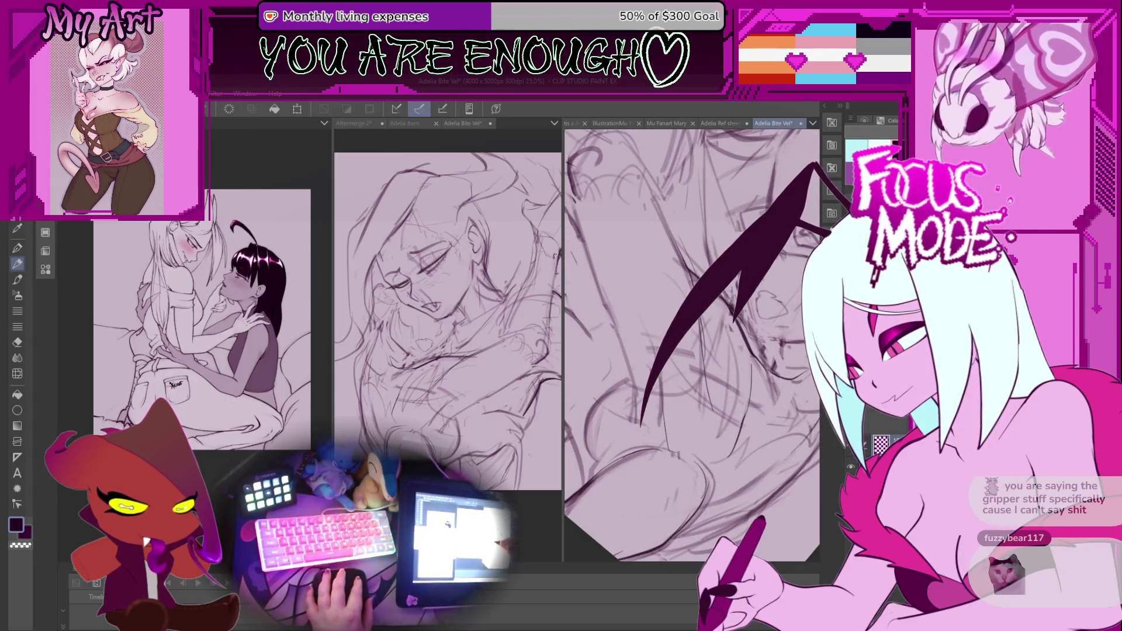
scroll(642, 369, up, 3)
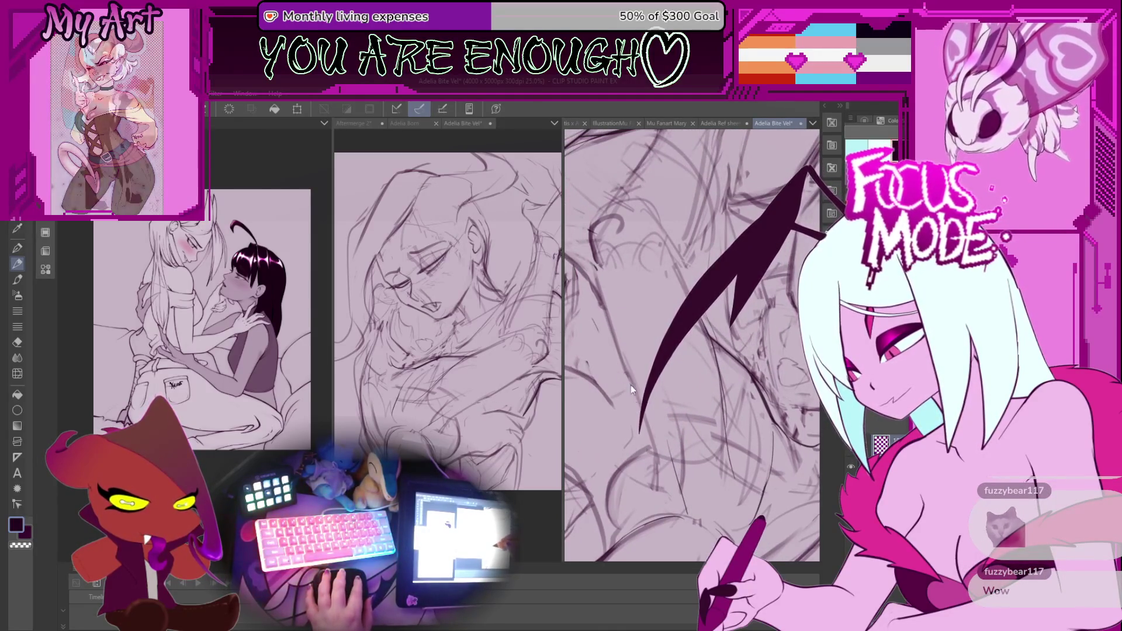
drag(610, 335, 627, 375)
scroll(628, 375, down, 3)
scroll(630, 391, up, 3)
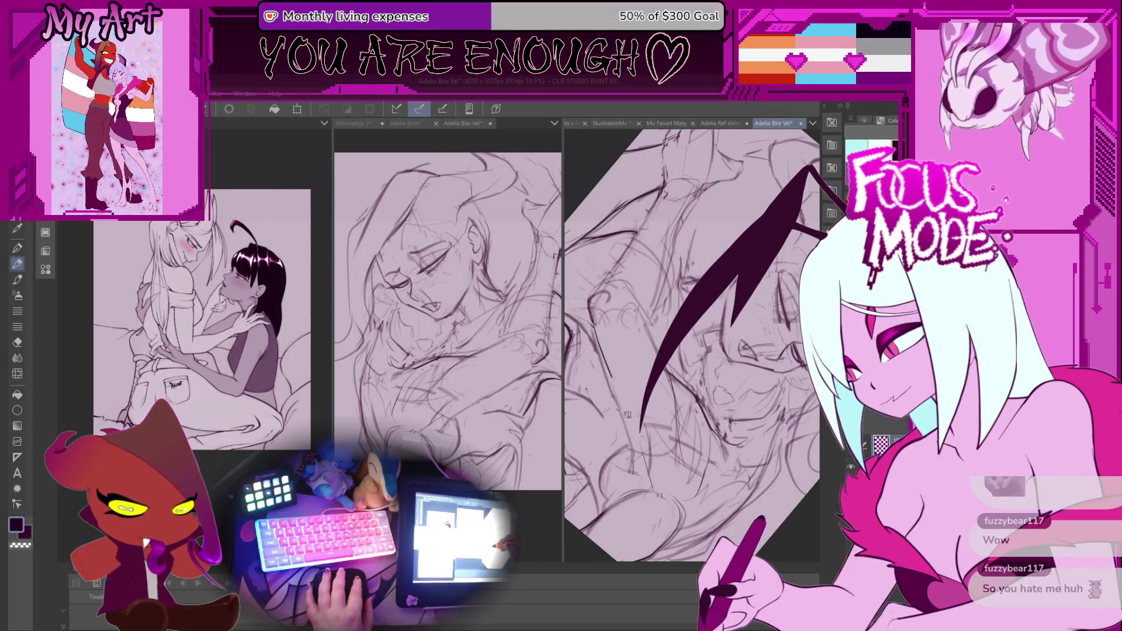
Keep turning the view until the page sits as an enlarged 45° diamond
mouse_move(618, 441)
mouse_down()
mouse_move(658, 415)
mouse_move(682, 447)
mouse_up()
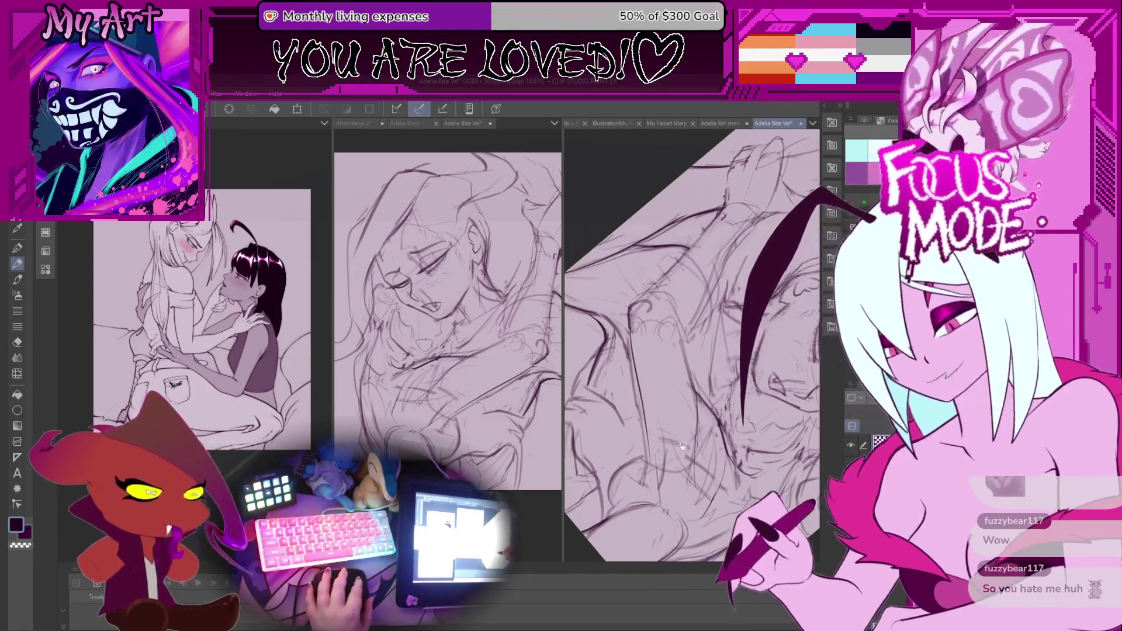
scroll(682, 477, up, 2)
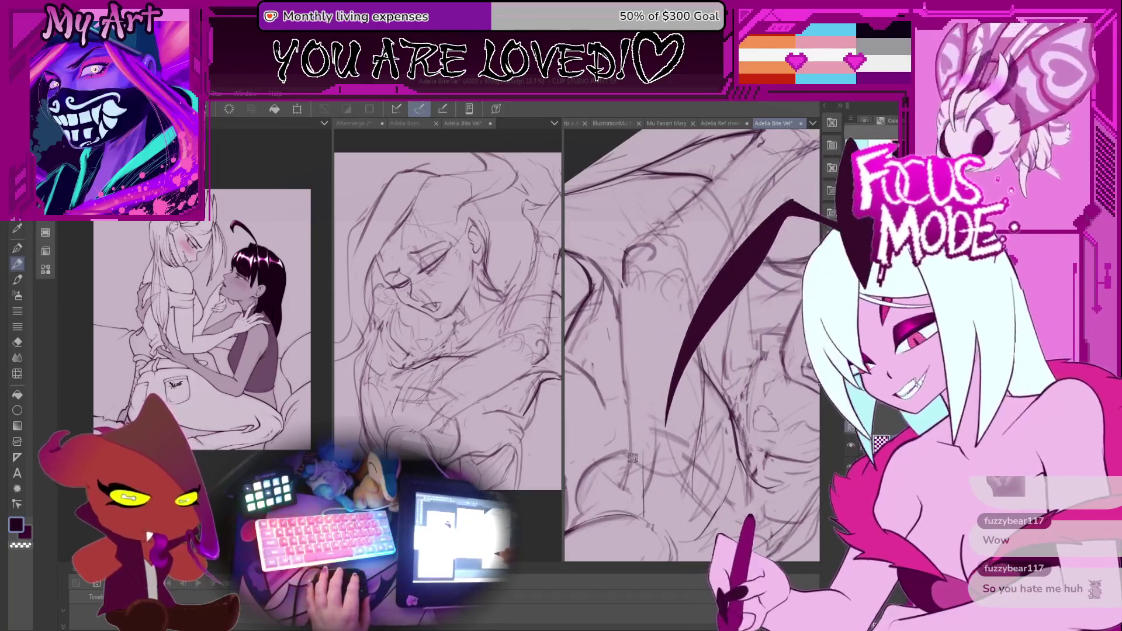
mouse_move(639, 463)
mouse_down()
mouse_move(639, 400)
mouse_move(644, 475)
mouse_move(637, 435)
mouse_up()
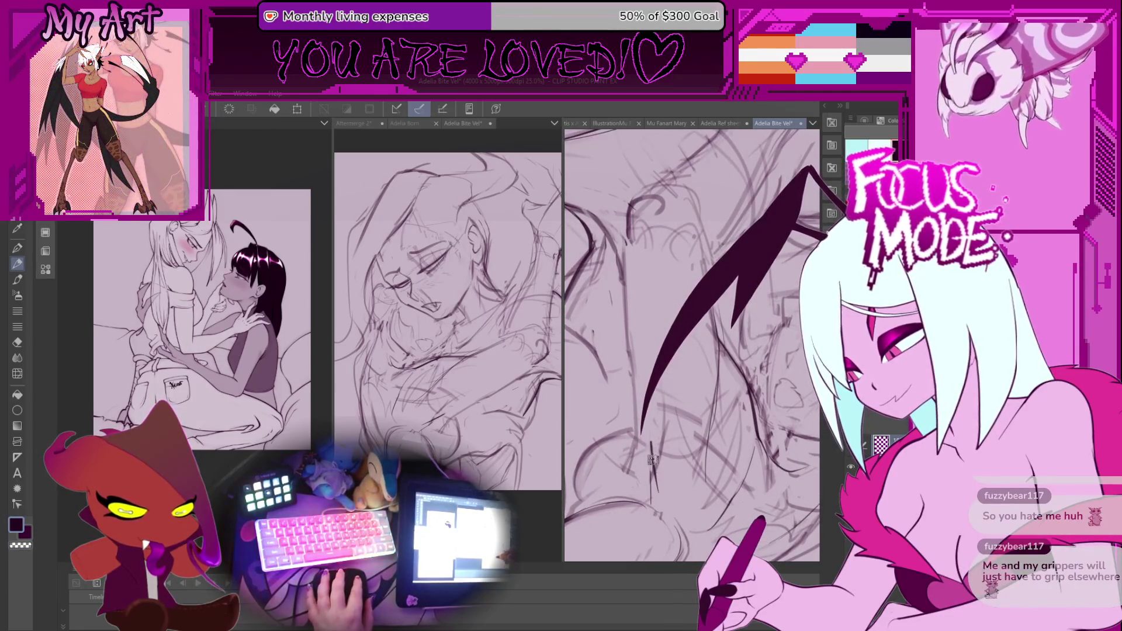
mouse_move(659, 459)
mouse_down()
mouse_move(659, 427)
mouse_move(680, 422)
mouse_move(643, 374)
mouse_up()
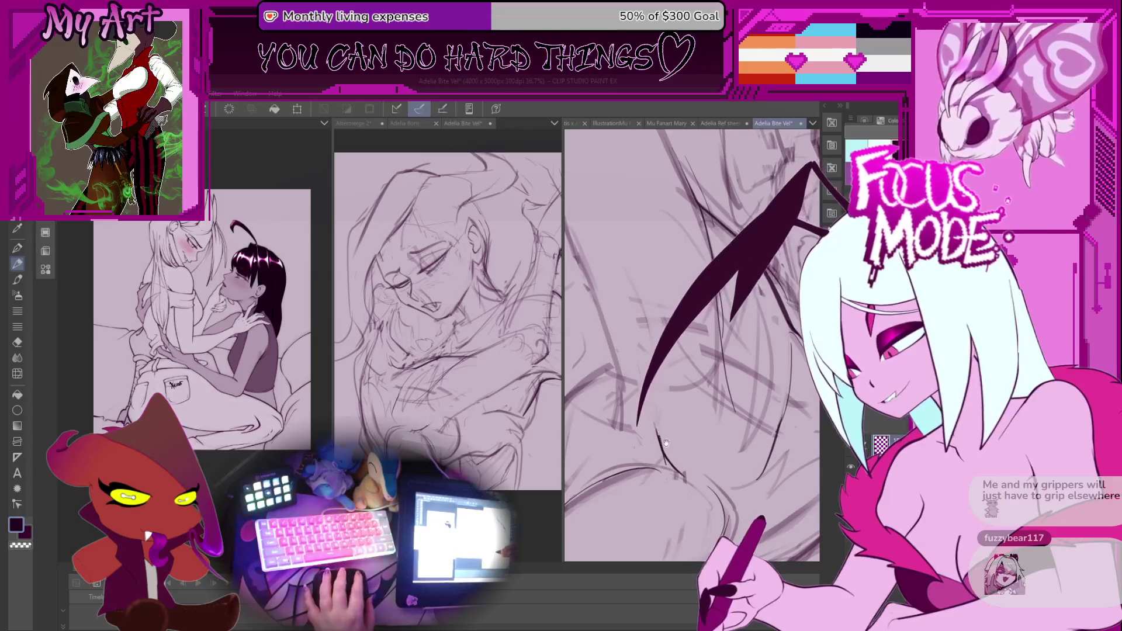
mouse_move(662, 403)
mouse_down()
mouse_move(673, 447)
mouse_move(657, 463)
mouse_up()
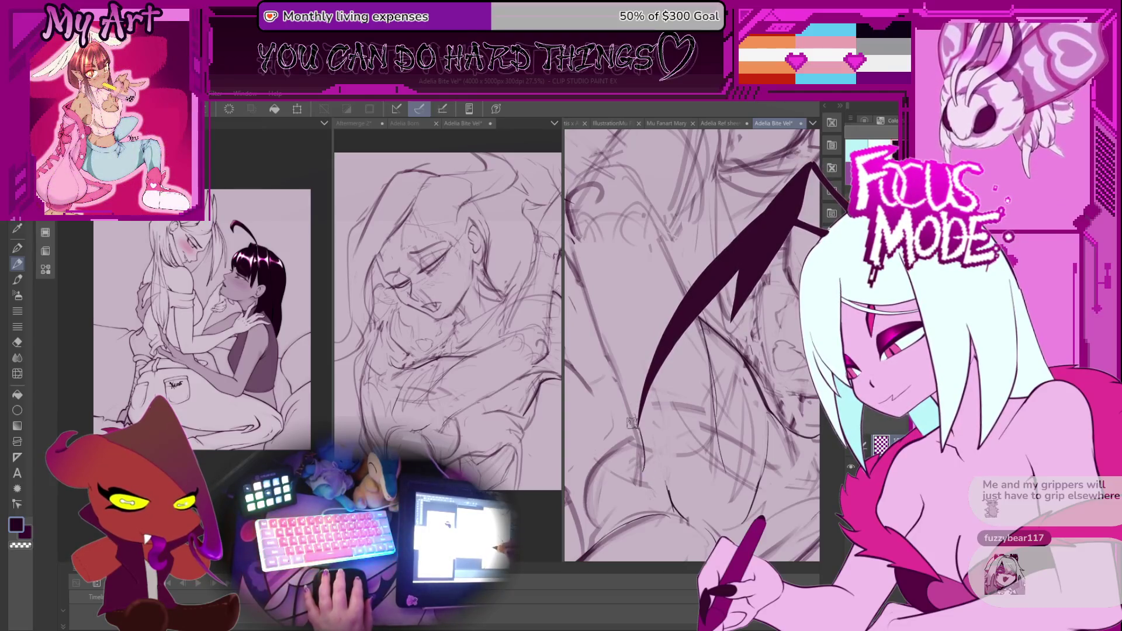
mouse_move(637, 431)
mouse_down()
mouse_move(750, 296)
mouse_move(671, 367)
mouse_up()
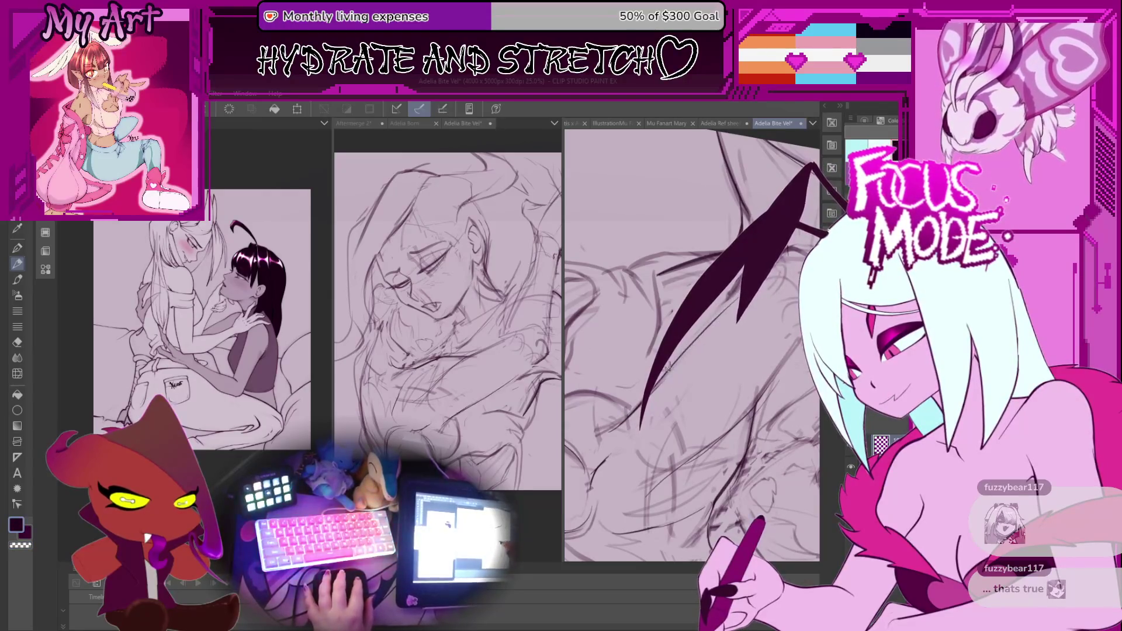
drag(645, 374, 643, 403)
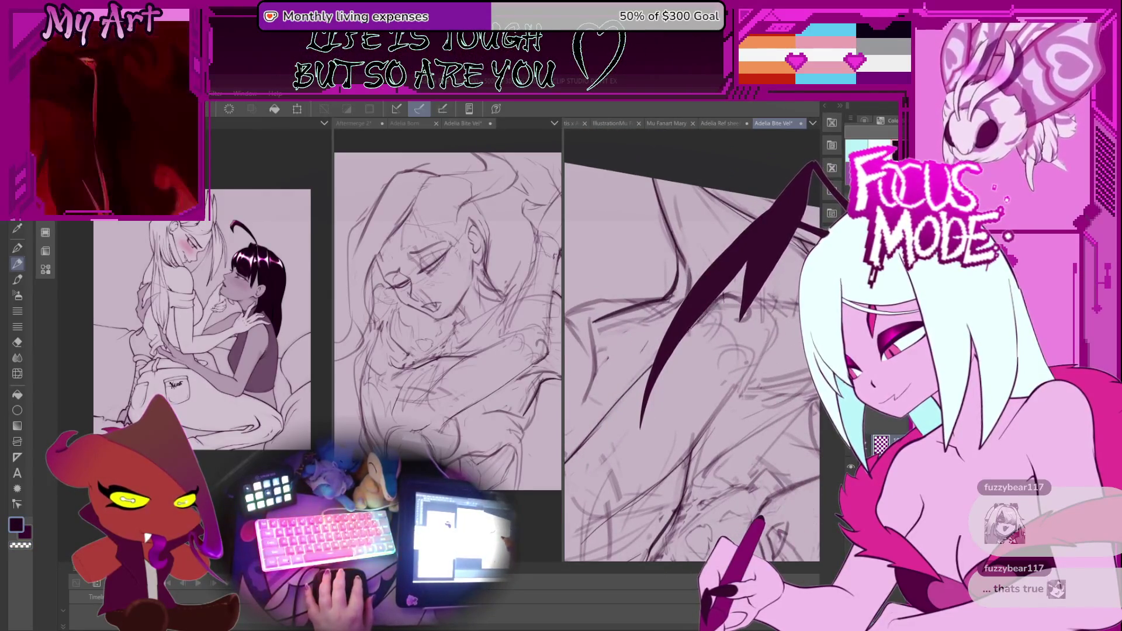
drag(680, 343, 655, 400)
scroll(692, 344, up, 3)
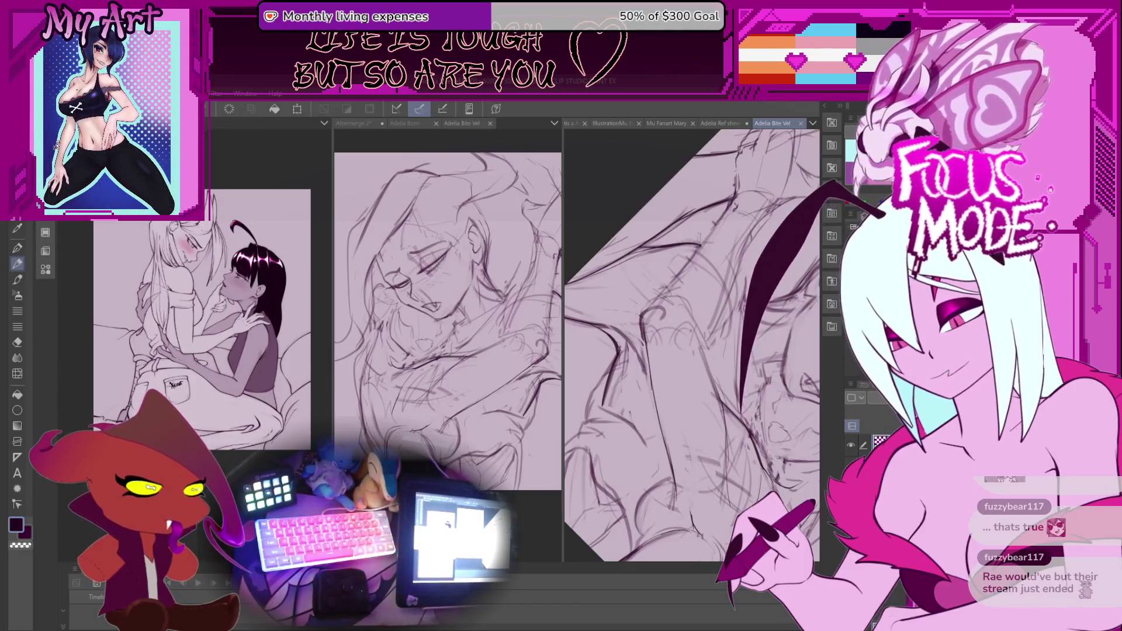
Tilt the embrace sketch a few degrees with repeated minus rotate-view shortcut presses
key(minus)
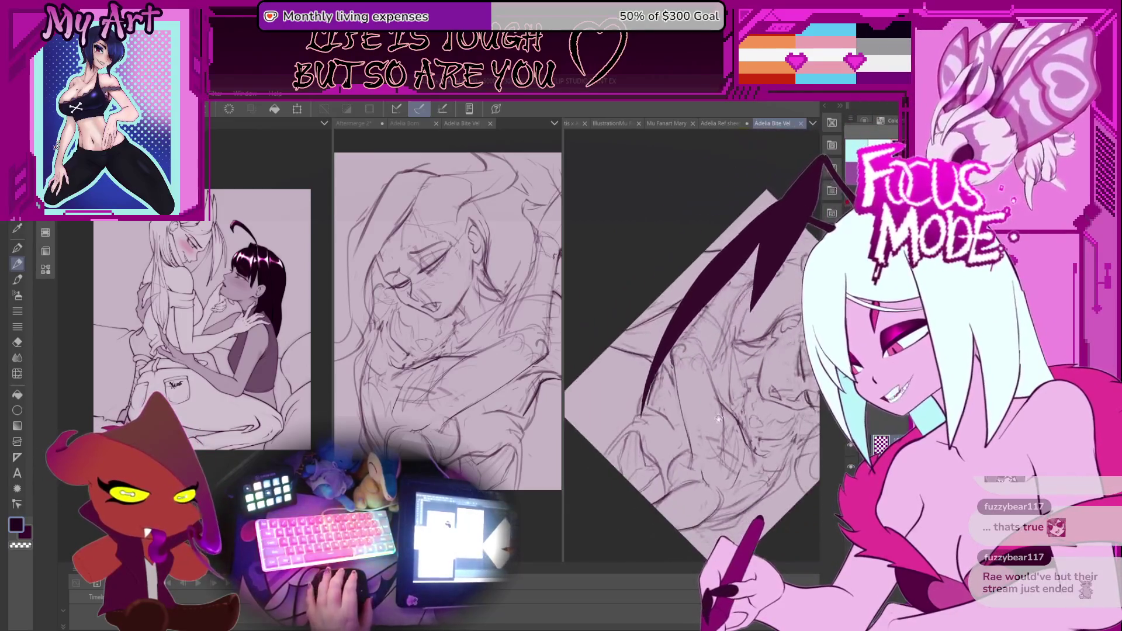
key(ctrl+plus)
key(minus)
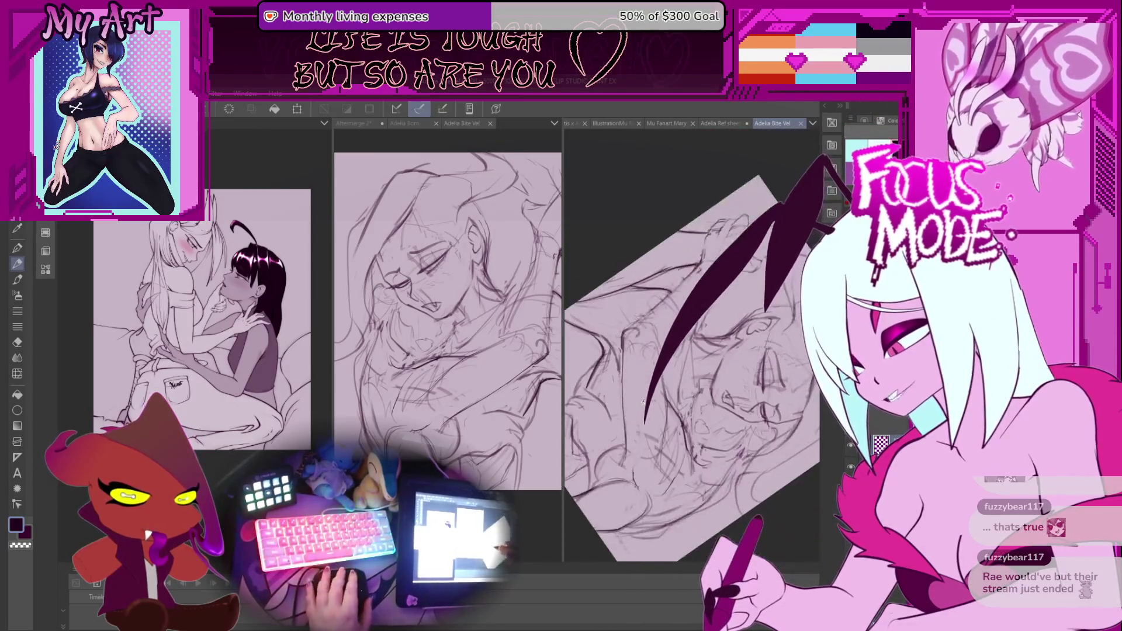
key(minus)
key(minus)
key(minus)
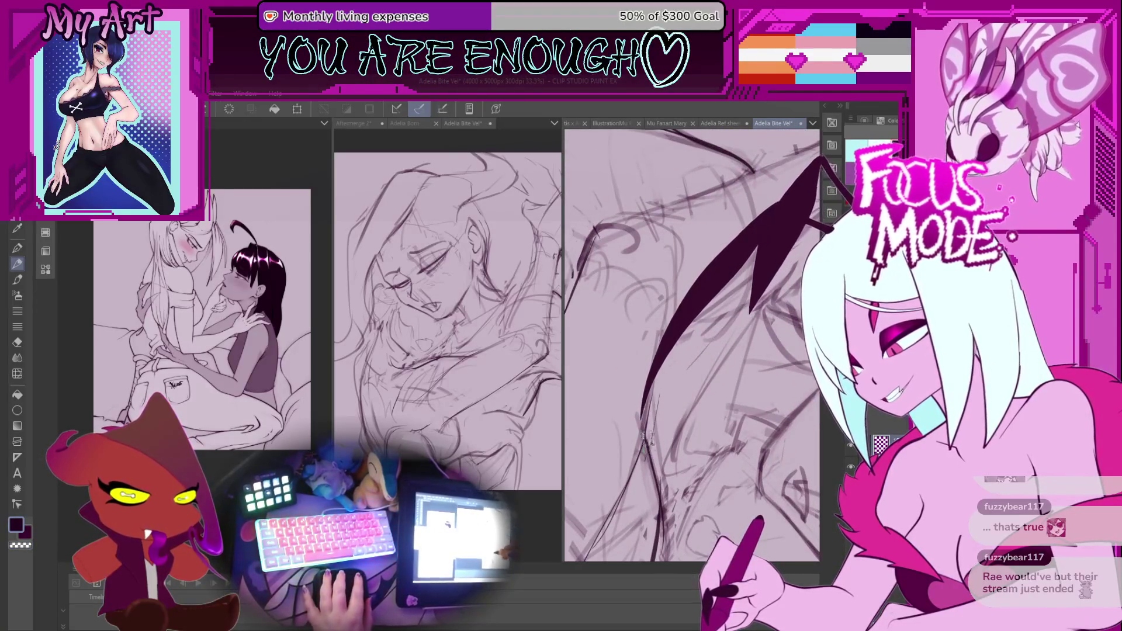
key(minus)
key(minus)
key(minus)
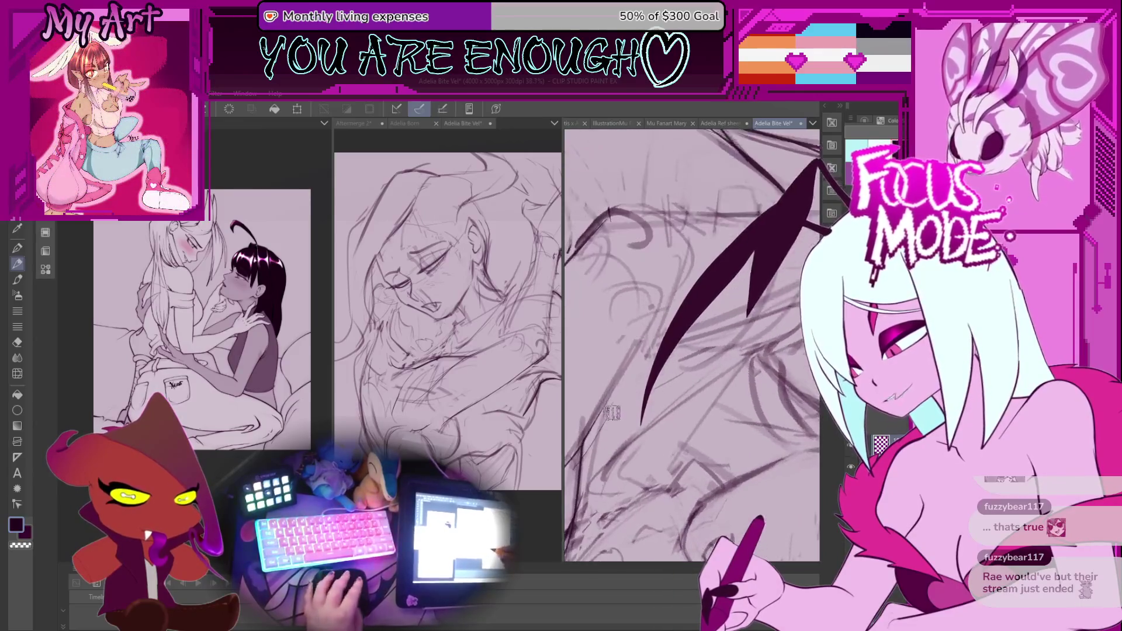
key(minus)
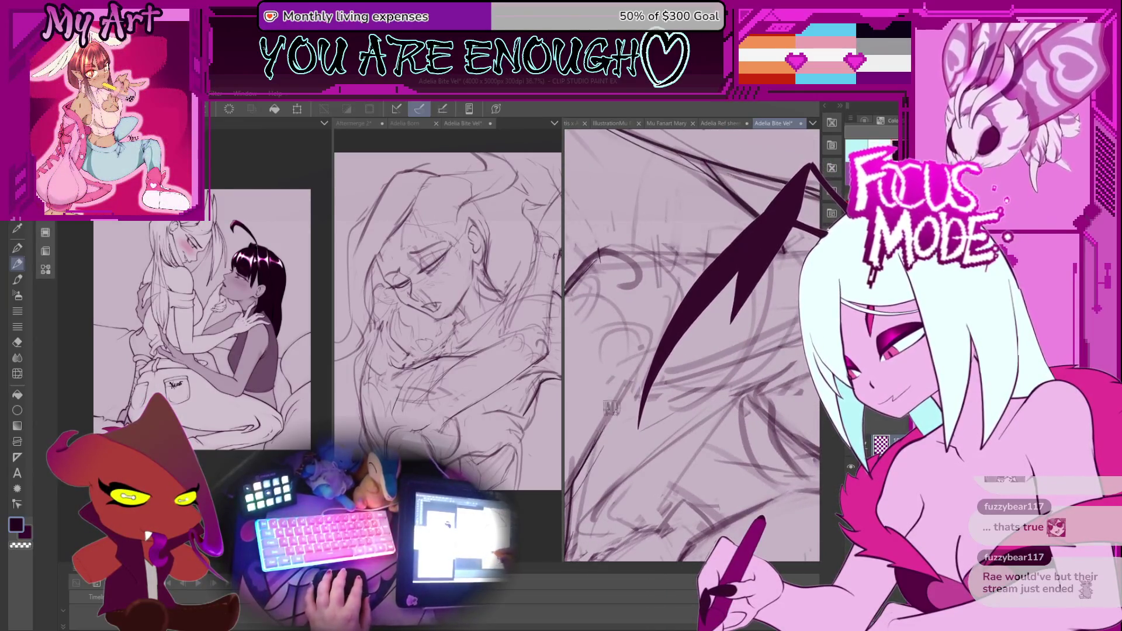
key(minus)
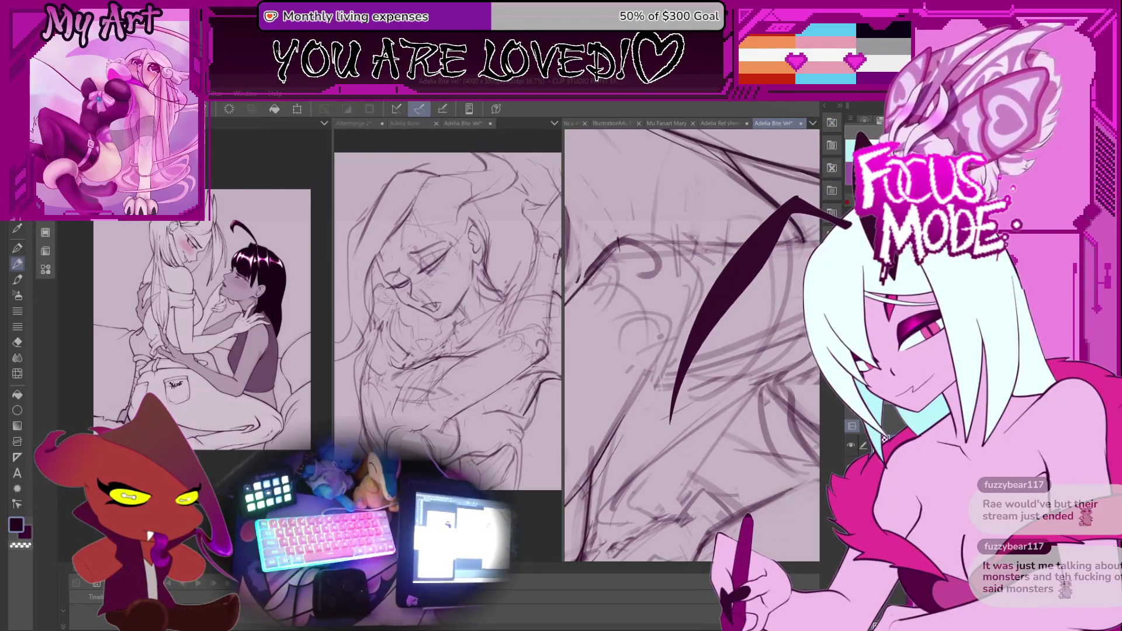
Zoom out and tilt the whole sketch to a steeper angle
drag(672, 313, 637, 429)
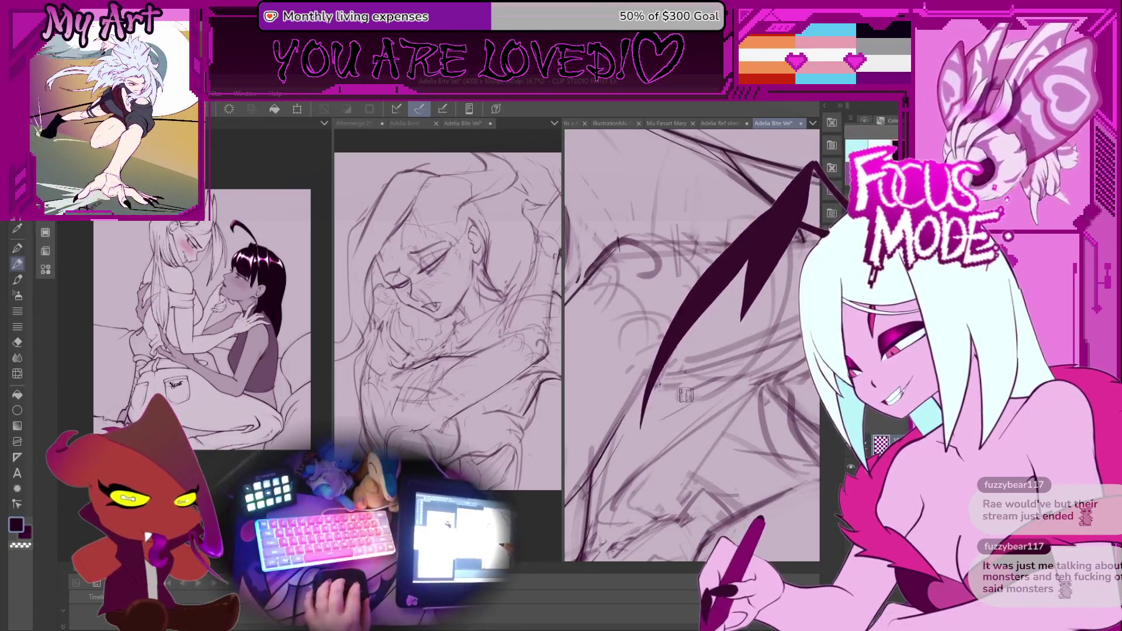
scroll(681, 387, down, 5)
drag(682, 386, 708, 377)
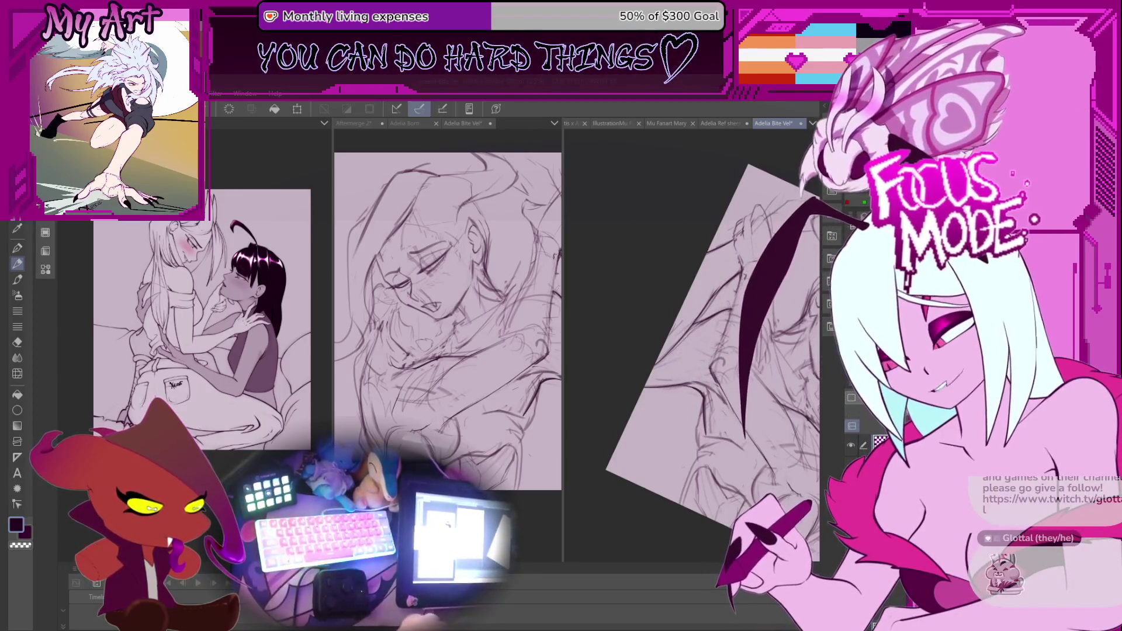
Zoom back in and pan down-left to frame the embracing figures close up
scroll(711, 386, down, 3)
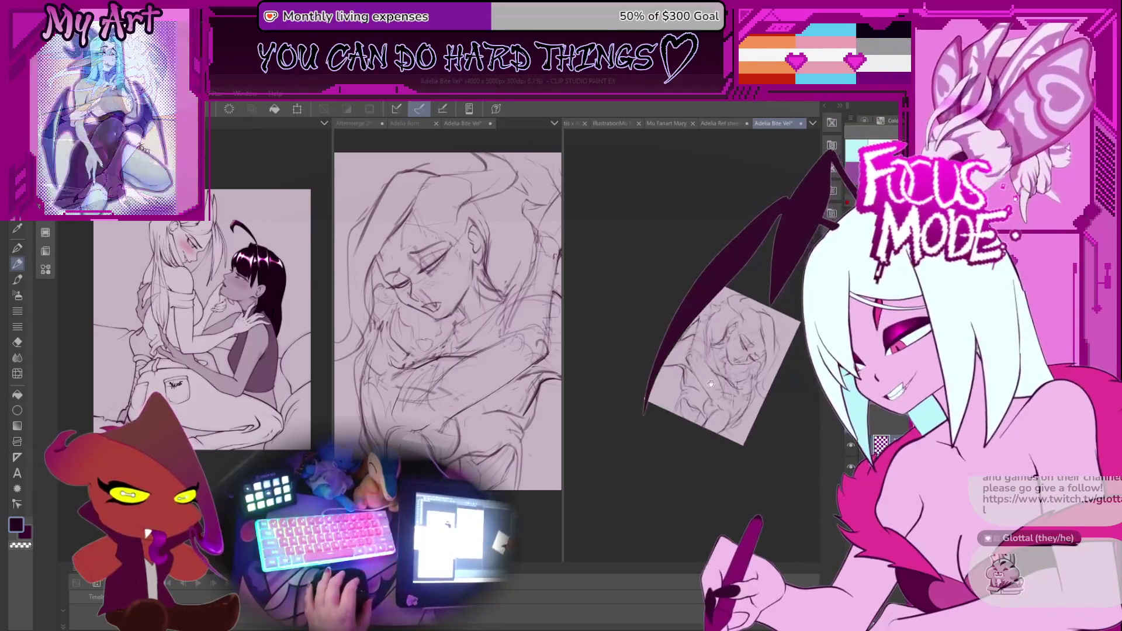
scroll(712, 386, up, 4)
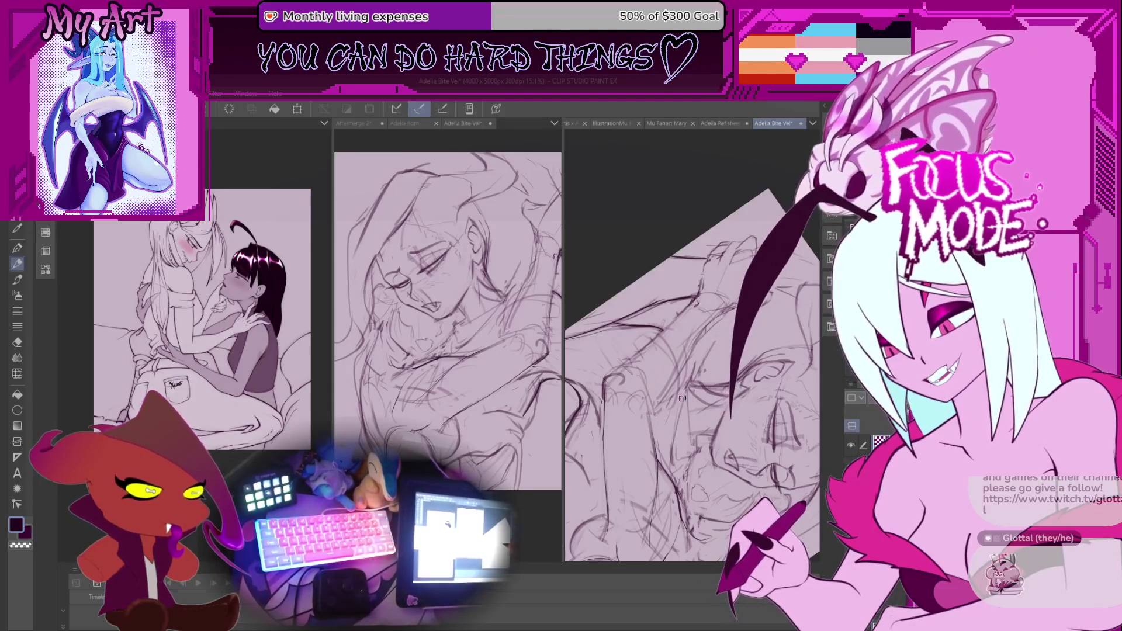
scroll(682, 398, up, 2)
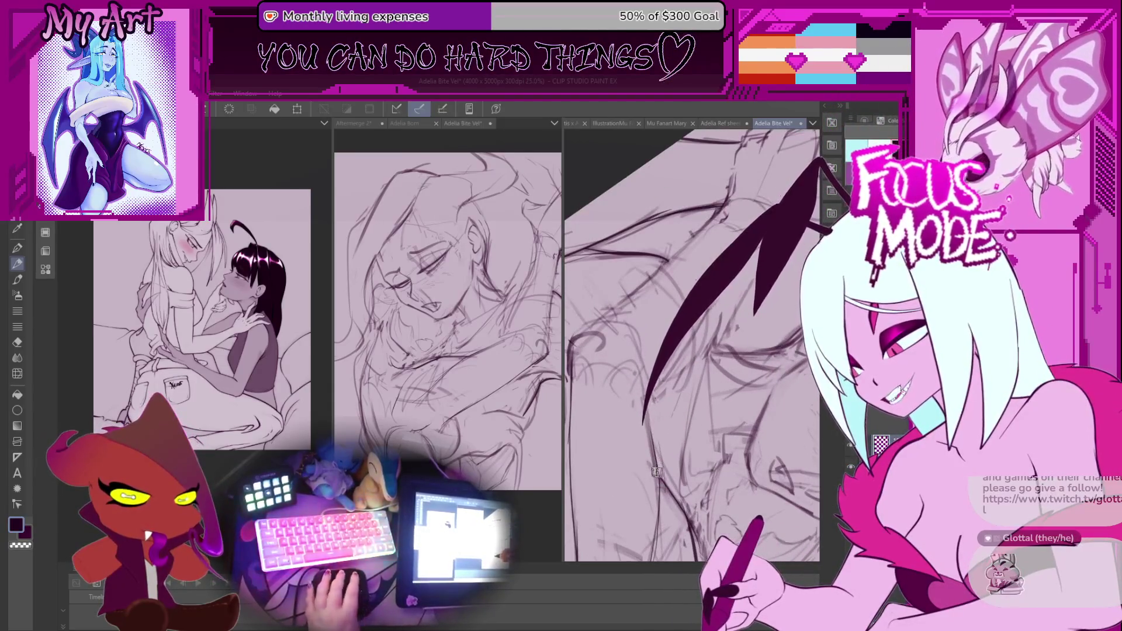
scroll(656, 470, up, 1)
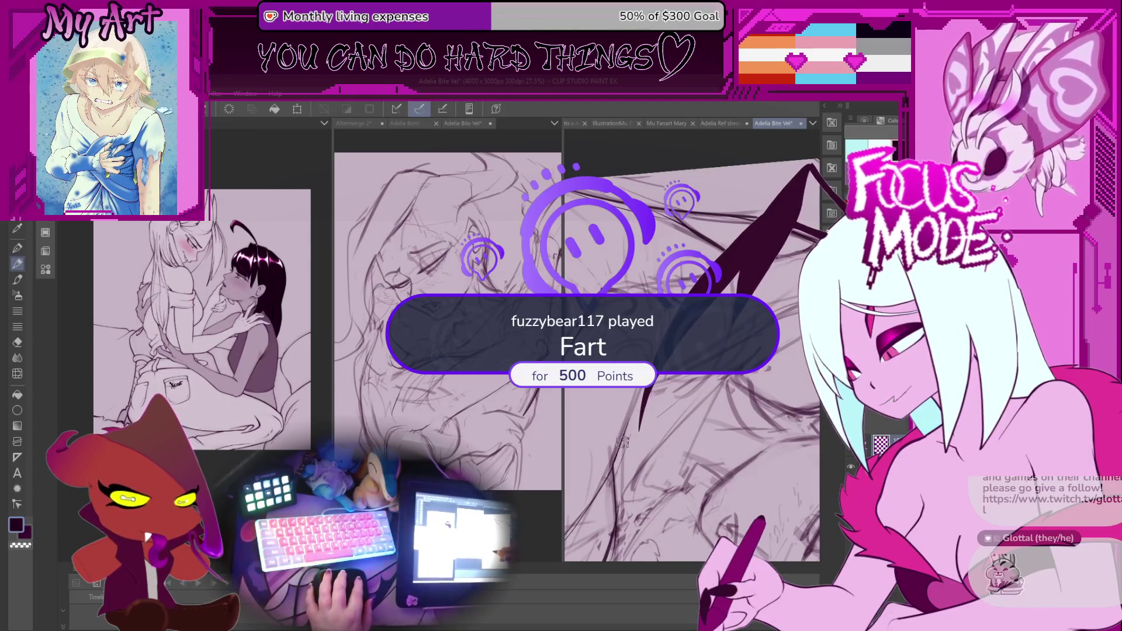
scroll(622, 436, down, 3)
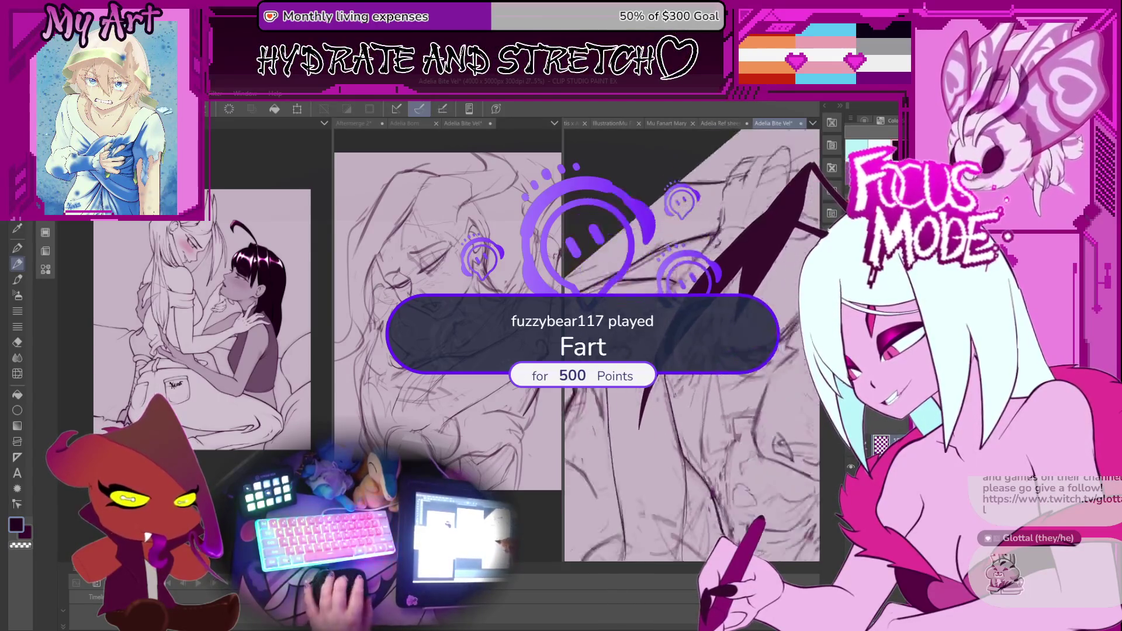
scroll(670, 367, up, 3)
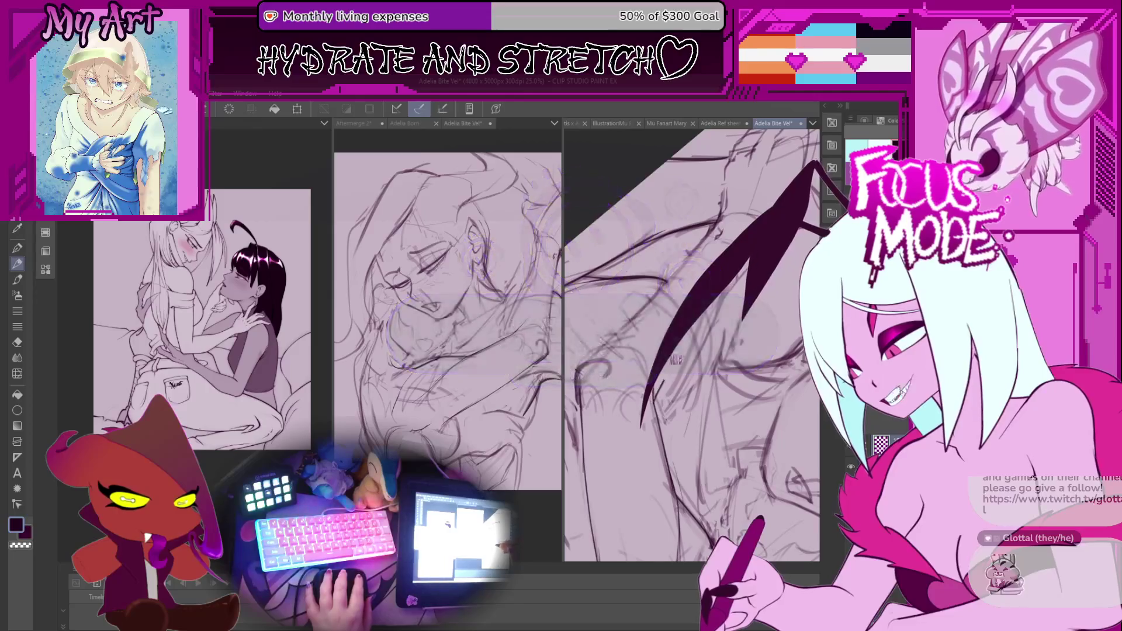
drag(655, 403, 634, 443)
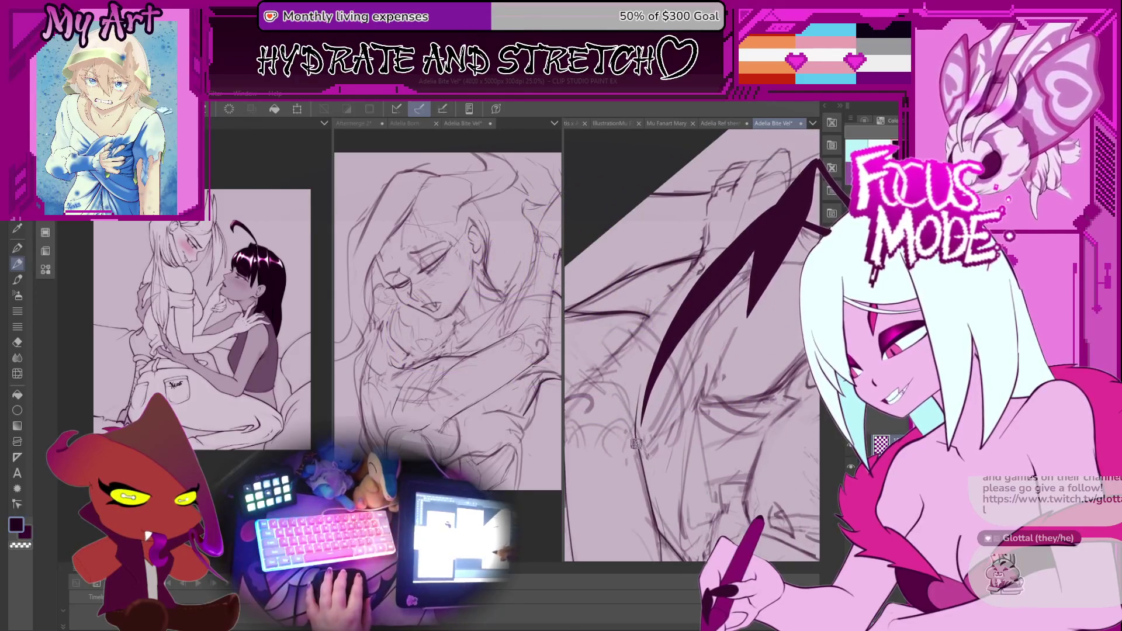
drag(692, 337, 631, 409)
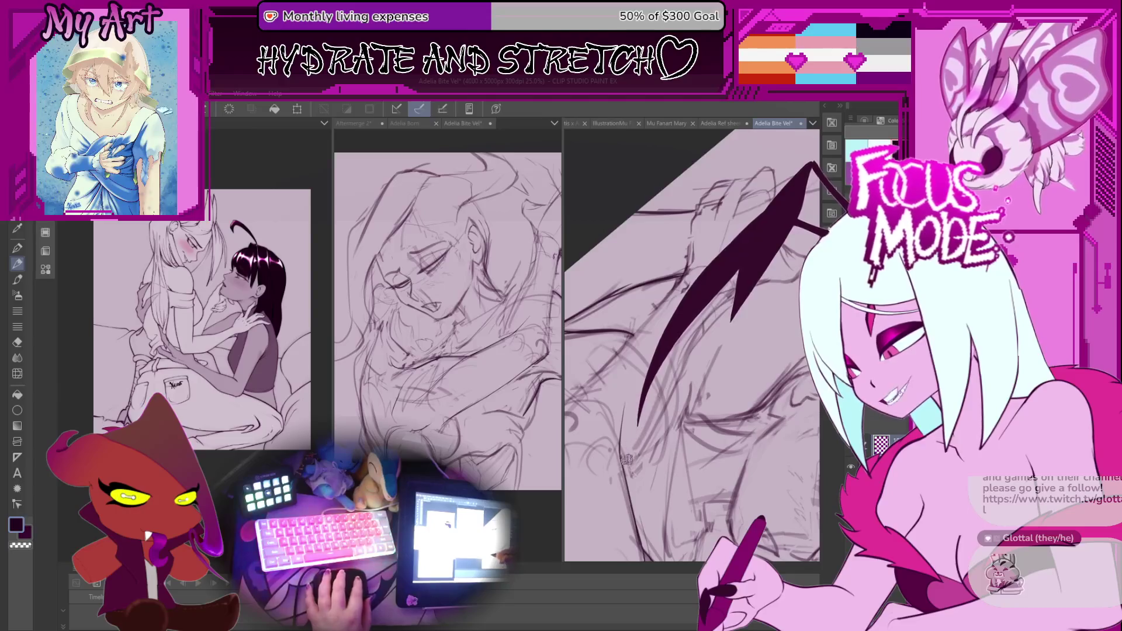
Lasso a region of the figures and start rotating the view around it
drag(623, 465, 630, 446)
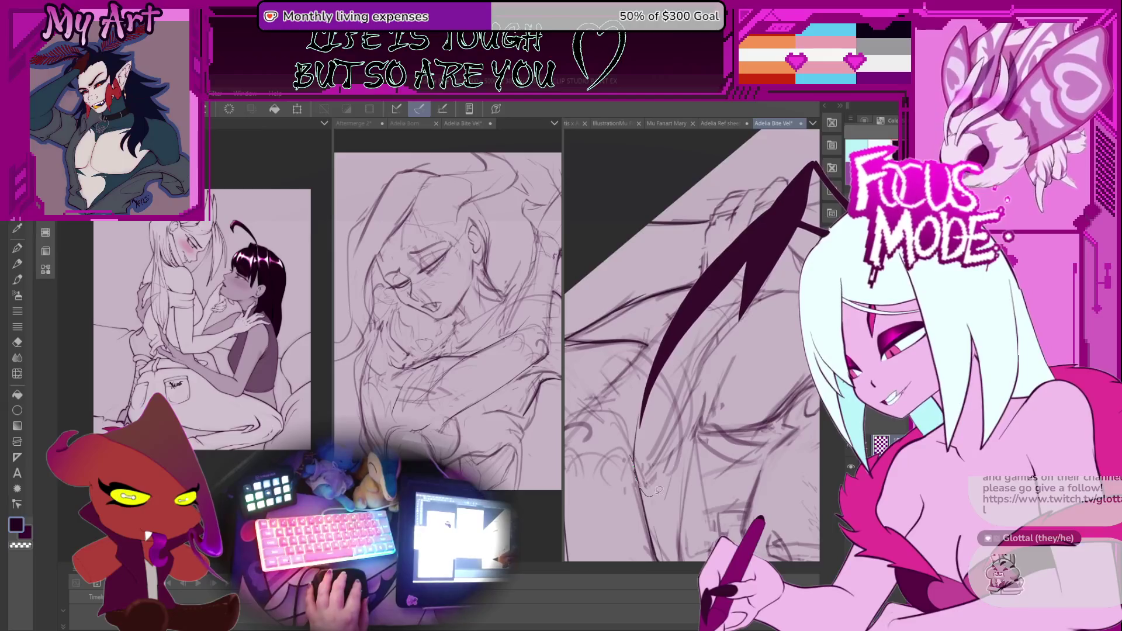
drag(643, 409, 701, 292)
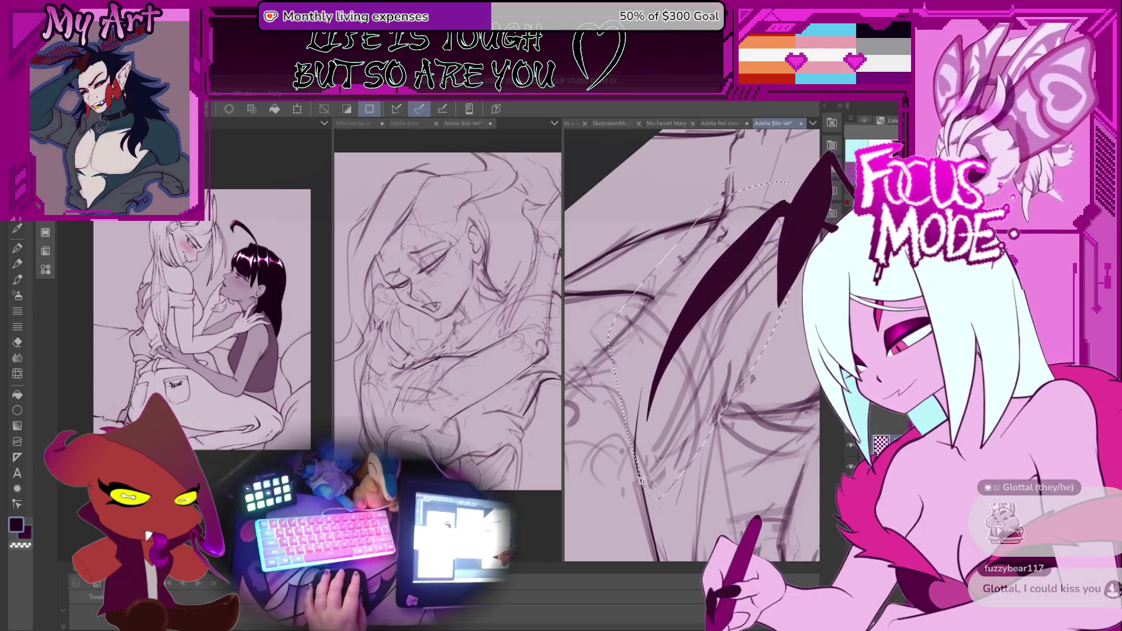
drag(642, 471, 632, 421)
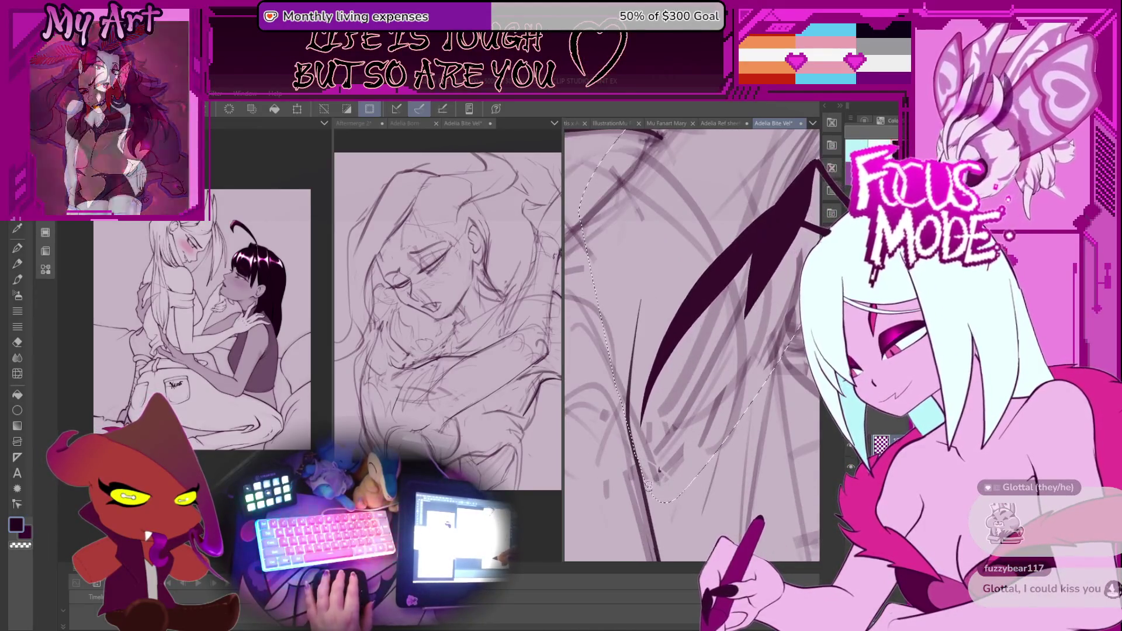
mouse_move(658, 470)
mouse_down()
mouse_move(641, 425)
mouse_move(651, 431)
mouse_move(650, 470)
mouse_up()
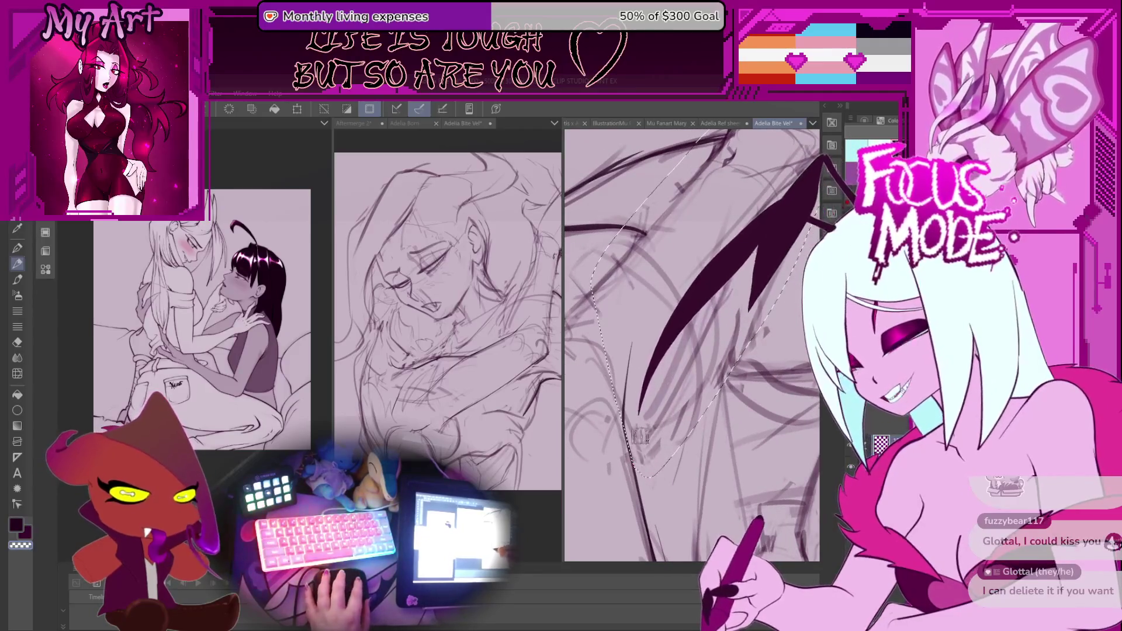
drag(666, 405, 611, 503)
Tilt the view to a steeper angle, then clear the selection with Ctrl+D
drag(675, 368, 633, 470)
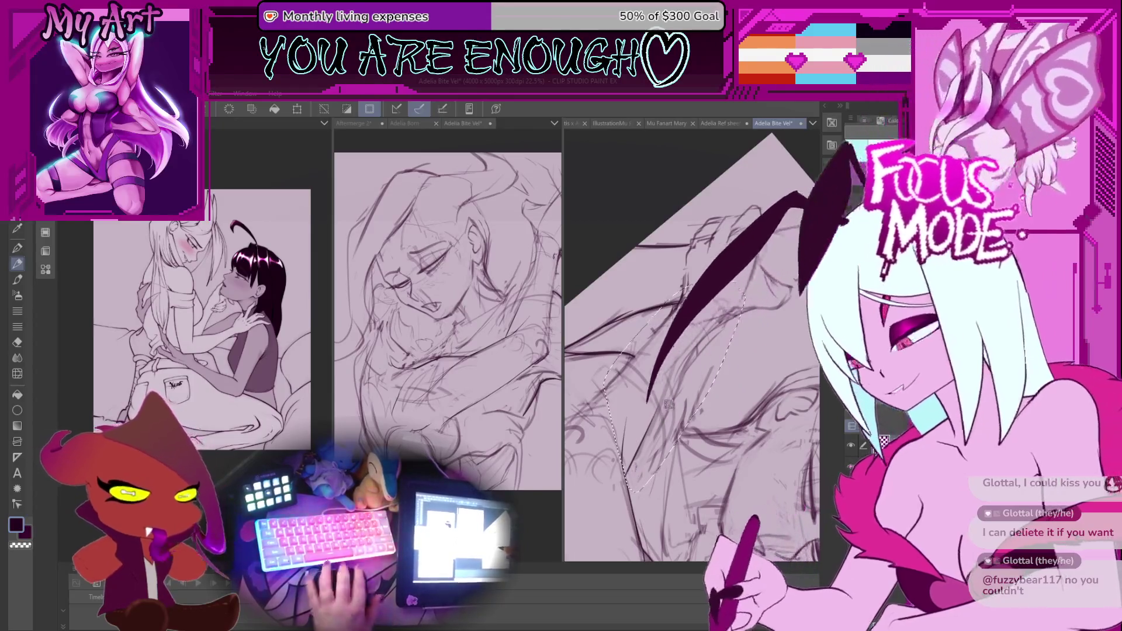
mouse_move(633, 468)
mouse_down()
mouse_move(617, 476)
mouse_move(626, 463)
mouse_up()
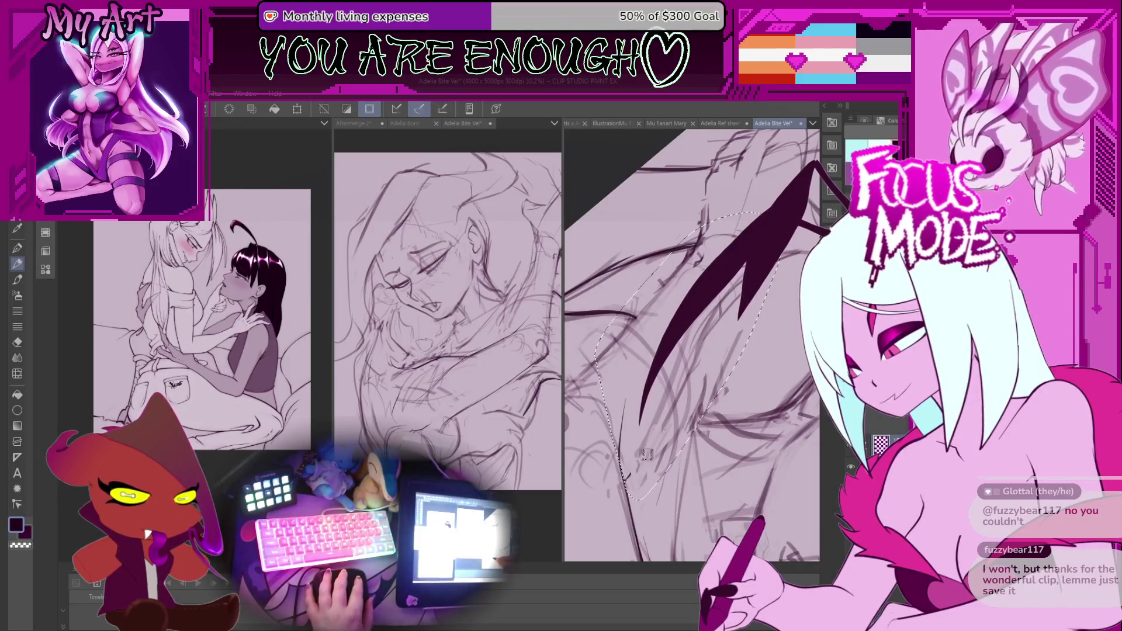
drag(689, 366, 618, 480)
mouse_move(693, 349)
mouse_down()
mouse_move(632, 453)
mouse_move(692, 334)
mouse_move(654, 356)
mouse_move(670, 441)
mouse_move(697, 385)
mouse_up()
key(ctrl+d)
scroll(700, 358, down, 2)
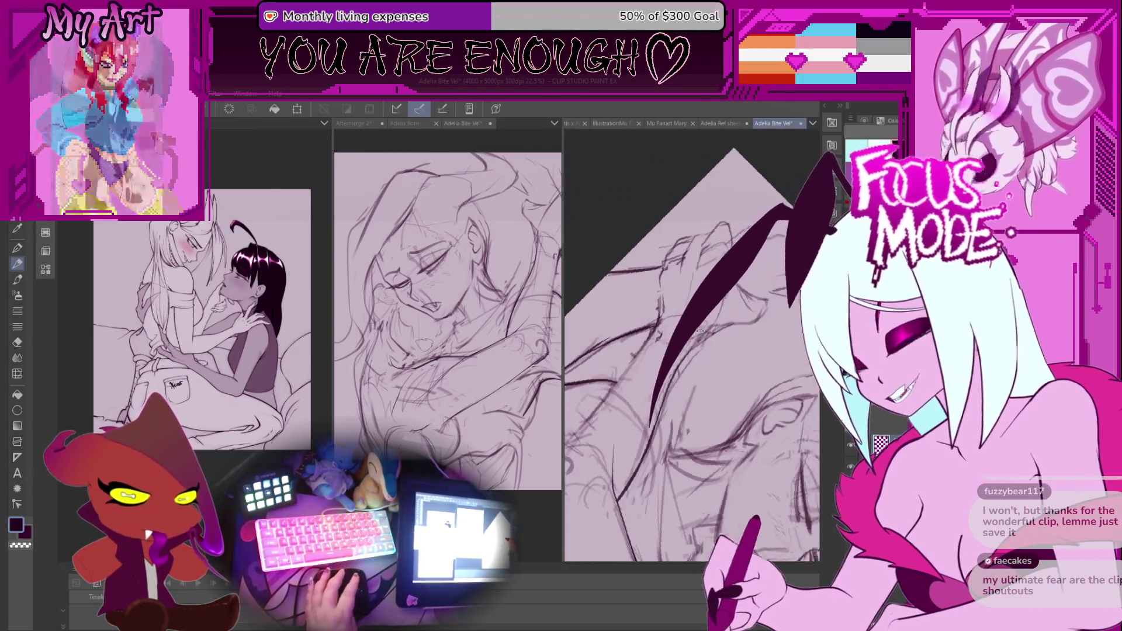
Level the view back, zoom in and pan across the sketch toward the jaw
drag(699, 331, 681, 361)
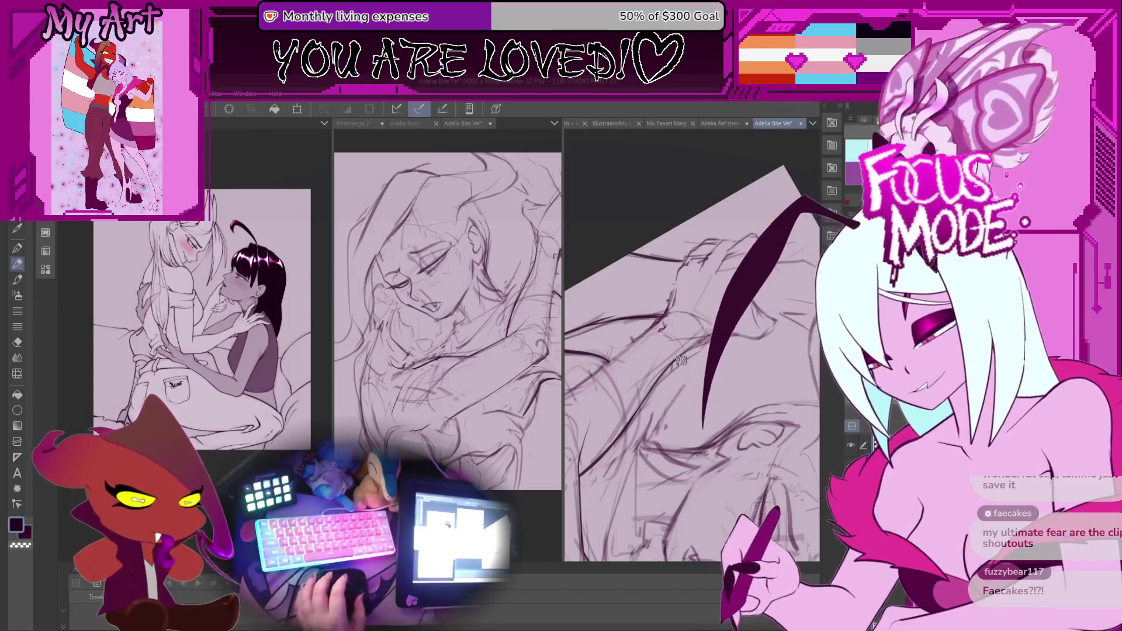
scroll(618, 348, up, 2)
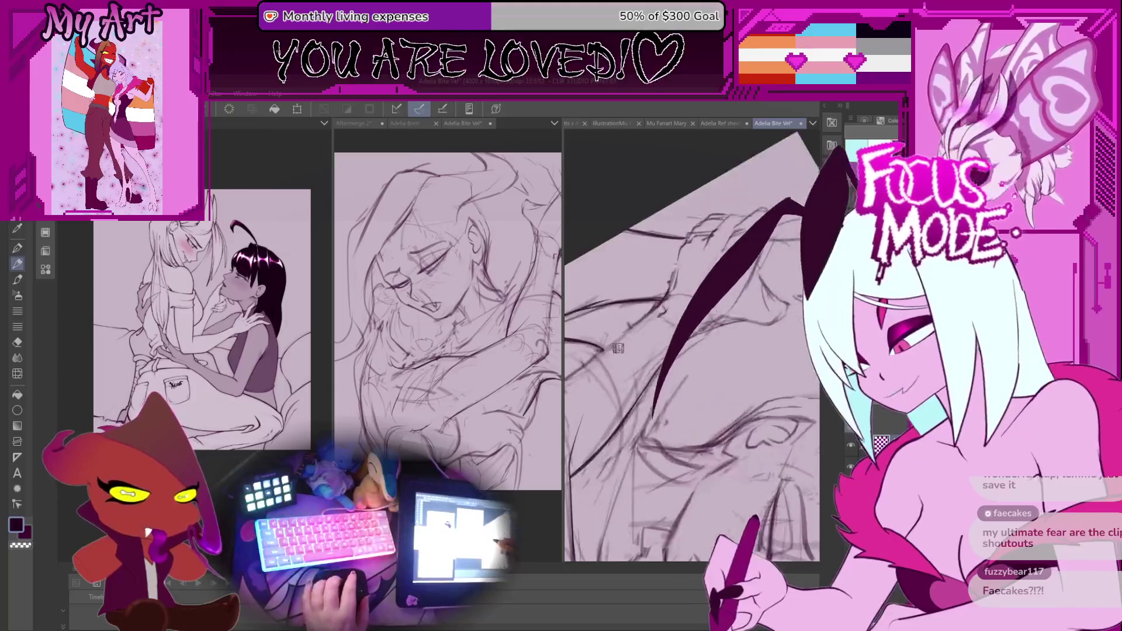
scroll(617, 349, up, 3)
scroll(673, 367, up, 2)
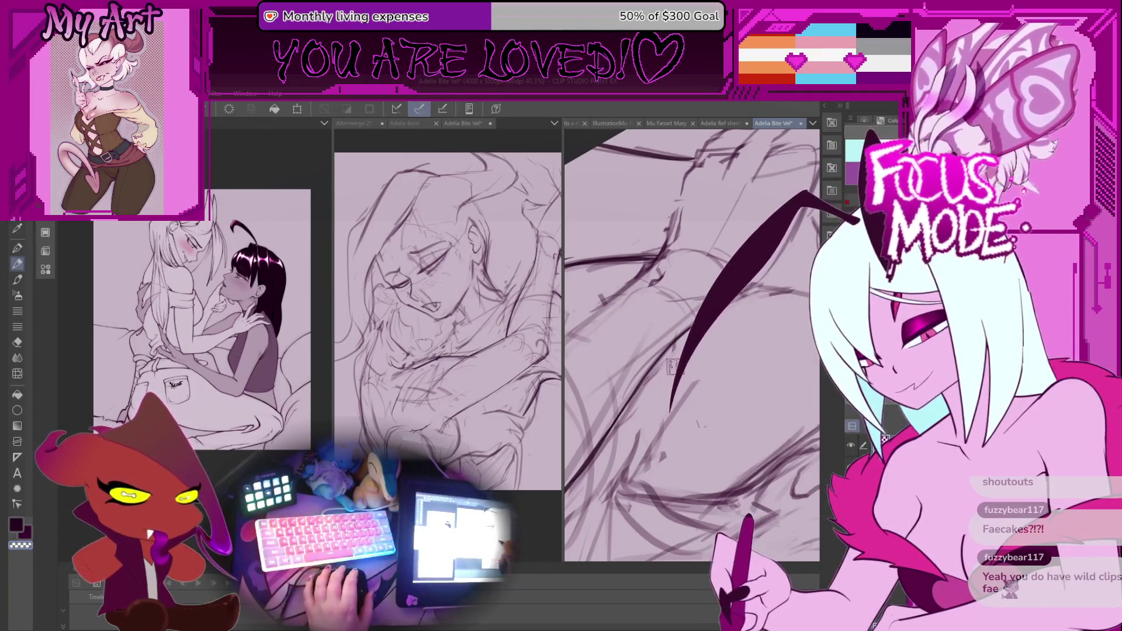
scroll(671, 366, up, 2)
scroll(656, 386, up, 3)
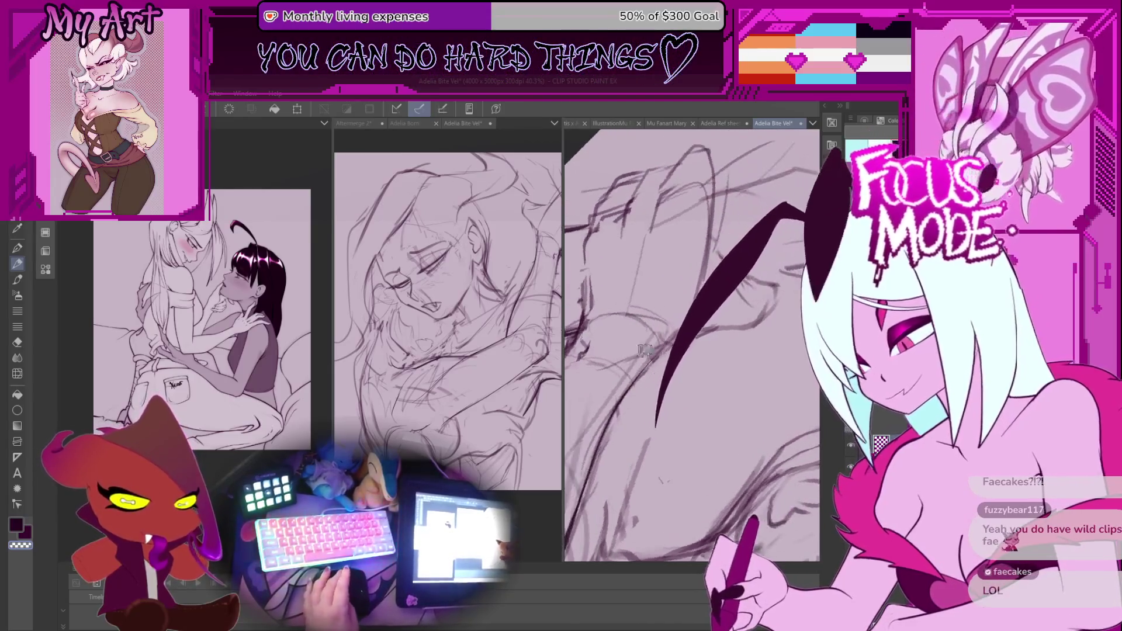
scroll(658, 383, up, 2)
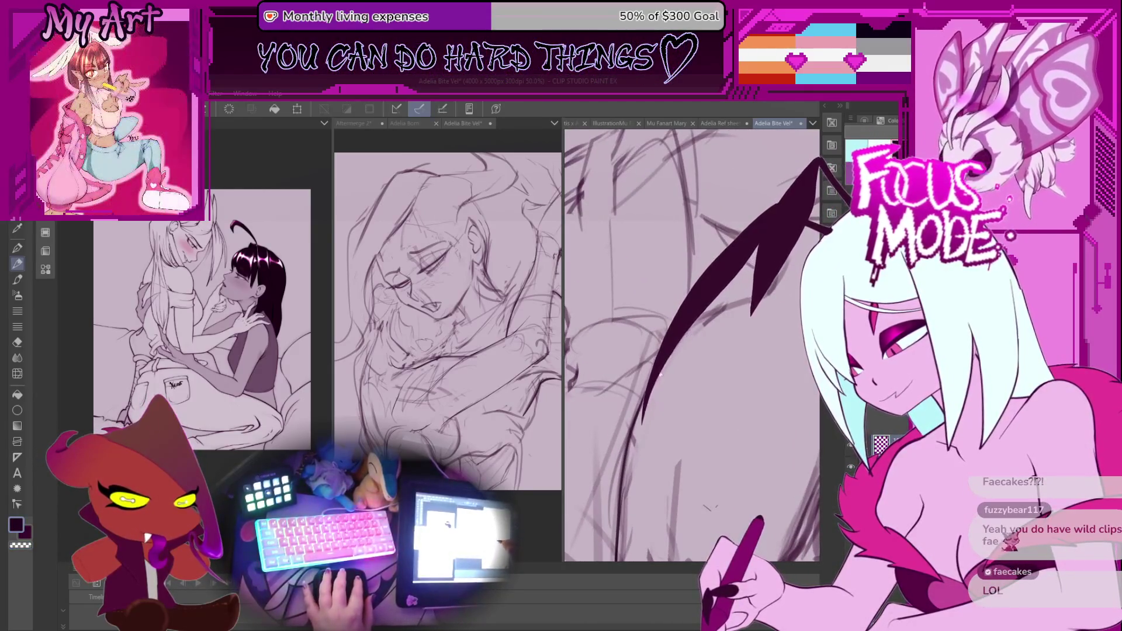
drag(725, 297, 639, 381)
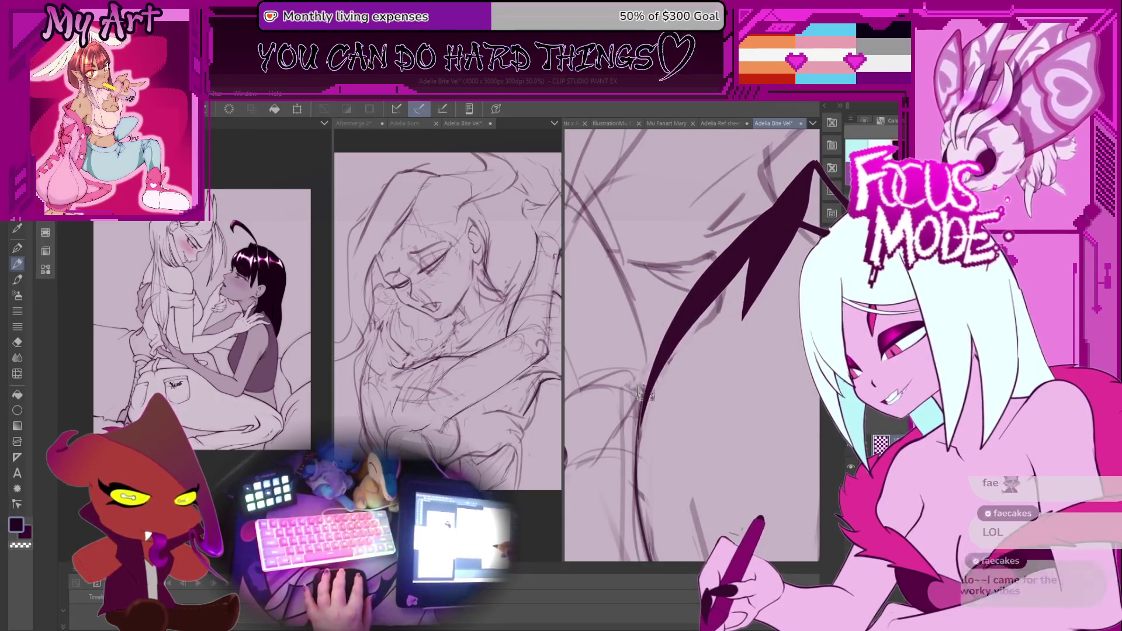
drag(710, 313, 649, 364)
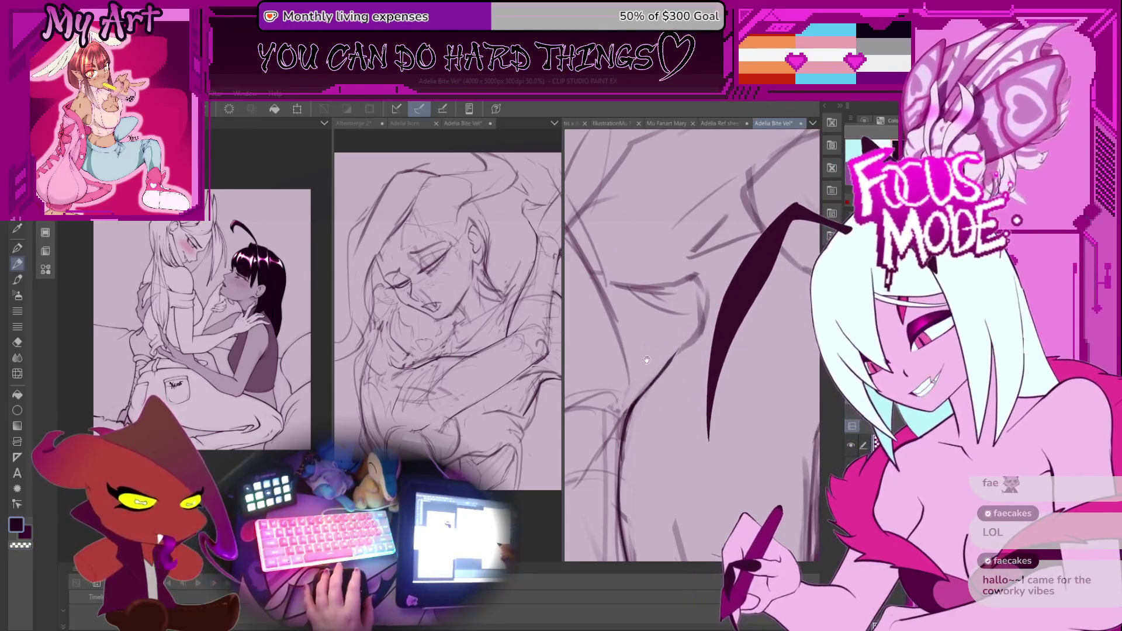
Rotate the view about 45° to a comfortable angle for drawing the jaw
scroll(636, 364, down, 4)
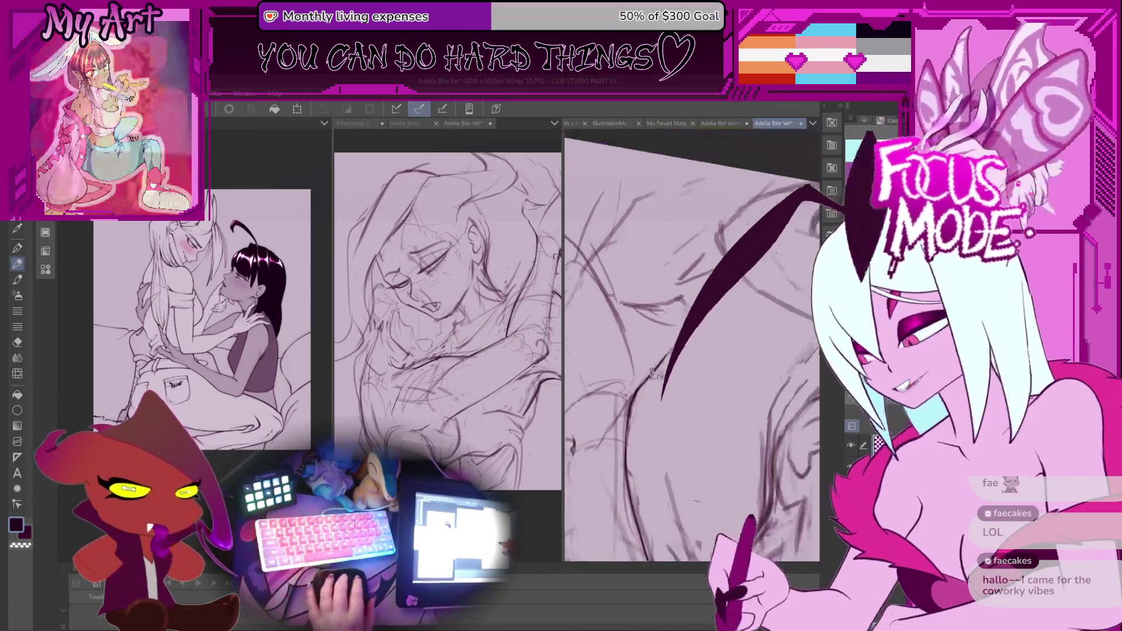
scroll(673, 393, up, 4)
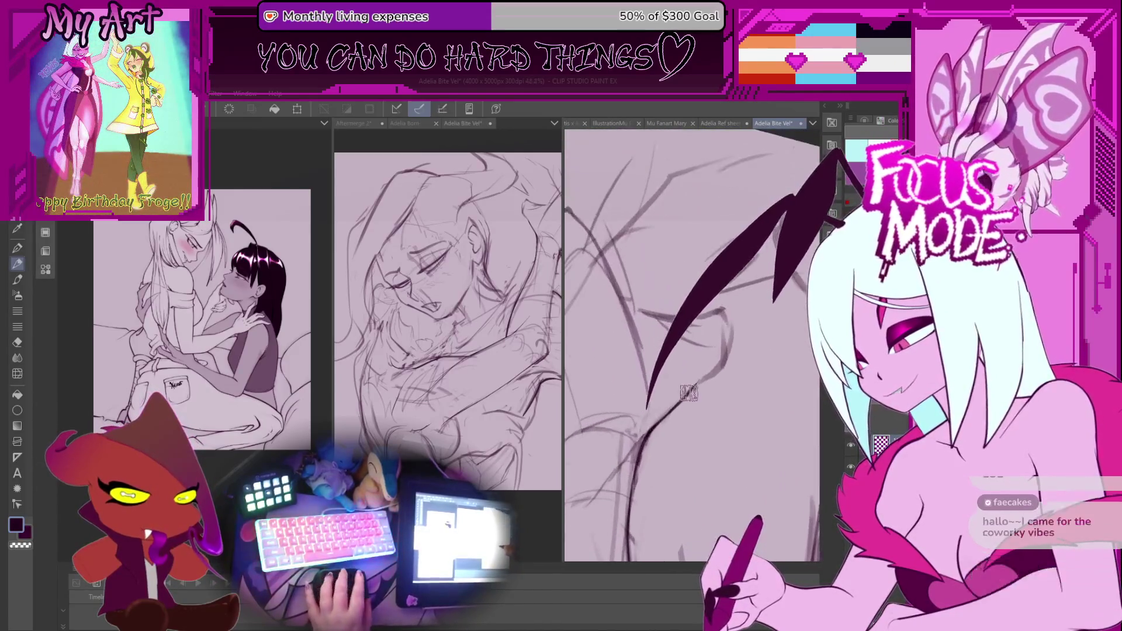
mouse_move(724, 333)
mouse_down()
mouse_move(655, 419)
mouse_move(665, 350)
mouse_up()
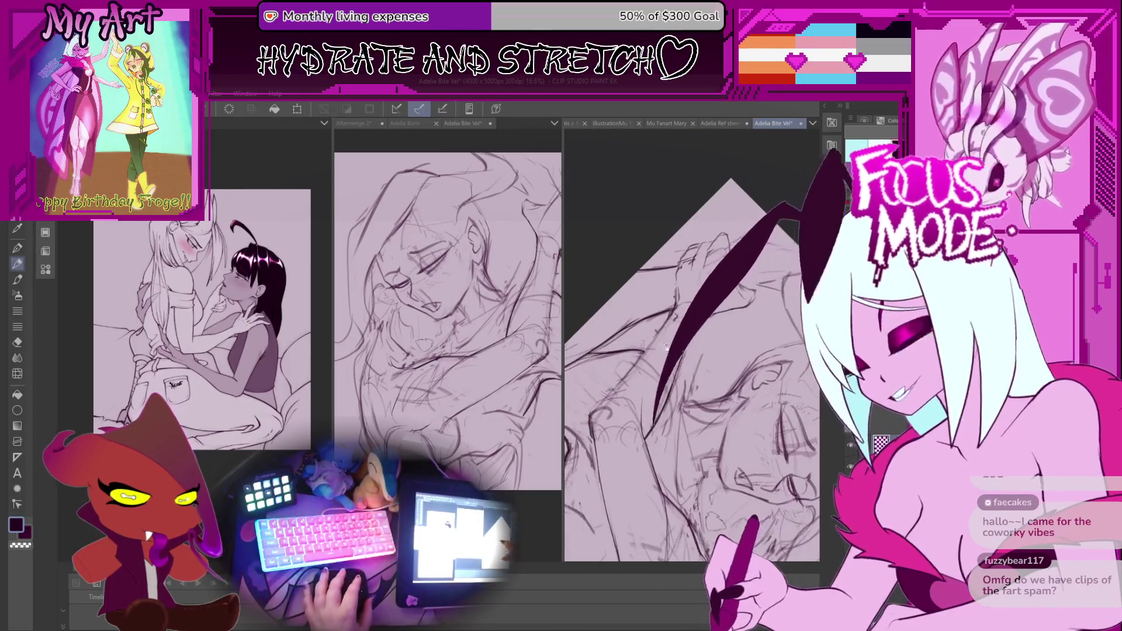
drag(649, 411, 666, 390)
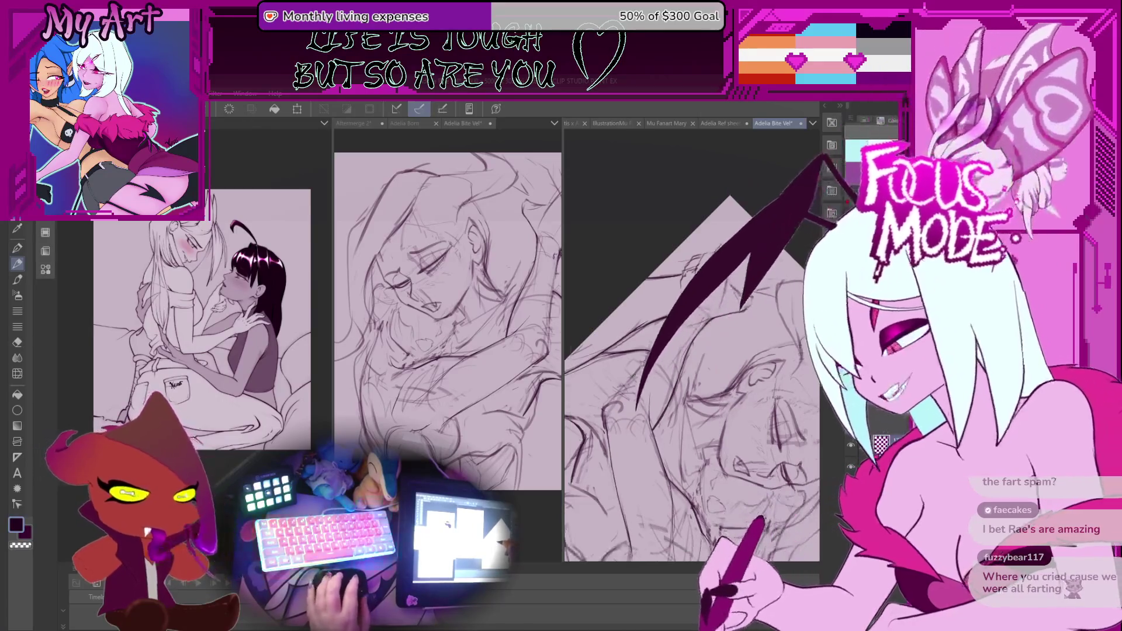
mouse_move(671, 362)
mouse_down()
mouse_move(632, 389)
mouse_move(719, 409)
mouse_up()
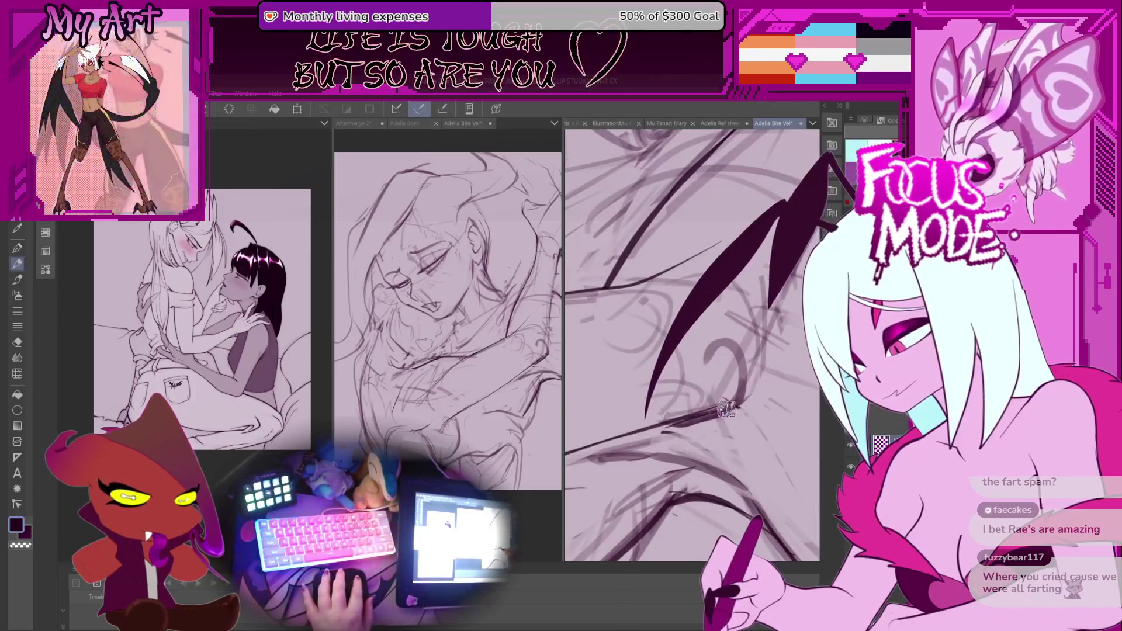
Redraw the dark curved jaw stroke longer and add a thin curve beside it
drag(649, 420, 709, 309)
mouse_move(727, 405)
mouse_down()
mouse_move(677, 434)
mouse_move(824, 158)
mouse_up()
drag(707, 354, 645, 436)
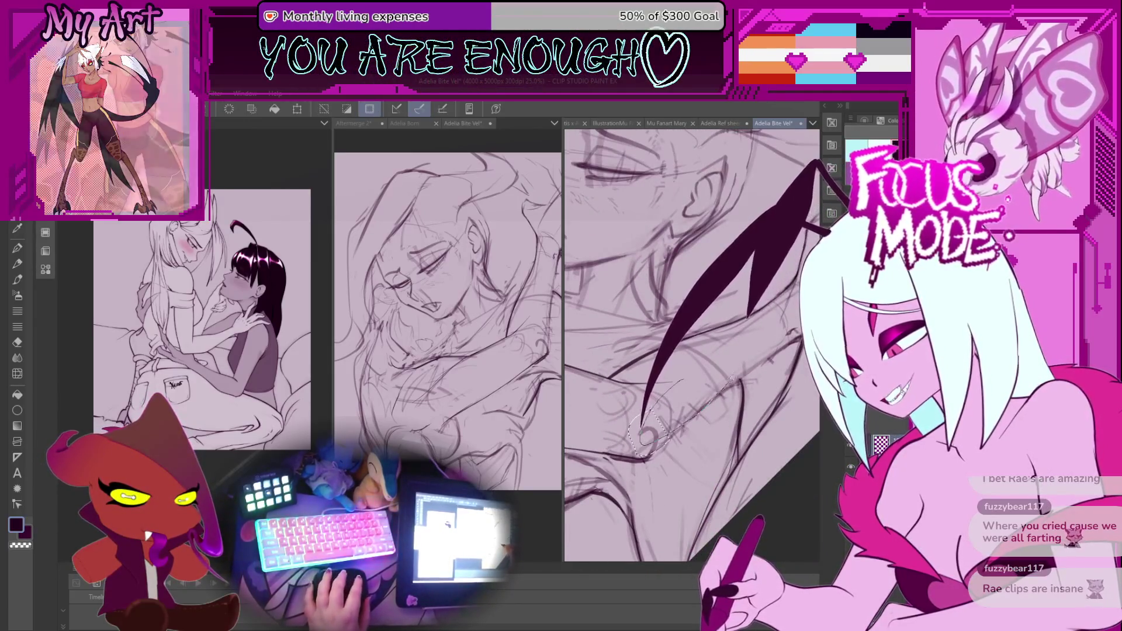
Lasso-select the old jaw stroke, delete it and deselect
key(ctrl+d)
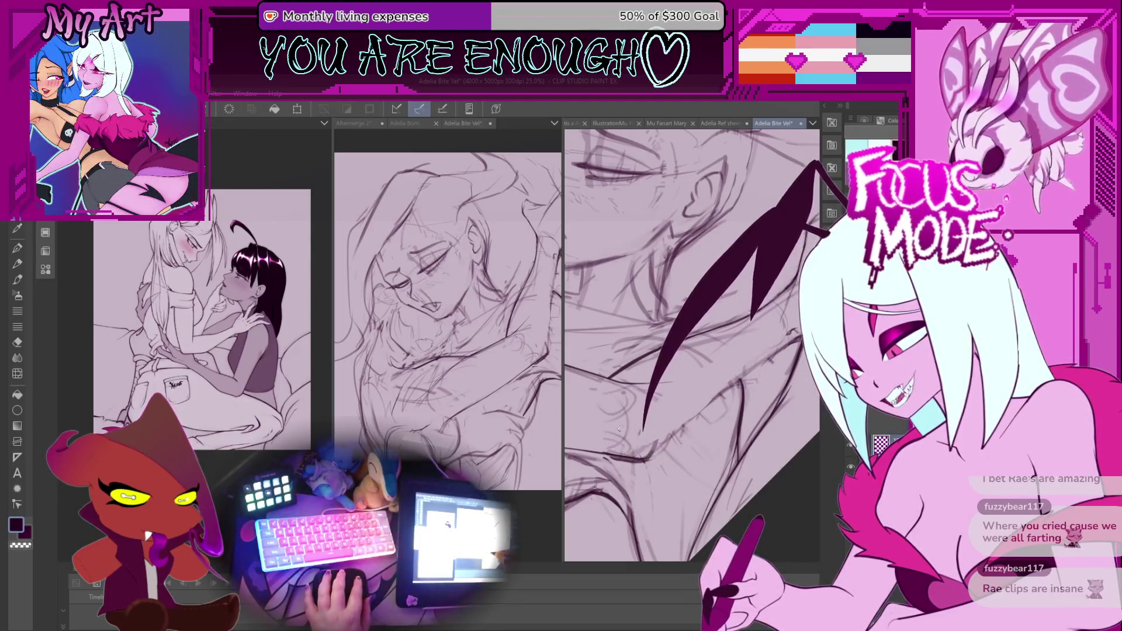
drag(643, 391, 695, 433)
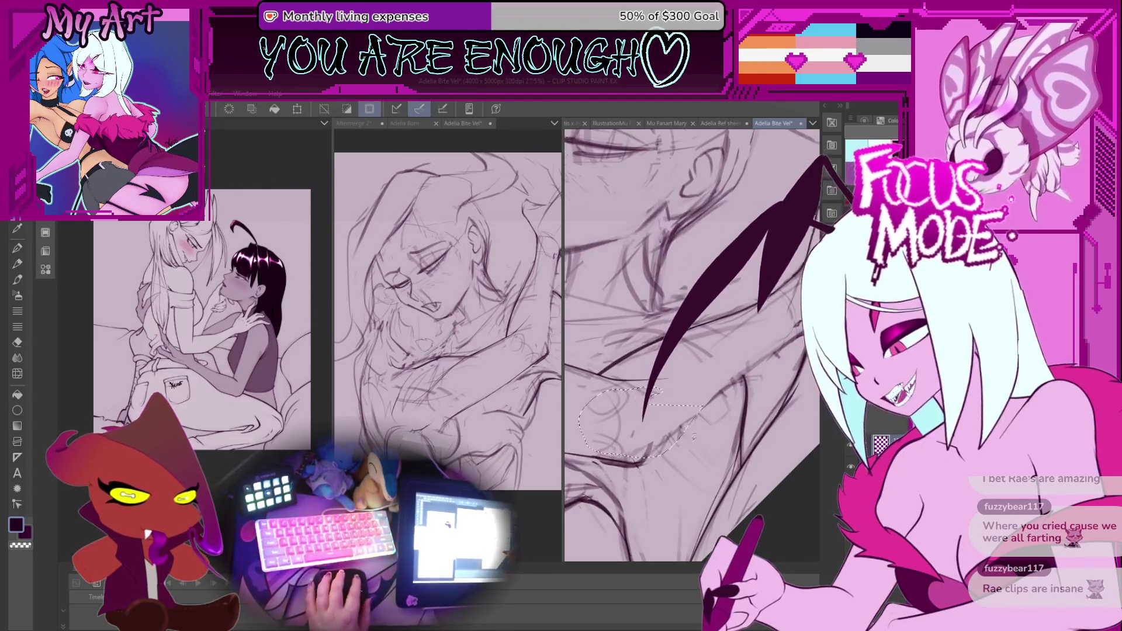
key(Delete)
key(ctrl+d)
Draw a new jaw line on the sleeping face with the Pen tool
key(p)
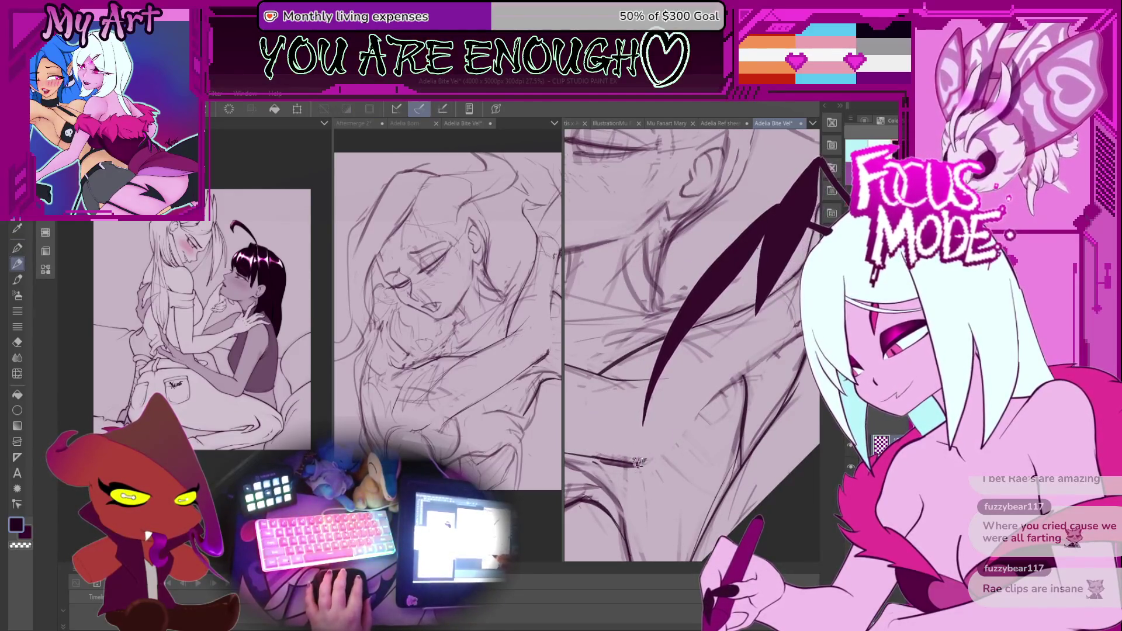
mouse_move(622, 467)
mouse_down()
mouse_move(674, 442)
mouse_move(680, 456)
mouse_move(649, 477)
mouse_up()
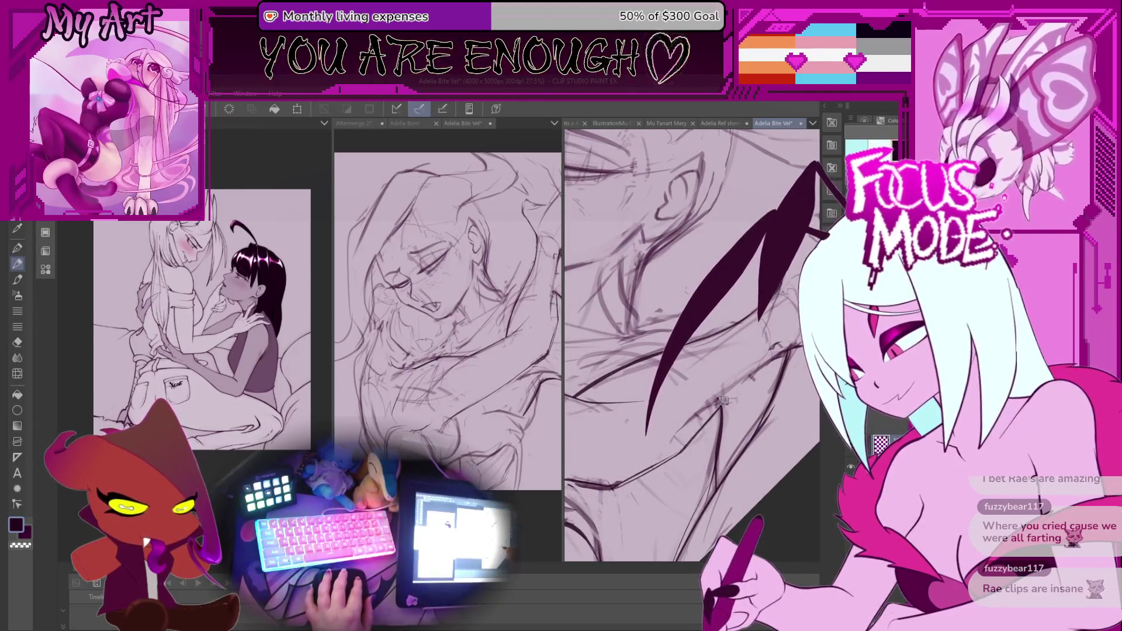
mouse_move(710, 415)
mouse_down()
mouse_move(764, 365)
mouse_move(692, 412)
mouse_up()
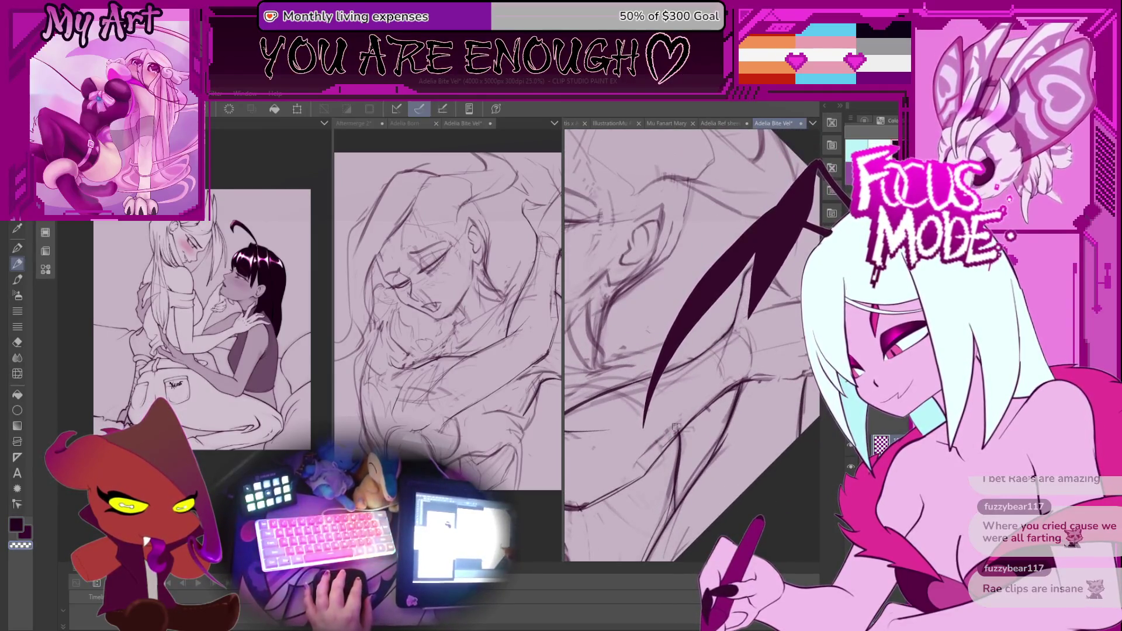
scroll(687, 416, down, 5)
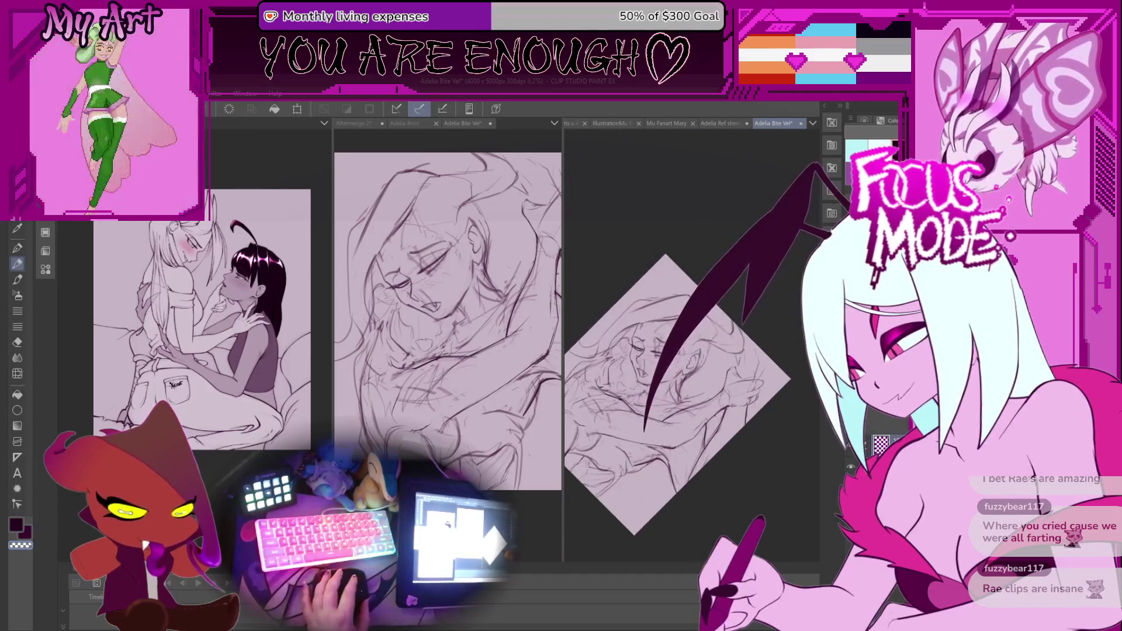
Zoom and pan up onto the sleeping face, rotating it to a better working angle
drag(710, 412, 707, 452)
scroll(707, 454, up, 5)
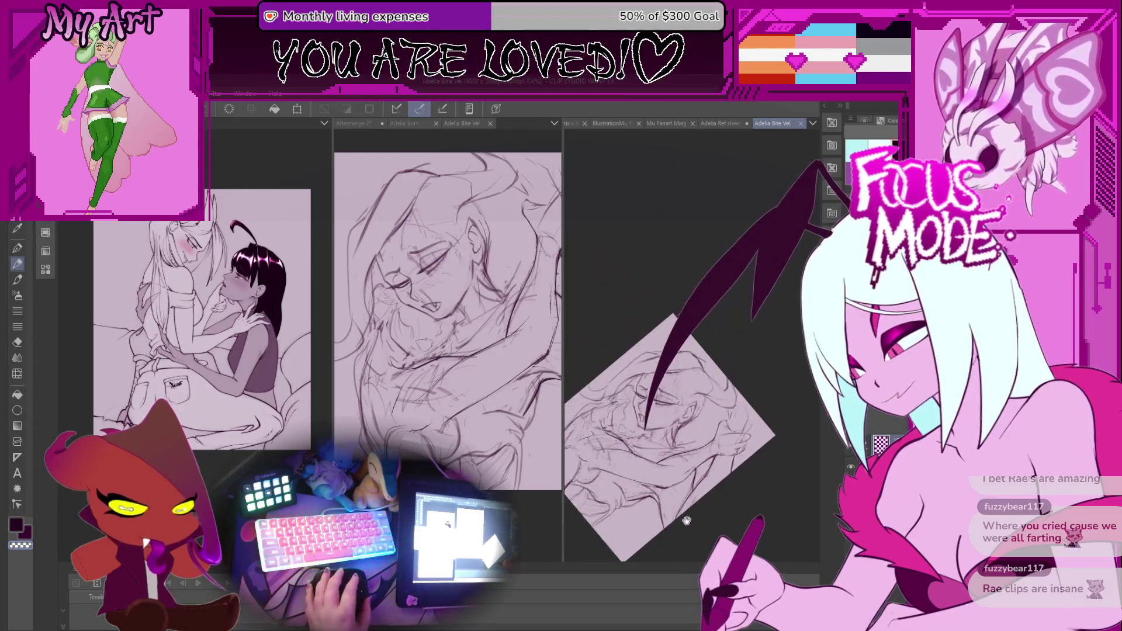
scroll(694, 513, up, 2)
drag(680, 493, 677, 463)
scroll(677, 463, up, 2)
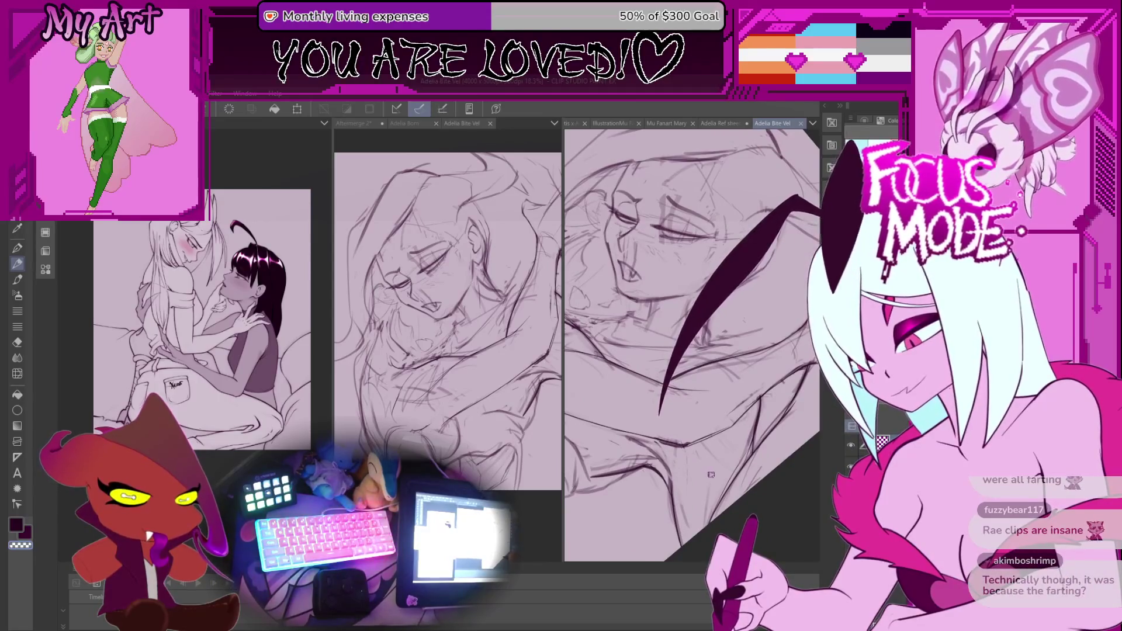
scroll(709, 482, down, 3)
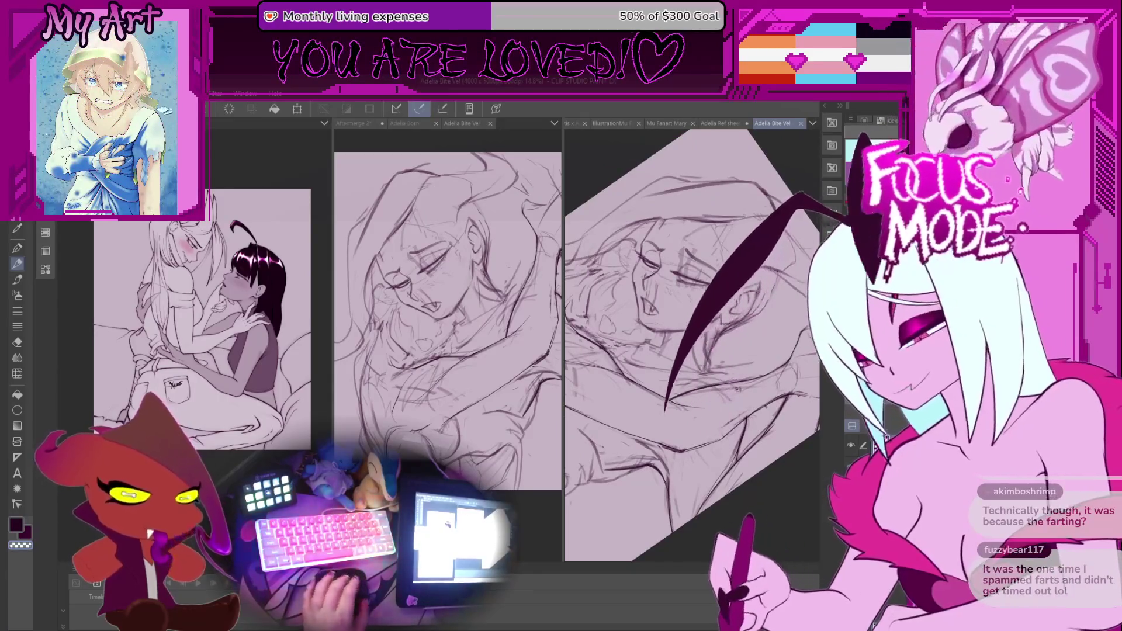
scroll(744, 389, down, 1)
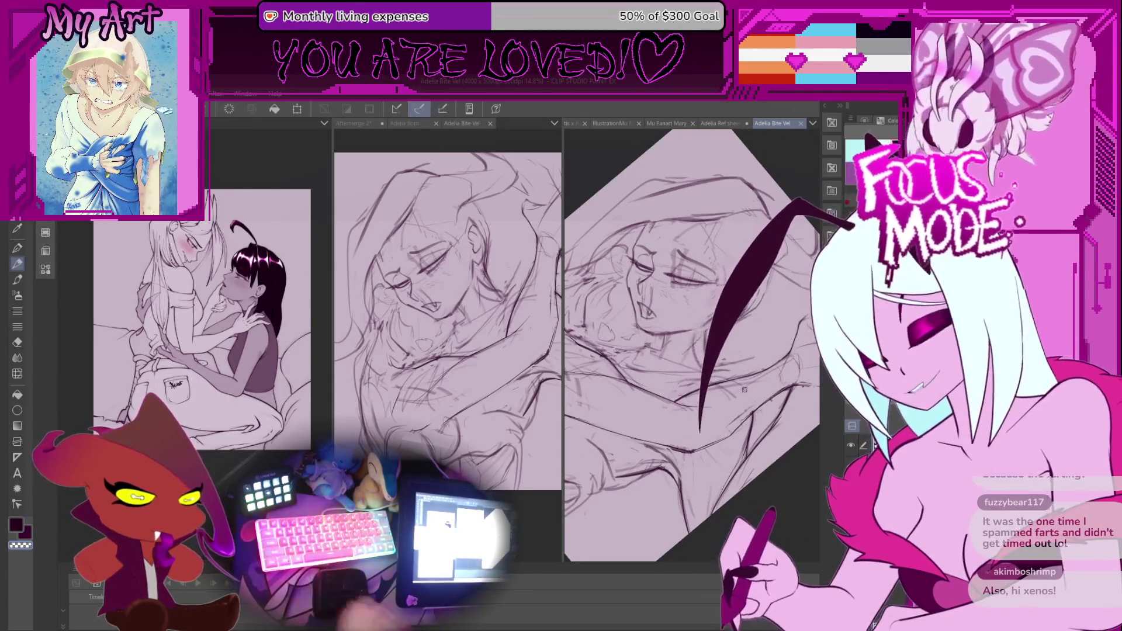
mouse_move(771, 386)
mouse_down()
mouse_move(682, 349)
mouse_move(640, 349)
mouse_move(646, 339)
mouse_move(698, 421)
mouse_move(643, 416)
mouse_up()
Reshape the selected mouth and jaw area with Ctrl+T Transform and apply it
key(ctrl+t)
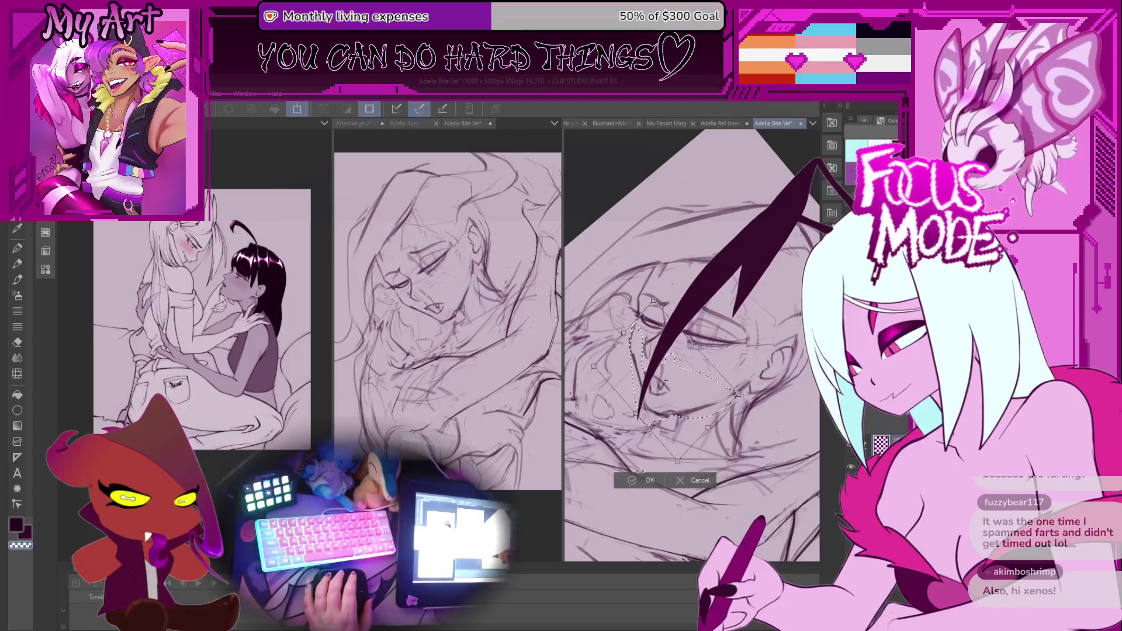
click(644, 480)
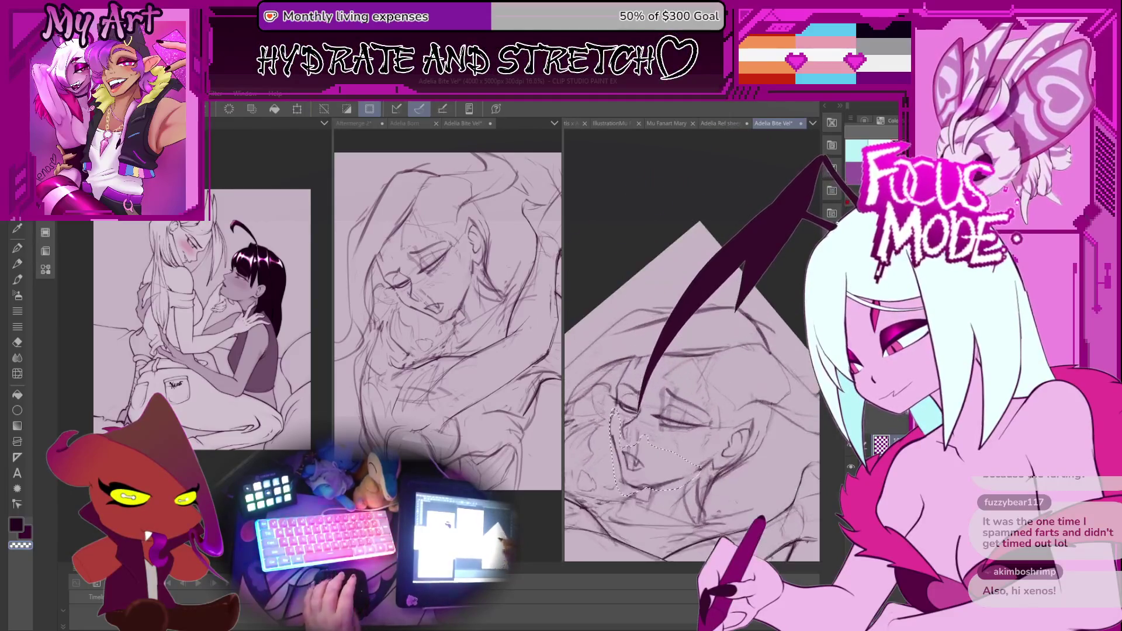
scroll(658, 397, down, 2)
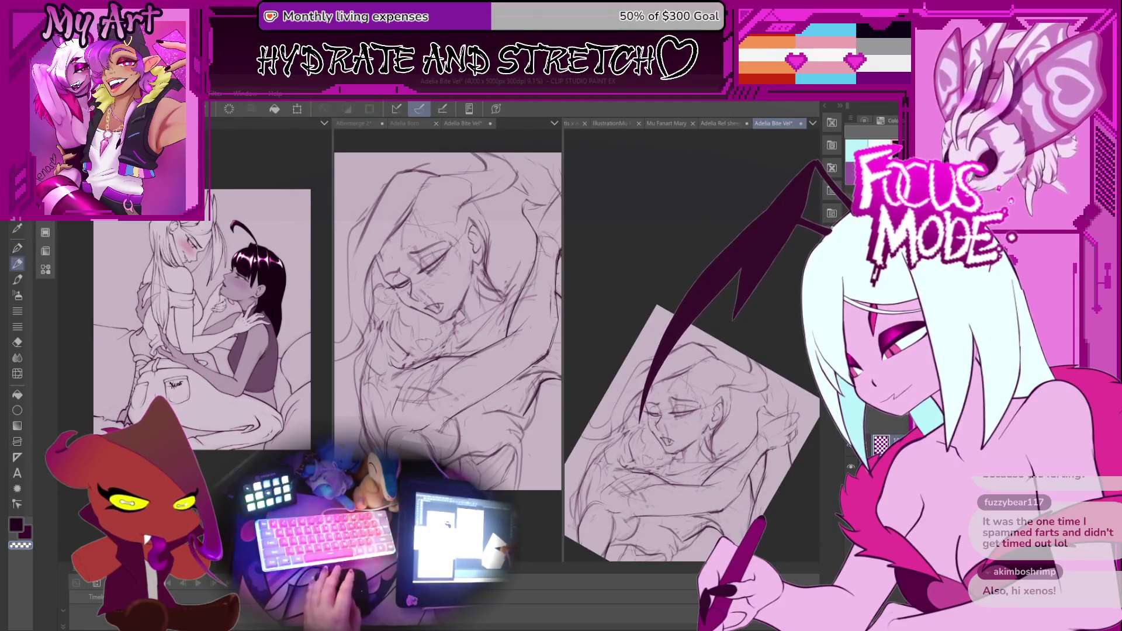
scroll(663, 433, up, 2)
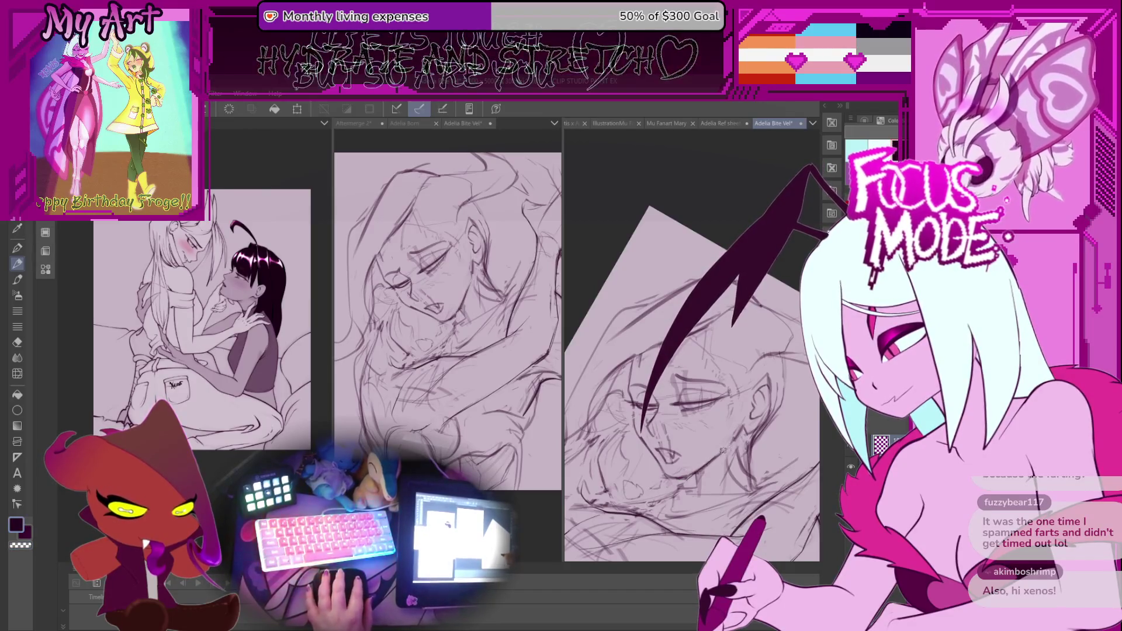
mouse_move(736, 438)
mouse_down()
mouse_move(723, 418)
mouse_move(735, 435)
mouse_up()
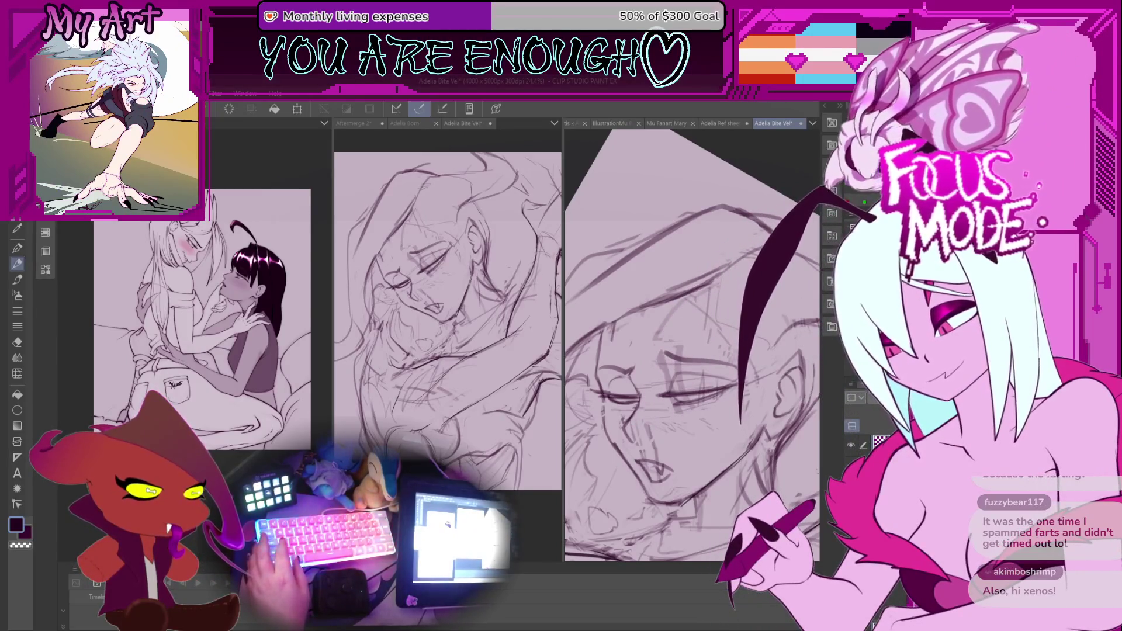
scroll(691, 345, down, 2)
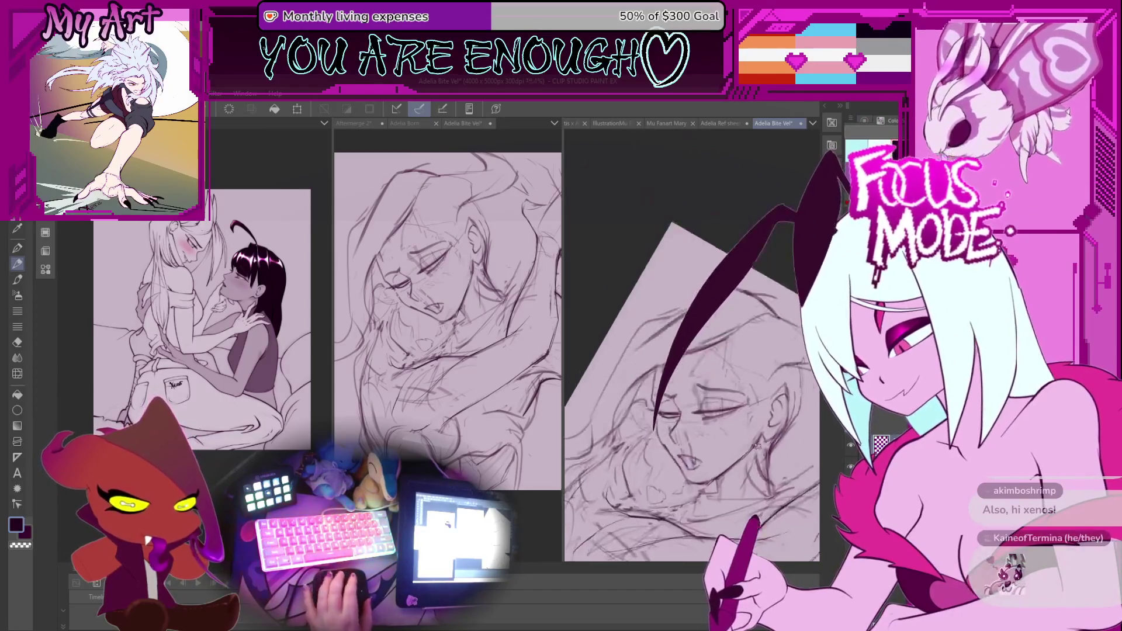
scroll(748, 406, up, 4)
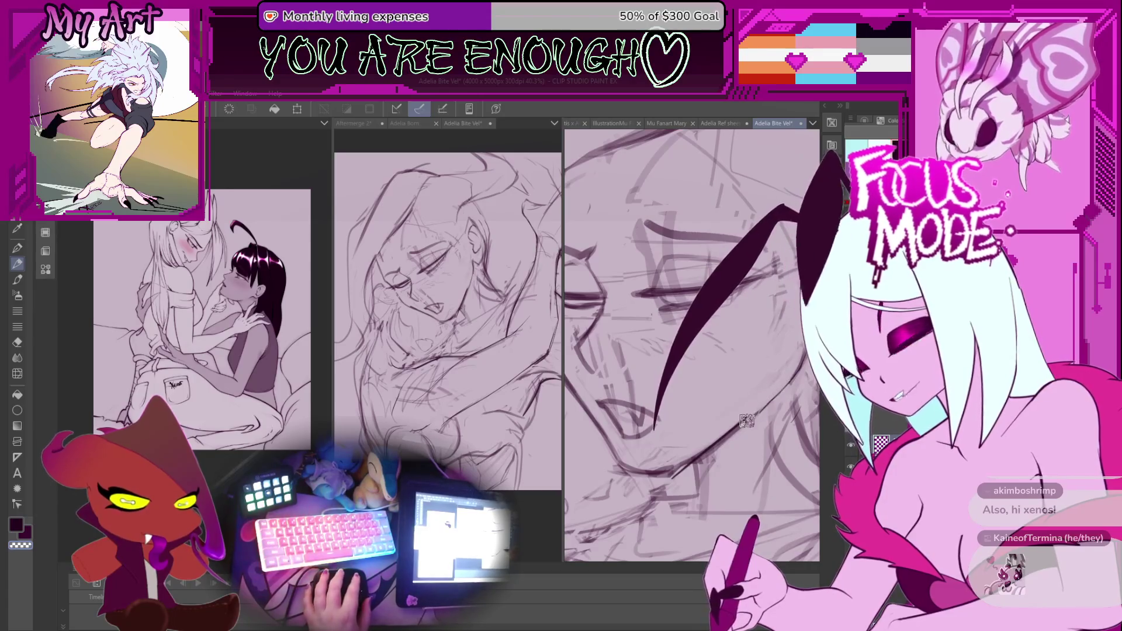
drag(746, 421, 682, 435)
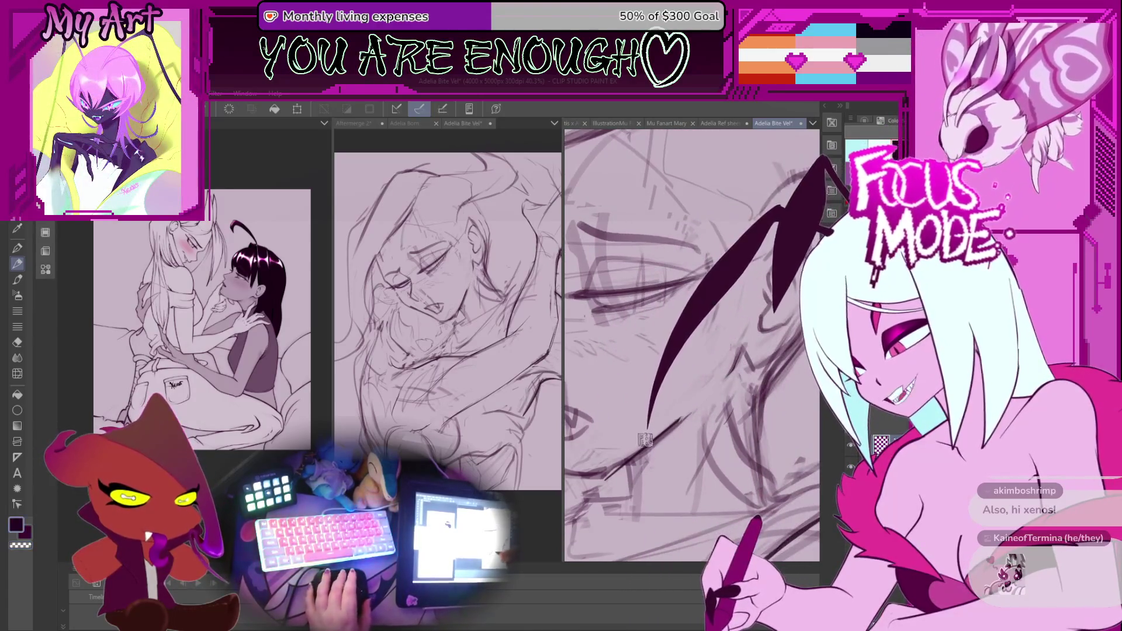
scroll(683, 417, down, 4)
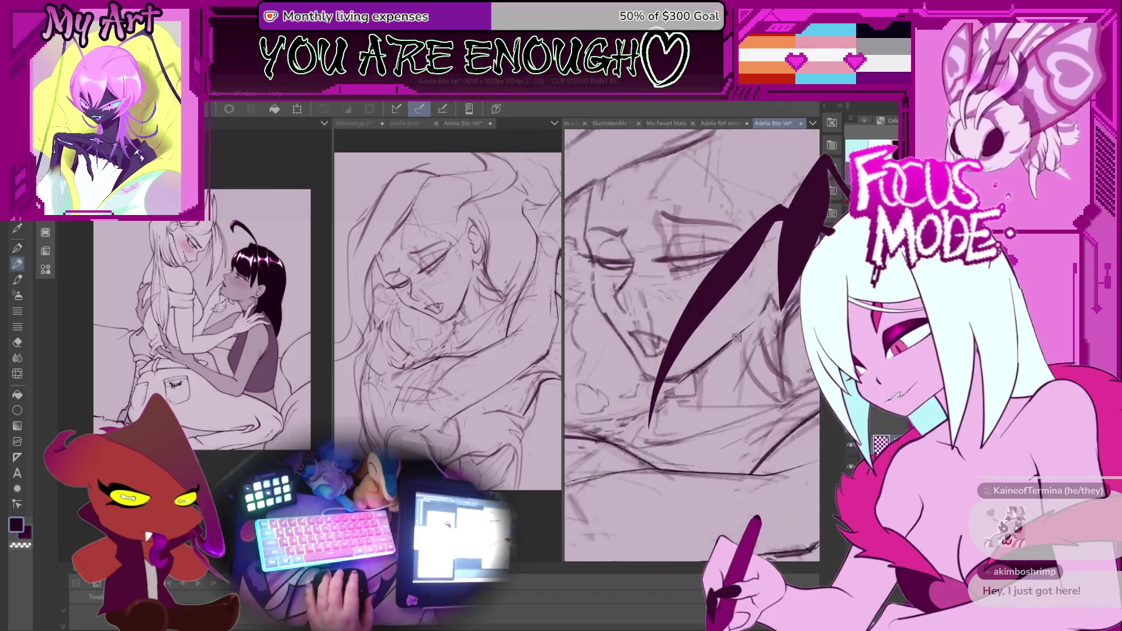
scroll(733, 398, up, 4)
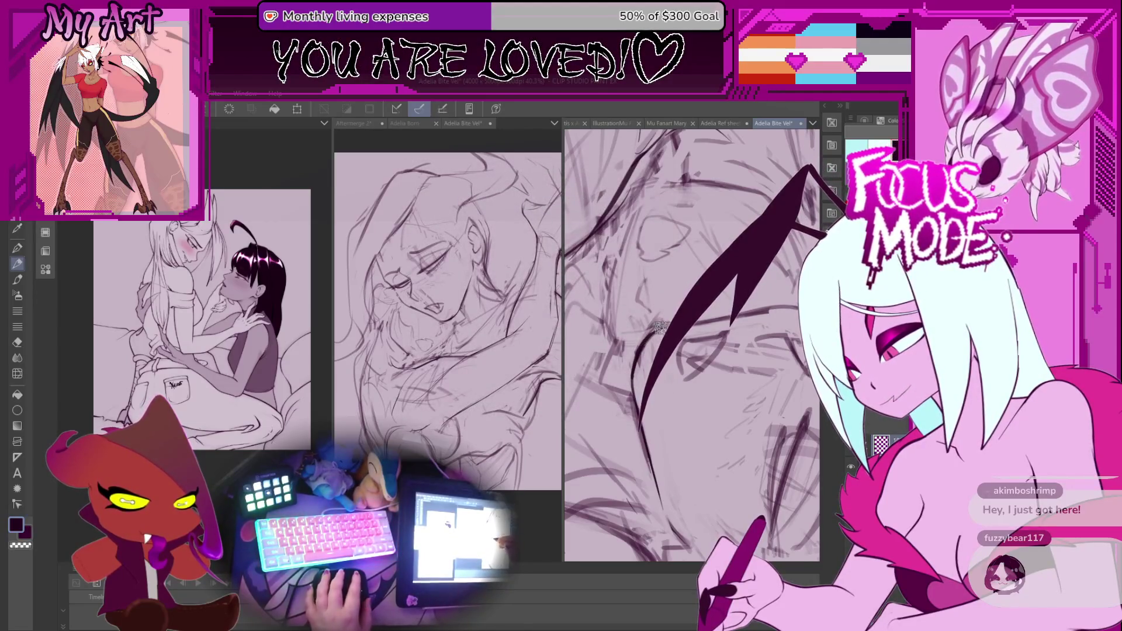
scroll(656, 331, down, 5)
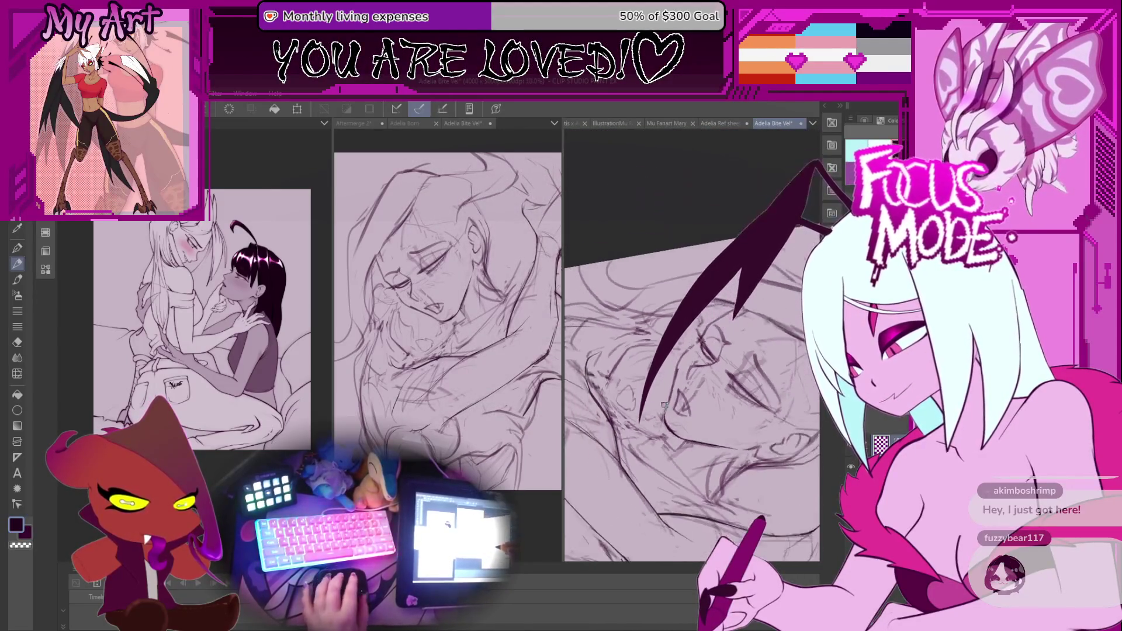
scroll(664, 404, up, 3)
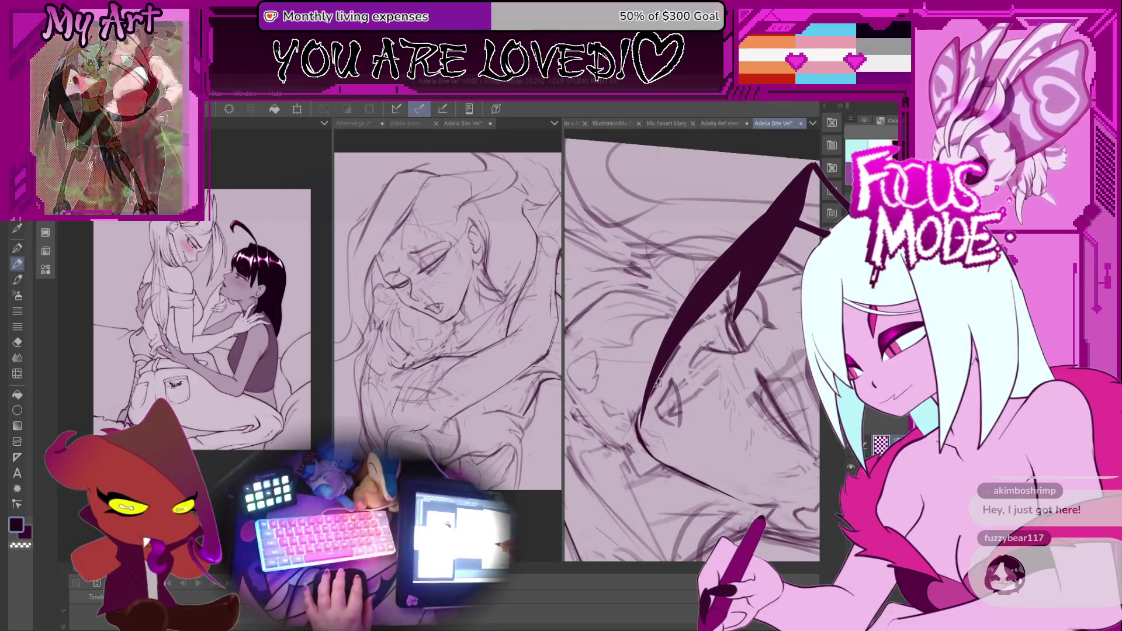
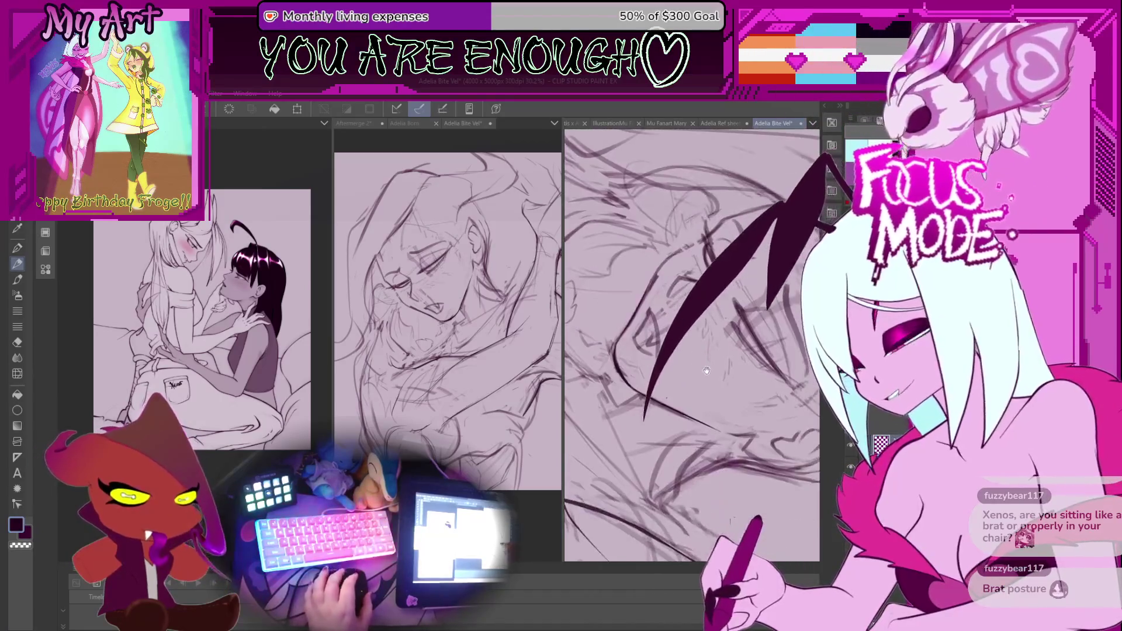
Zoom in on the sleeping face and pencil two lines by the nose for the open mouth
key(ctrl+minus)
key(ctrl+minus)
key(ctrl+plus)
key(ctrl+plus)
key(ctrl+plus)
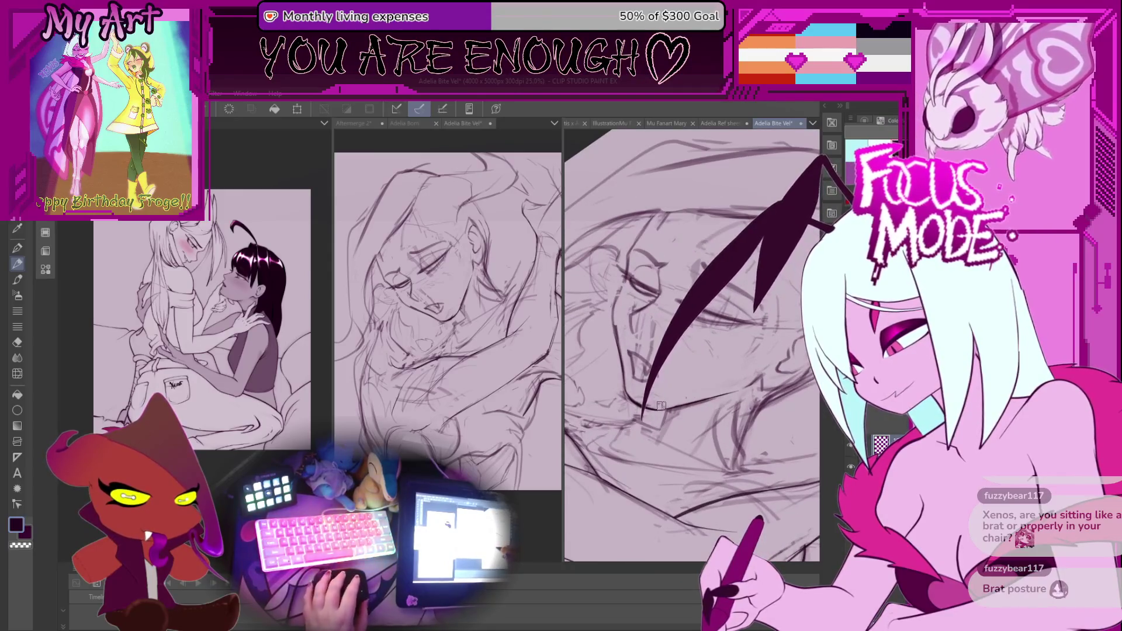
key(ctrl+plus)
scroll(665, 402, up, 2)
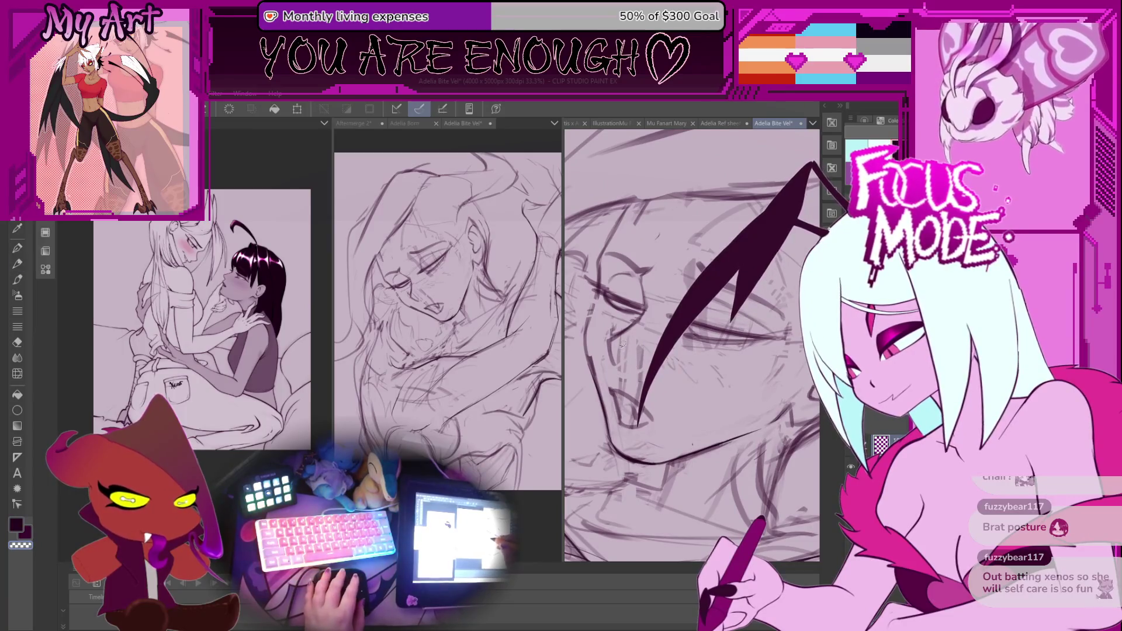
drag(620, 342, 673, 395)
drag(742, 377, 679, 383)
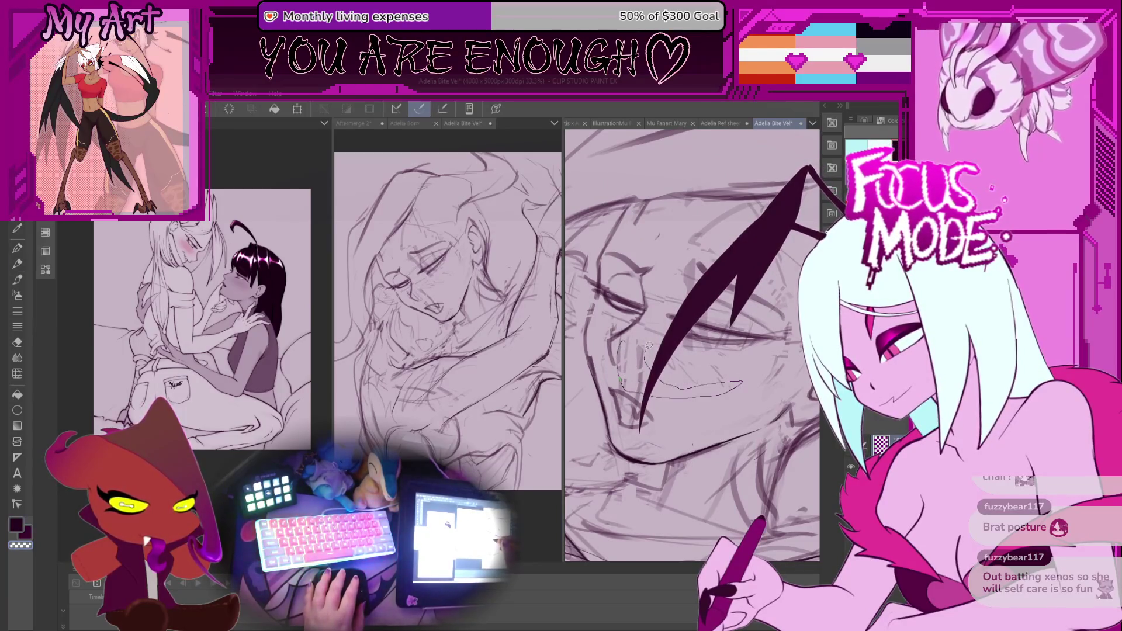
Rotate the canvas, lasso the mouth and start a free transform (Ctrl+T) on it
scroll(633, 324, up, 3)
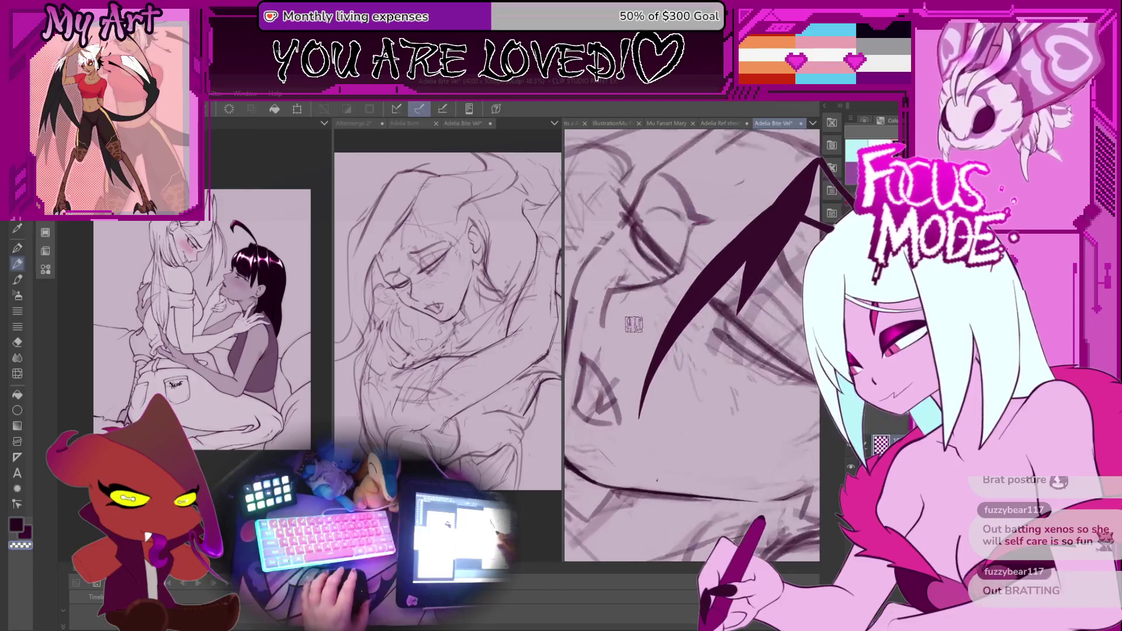
drag(634, 325, 627, 383)
drag(631, 441, 639, 444)
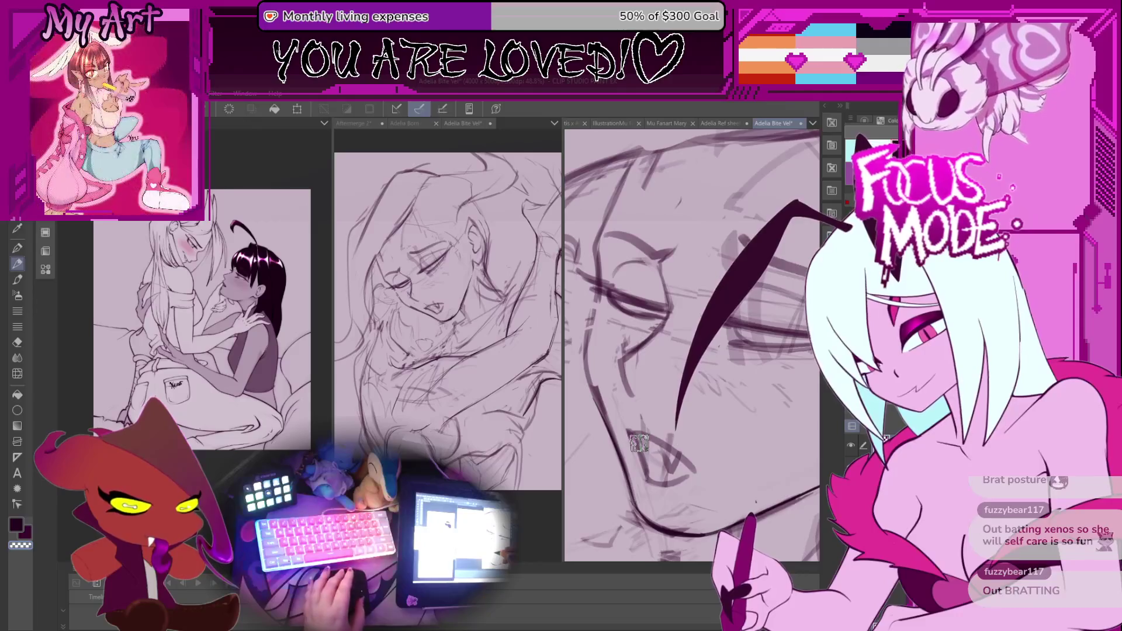
scroll(642, 432, up, 2)
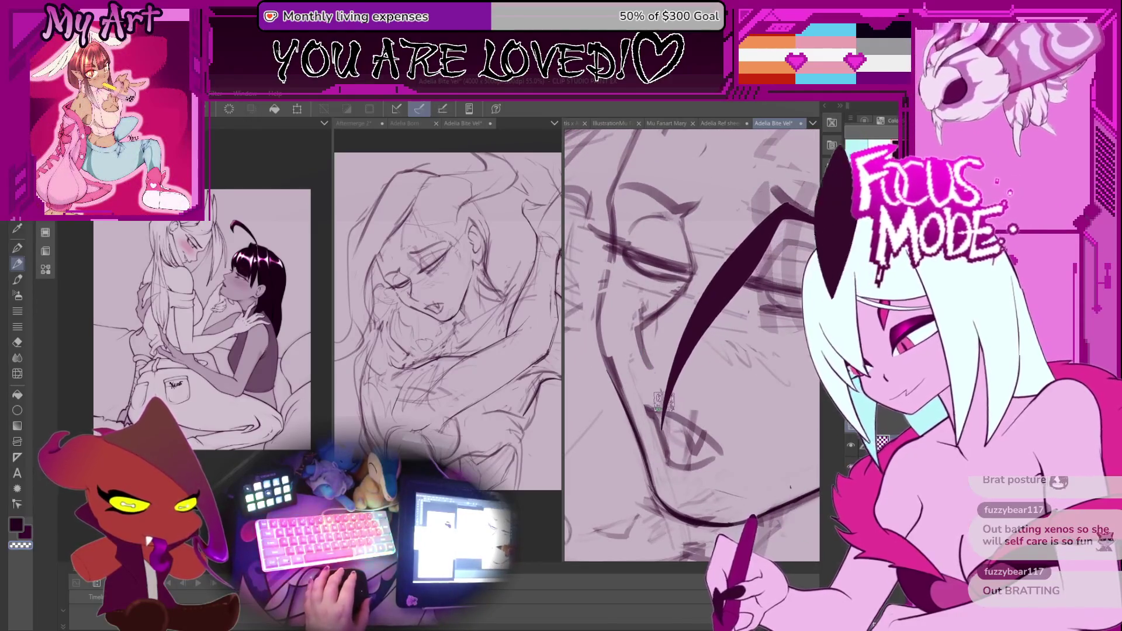
mouse_move(660, 381)
mouse_down()
mouse_move(756, 436)
mouse_move(734, 420)
mouse_up()
key(ctrl+t)
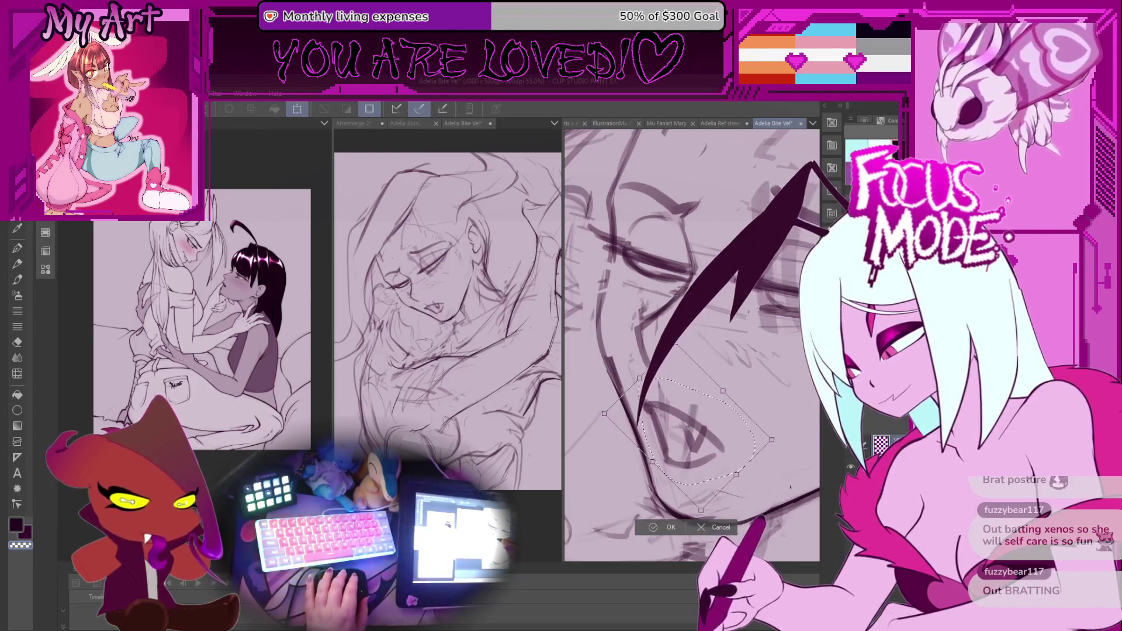
Enlarge the mouth slightly, skew it right, nudge it down and apply the transform
drag(674, 342, 672, 333)
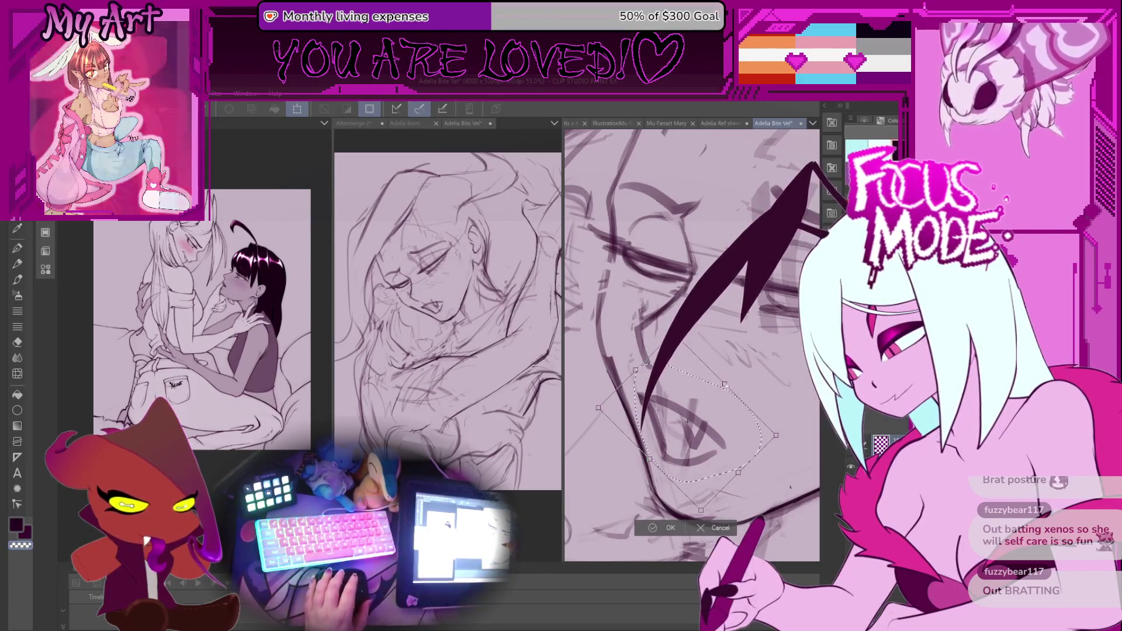
scroll(720, 413, down, 2)
drag(719, 413, 715, 471)
drag(711, 363, 714, 368)
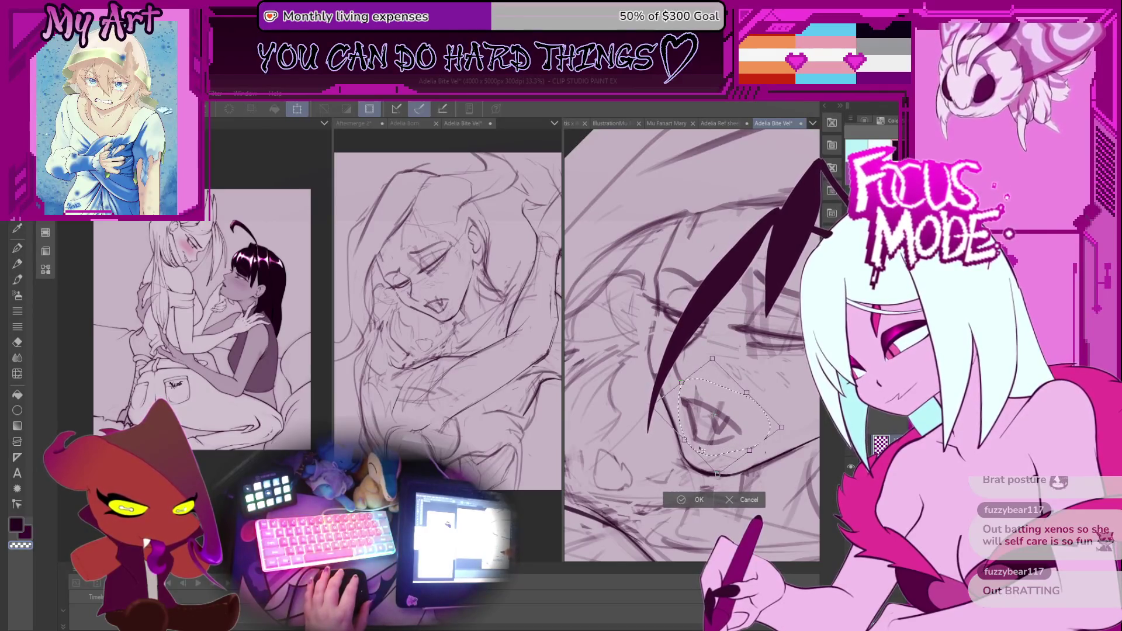
click(682, 501)
Deselect, re-tilt the canvas and lasso the closed eye for a free transform
key(p)
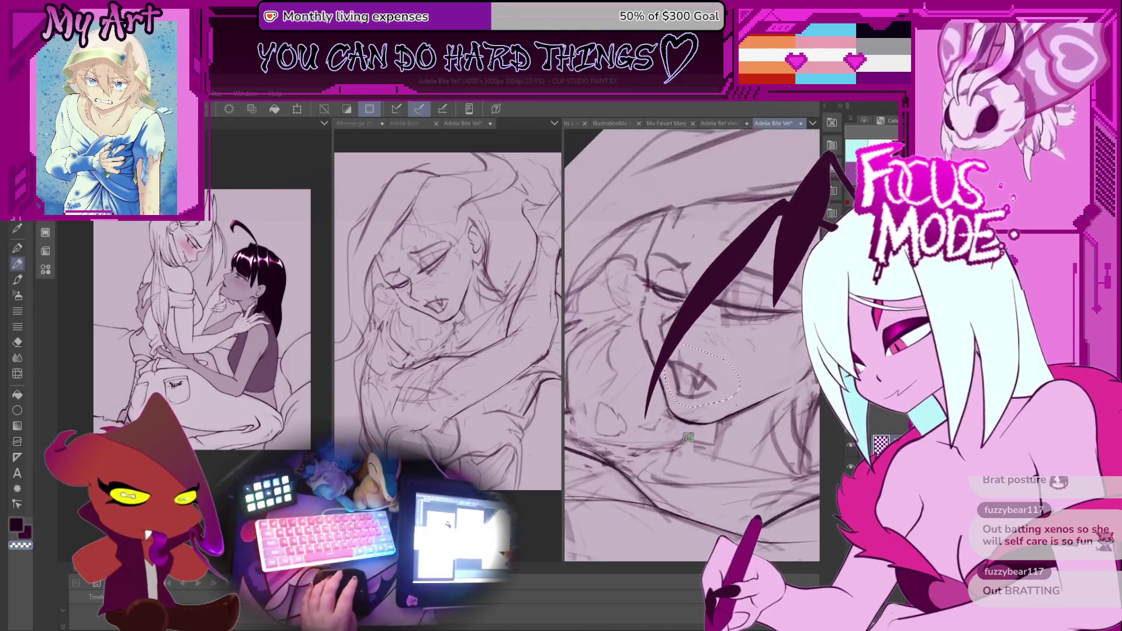
key(ctrl+d)
mouse_move(713, 344)
mouse_down()
mouse_move(676, 380)
mouse_move(703, 365)
mouse_move(706, 380)
mouse_move(721, 327)
mouse_move(724, 396)
mouse_move(686, 345)
mouse_move(702, 371)
mouse_move(688, 396)
mouse_move(701, 294)
mouse_move(690, 375)
mouse_move(679, 384)
mouse_up()
key(ctrl+d)
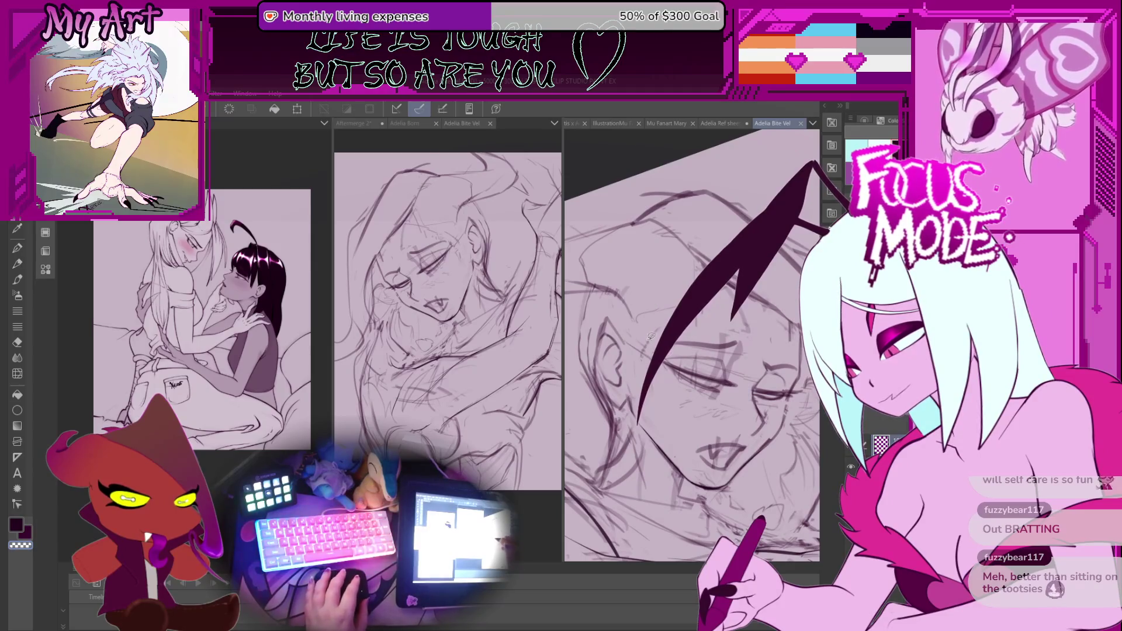
key(m)
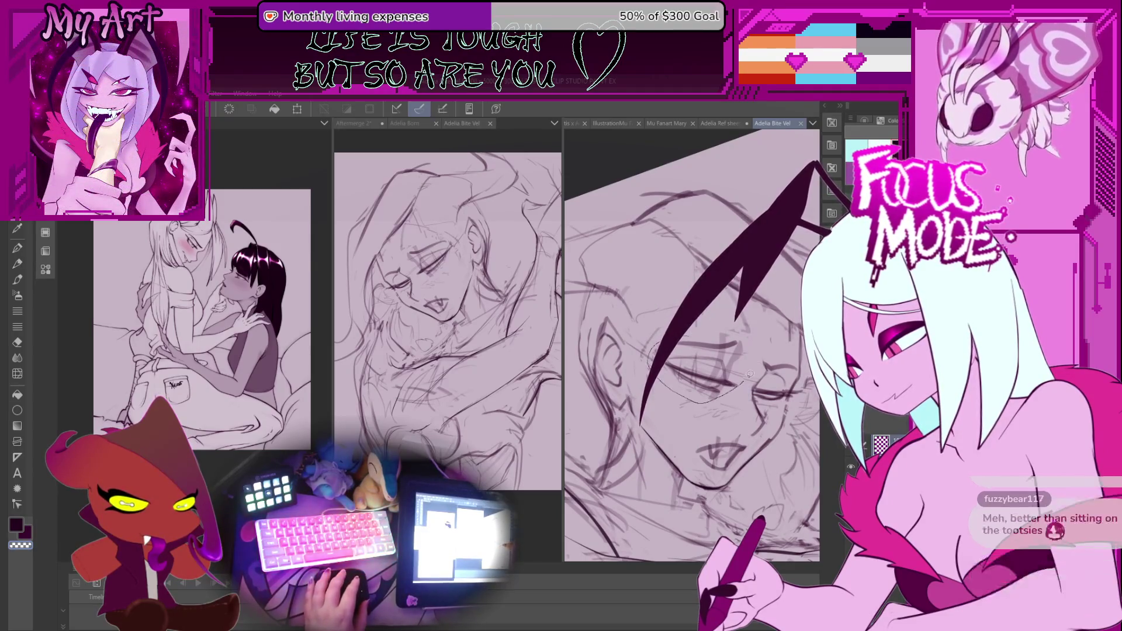
drag(653, 346, 737, 336)
key(ctrl+t)
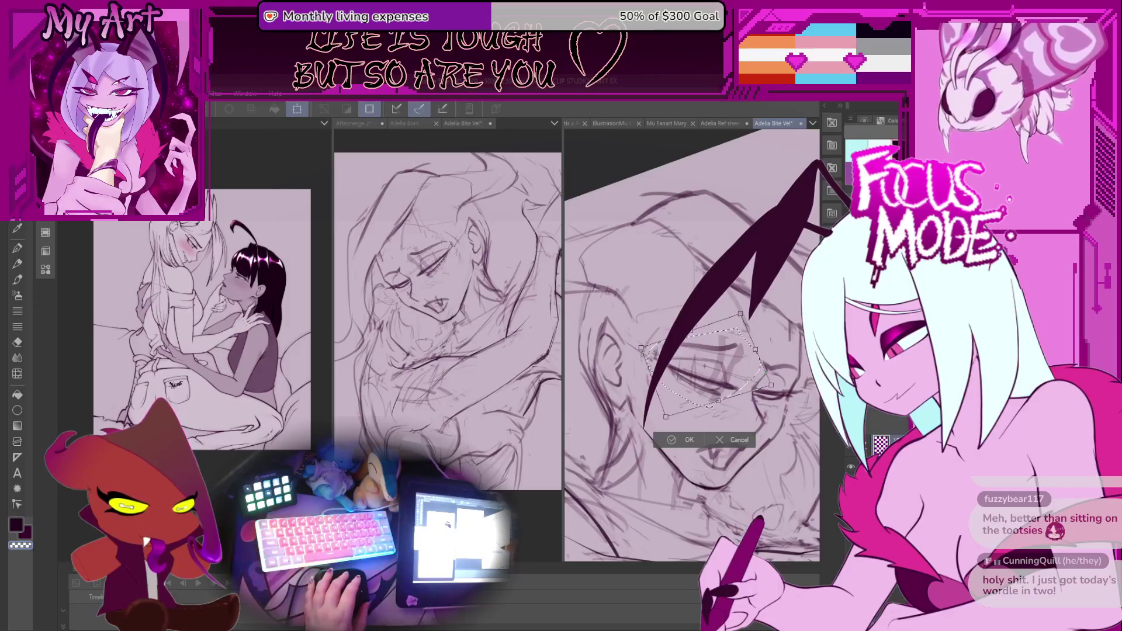
Tilt the closed eye slightly and enlarge it a little with free transform
click(675, 438)
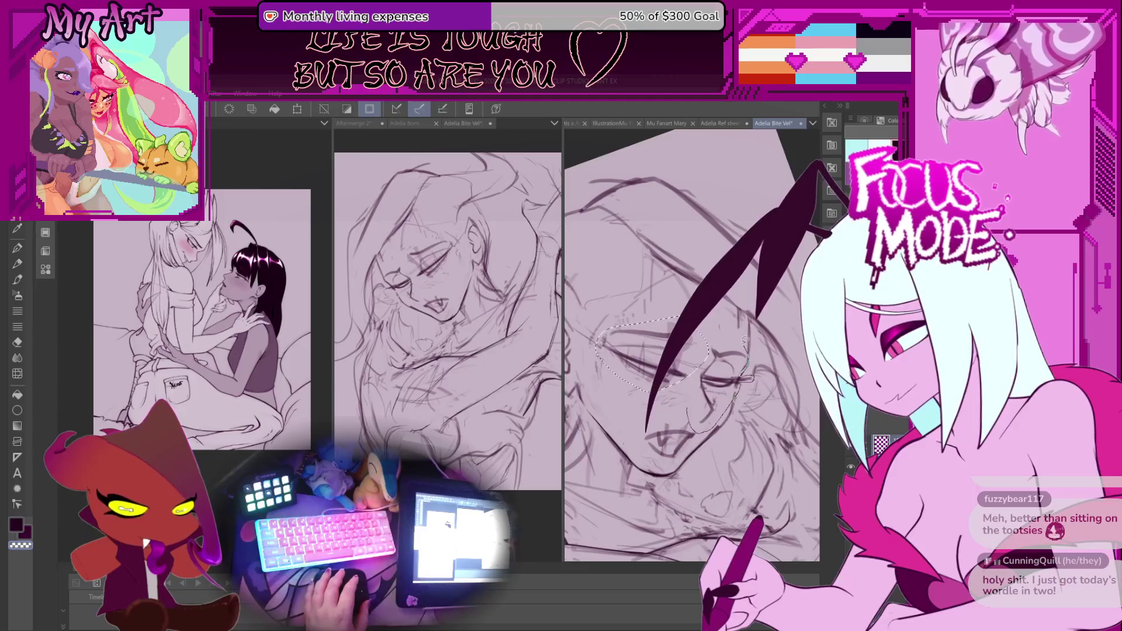
key(ctrl+plus)
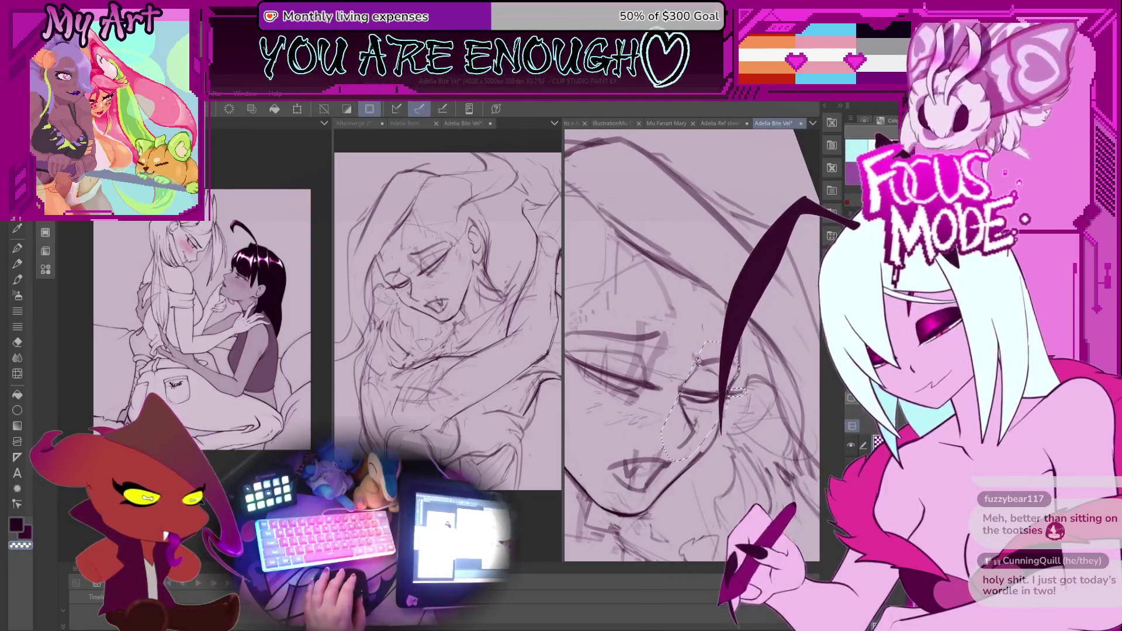
key(ctrl+plus)
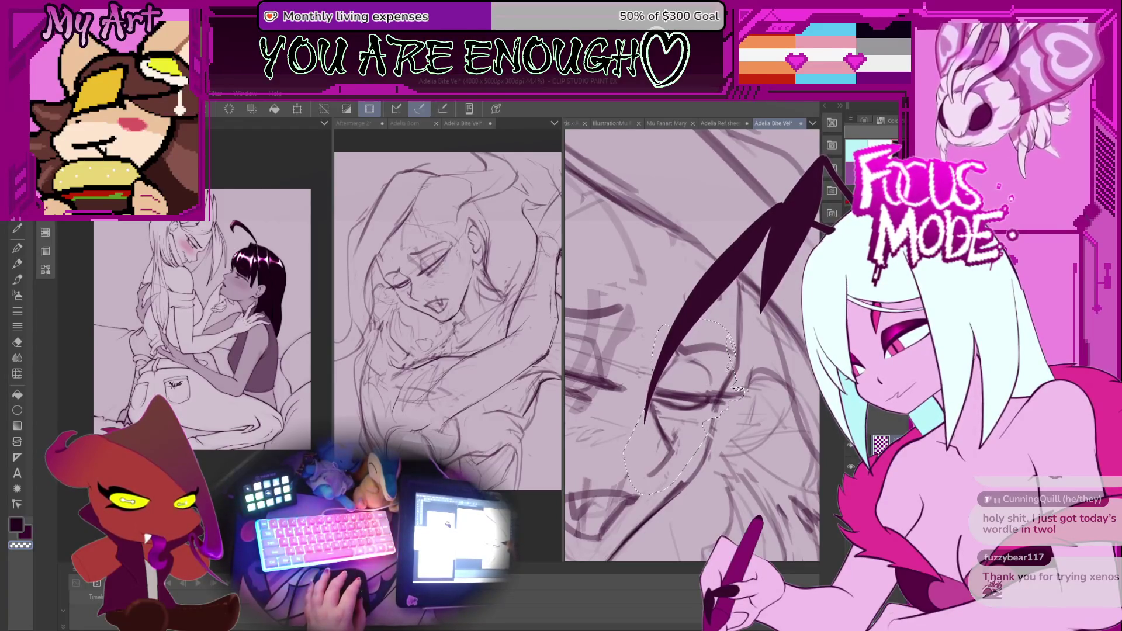
key(ctrl+minus)
key(ctrl+t)
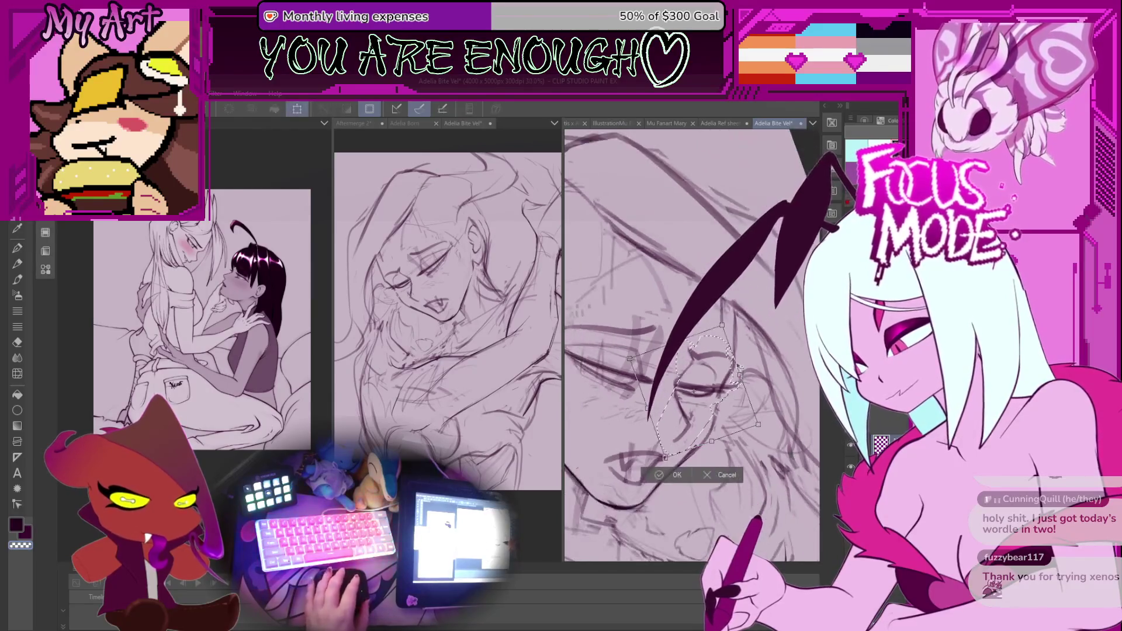
drag(722, 325, 731, 330)
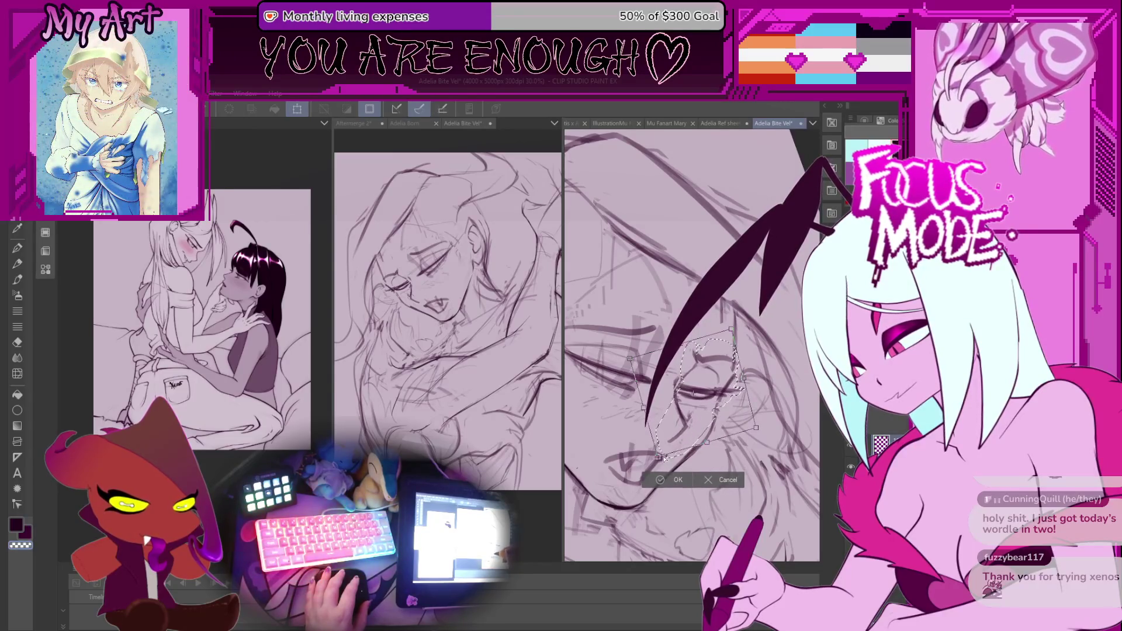
drag(744, 383, 737, 398)
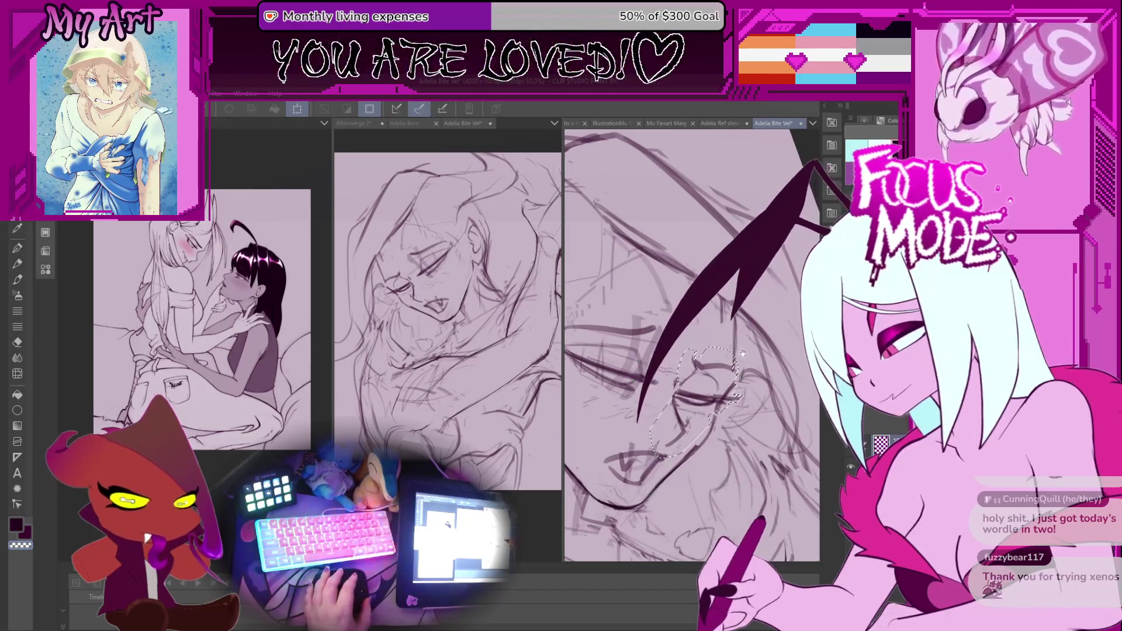
drag(735, 399, 739, 410)
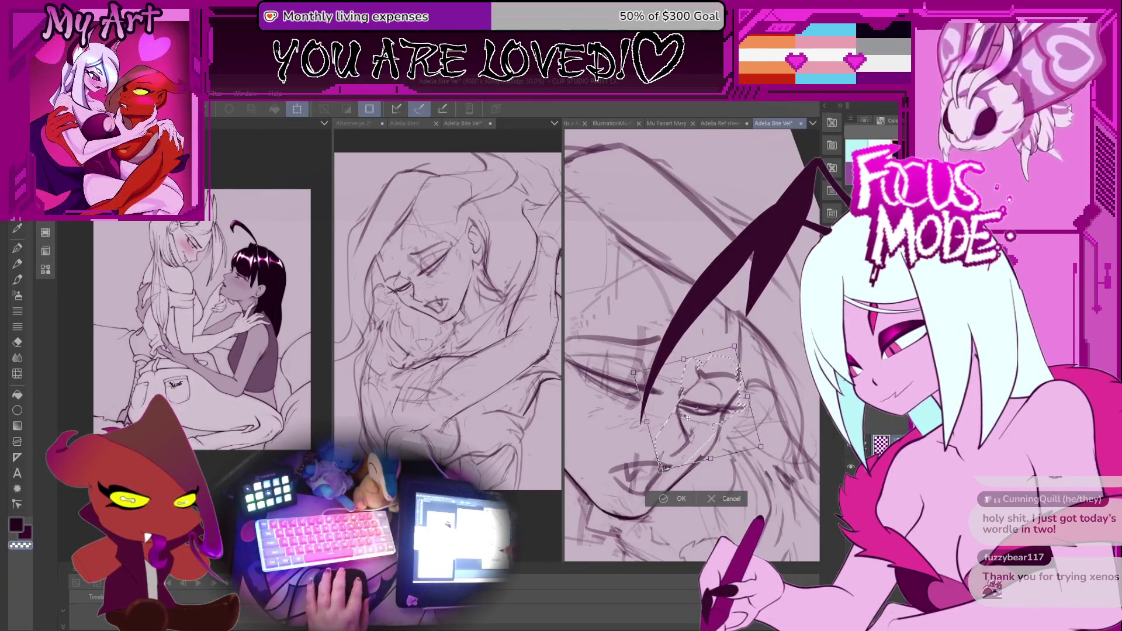
Apply the eye transform and zoom back in on the right-hand face sketch
click(673, 499)
scroll(659, 392, down, 5)
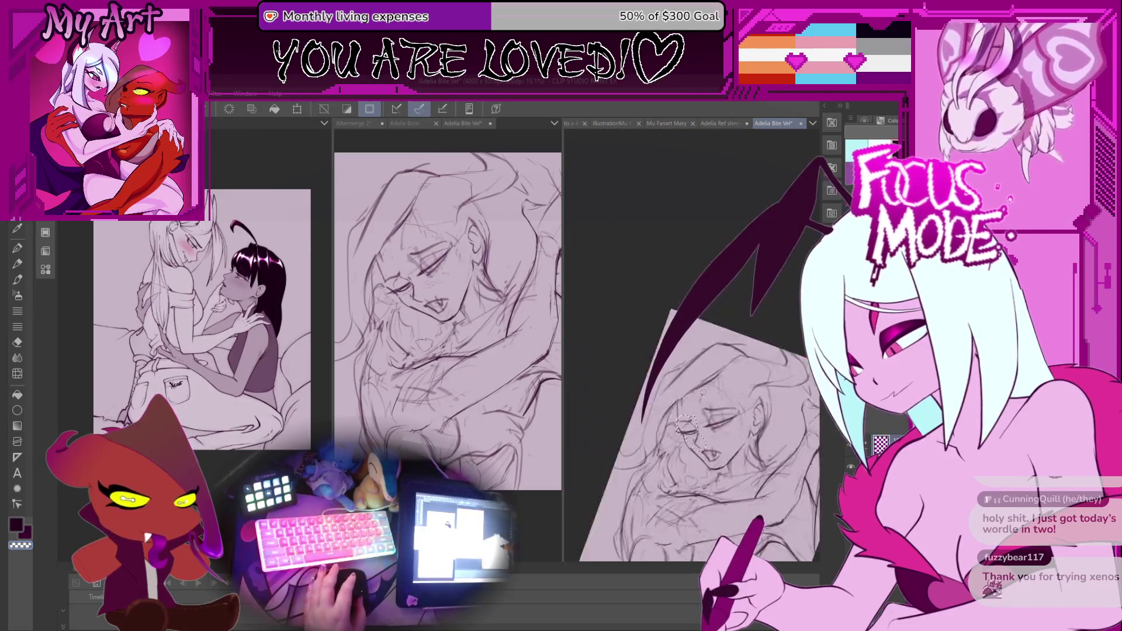
scroll(659, 392, up, 3)
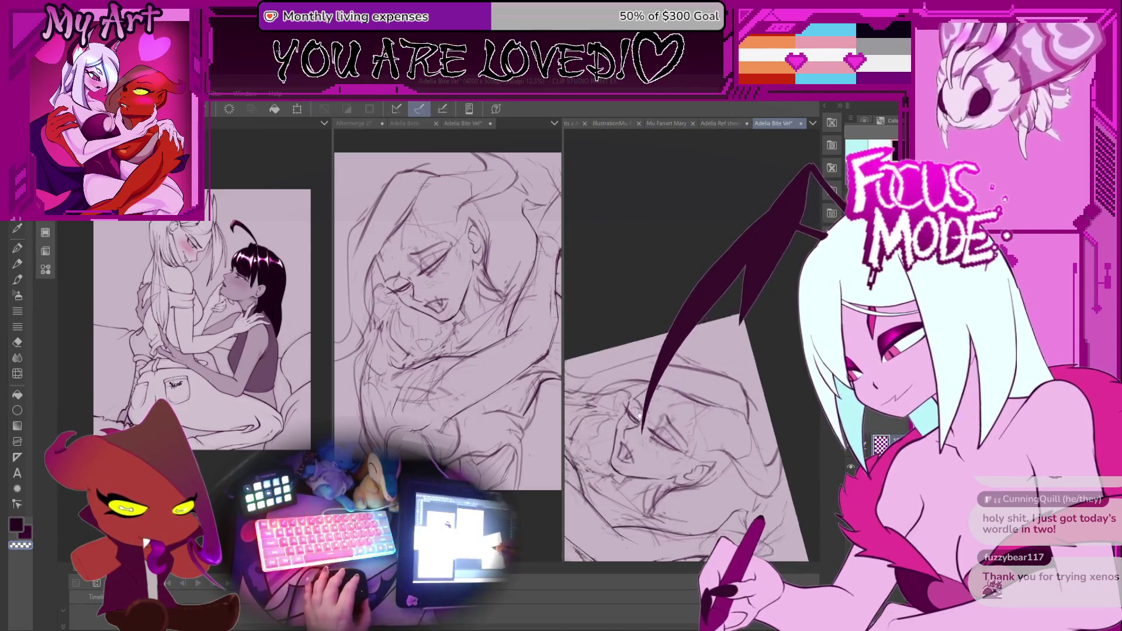
scroll(704, 455, up, 4)
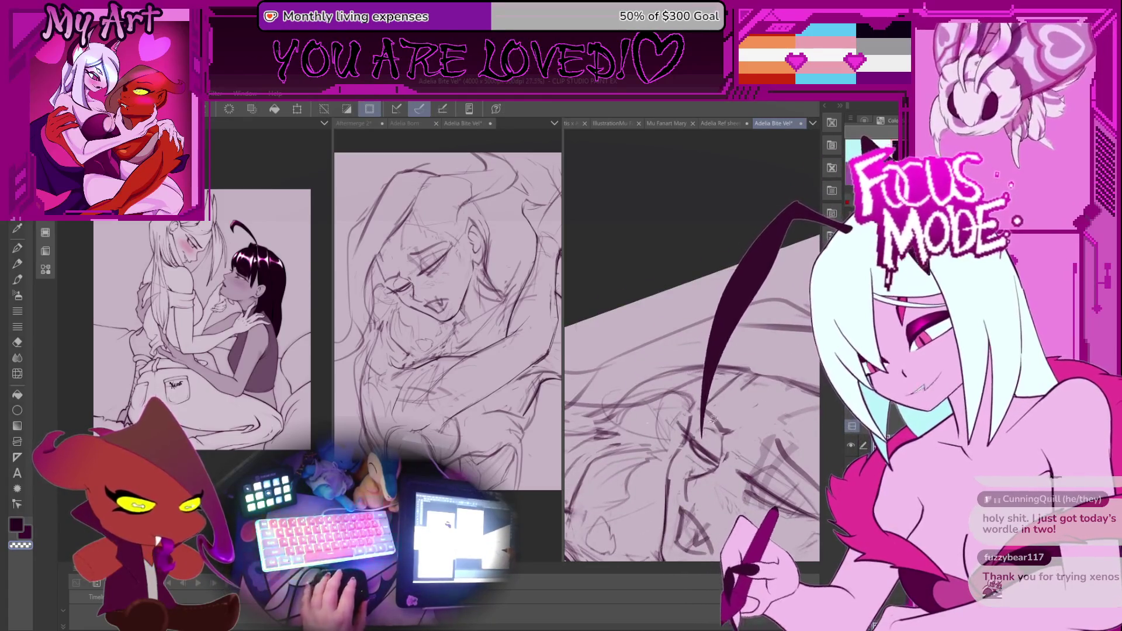
scroll(710, 421, up, 1)
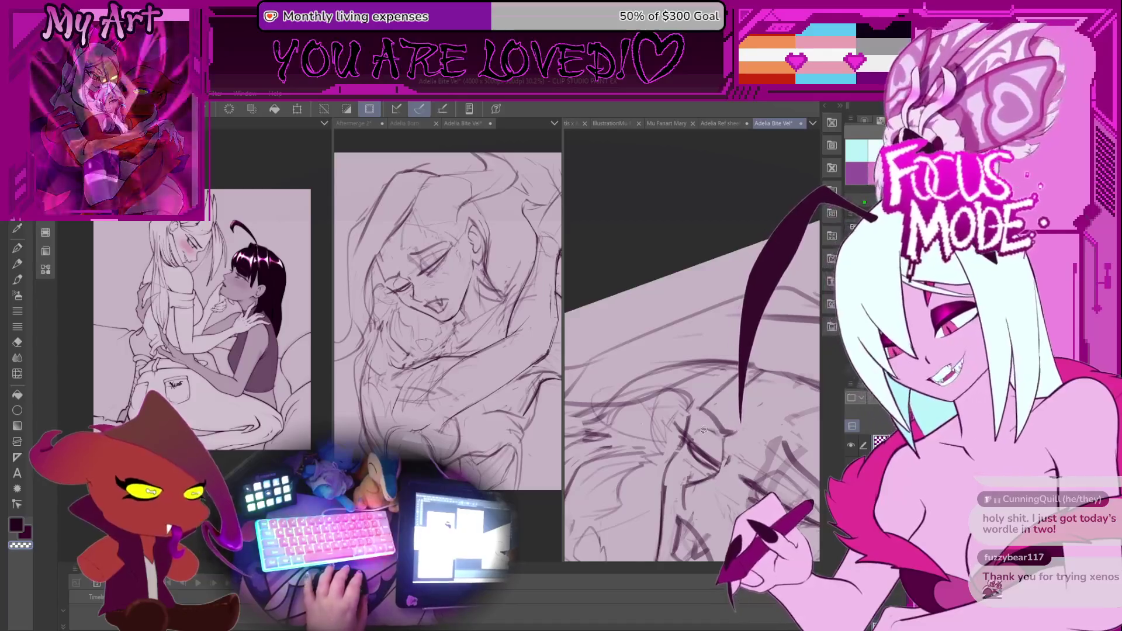
drag(673, 378, 662, 337)
scroll(662, 338, up, 3)
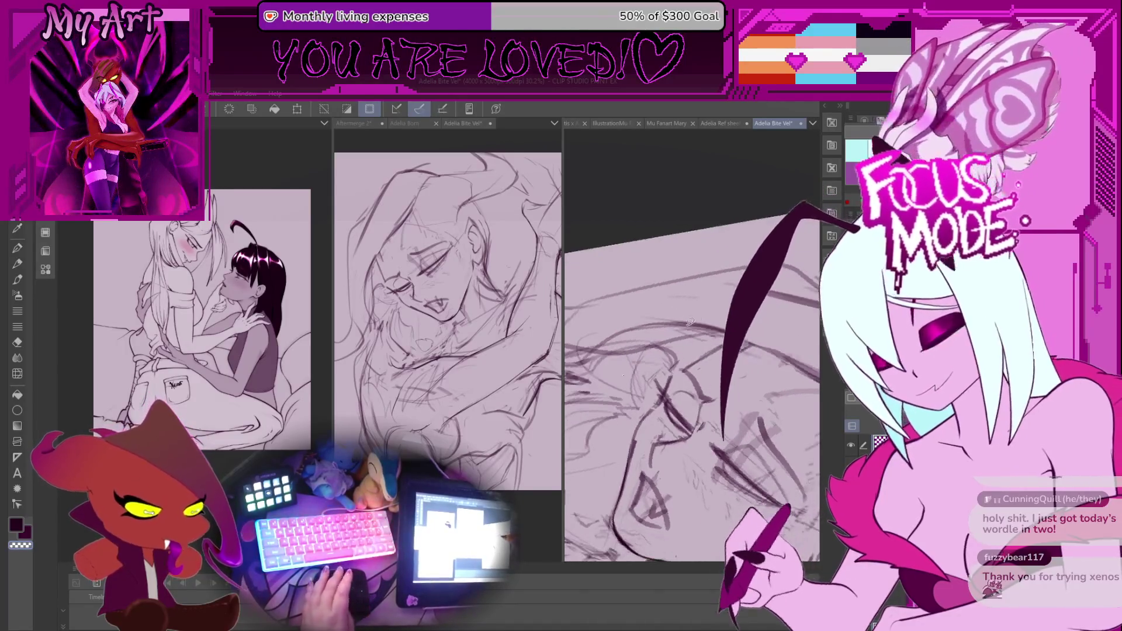
Switch to the pencil, rotate the canvas upright and lasso the face area
key(p)
scroll(658, 420, up, 1)
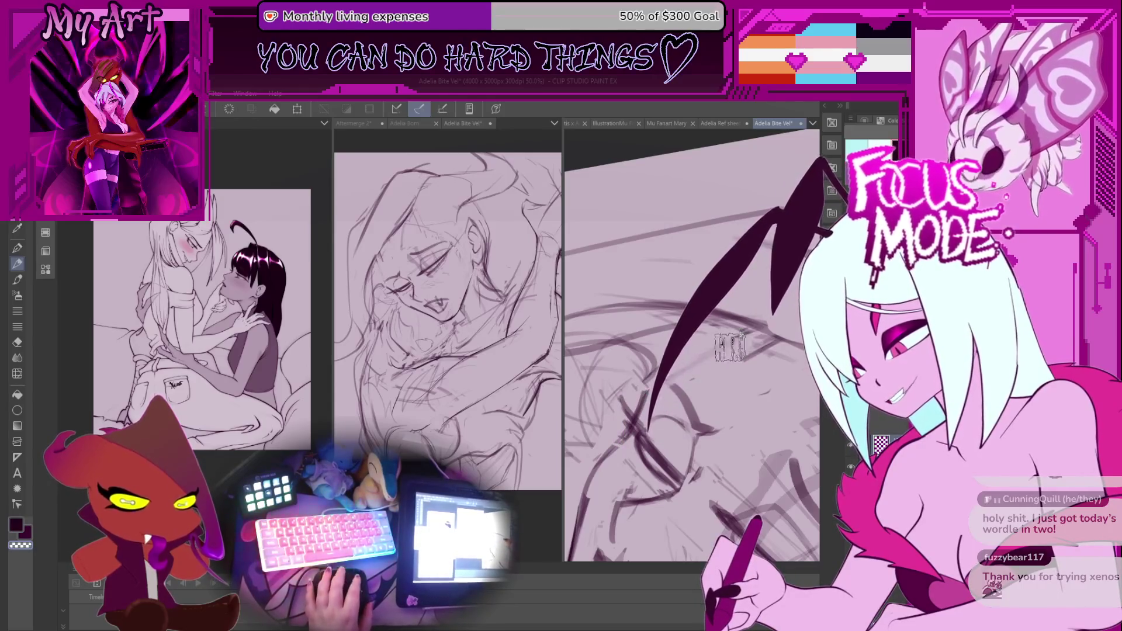
drag(739, 345, 628, 397)
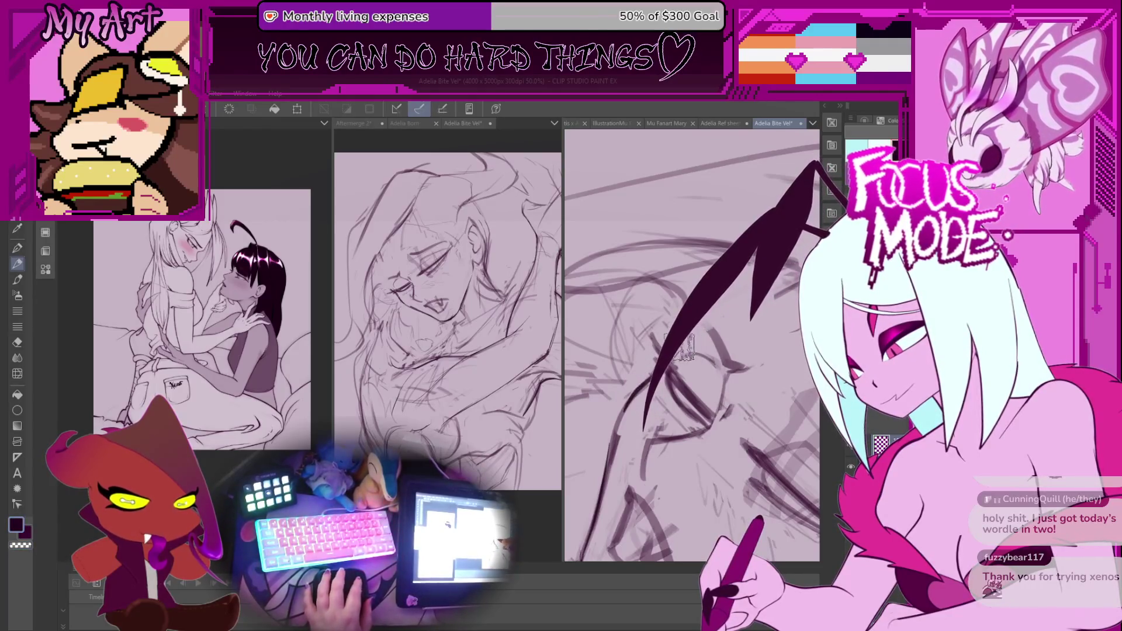
mouse_move(762, 290)
mouse_down()
mouse_move(657, 323)
mouse_move(625, 378)
mouse_up()
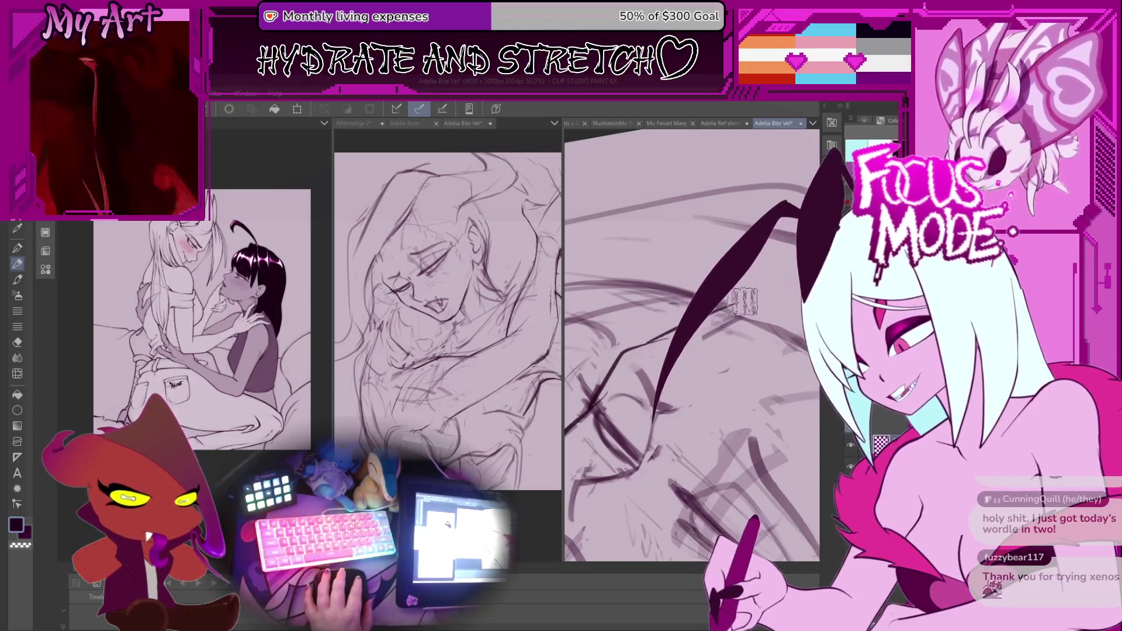
scroll(686, 330, down, 5)
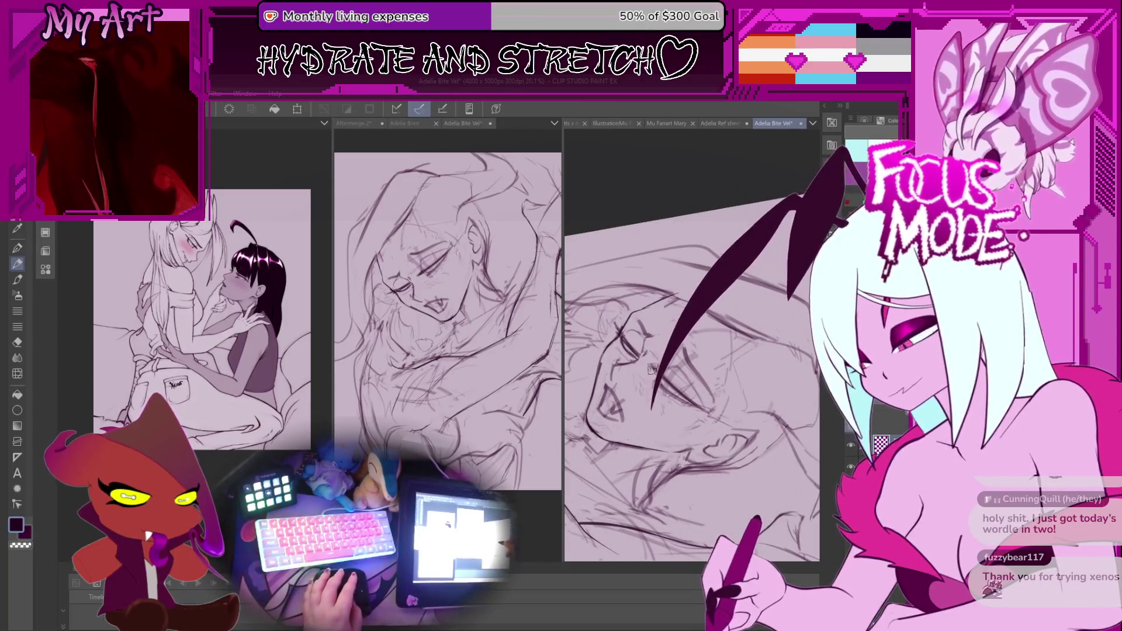
key(minus)
key(minus)
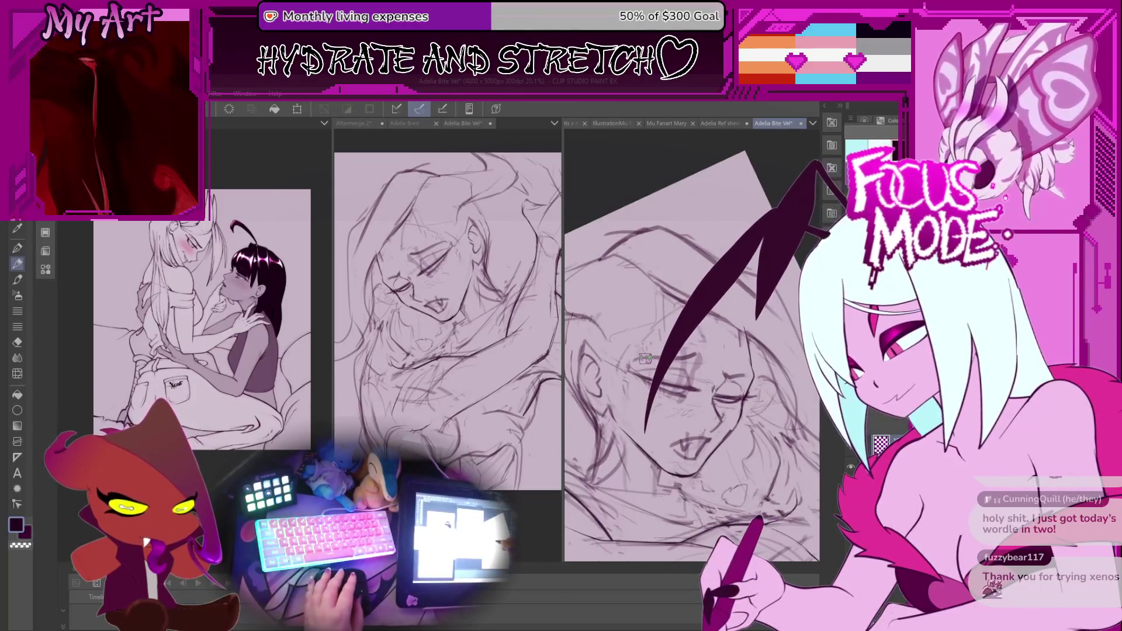
drag(660, 332, 657, 333)
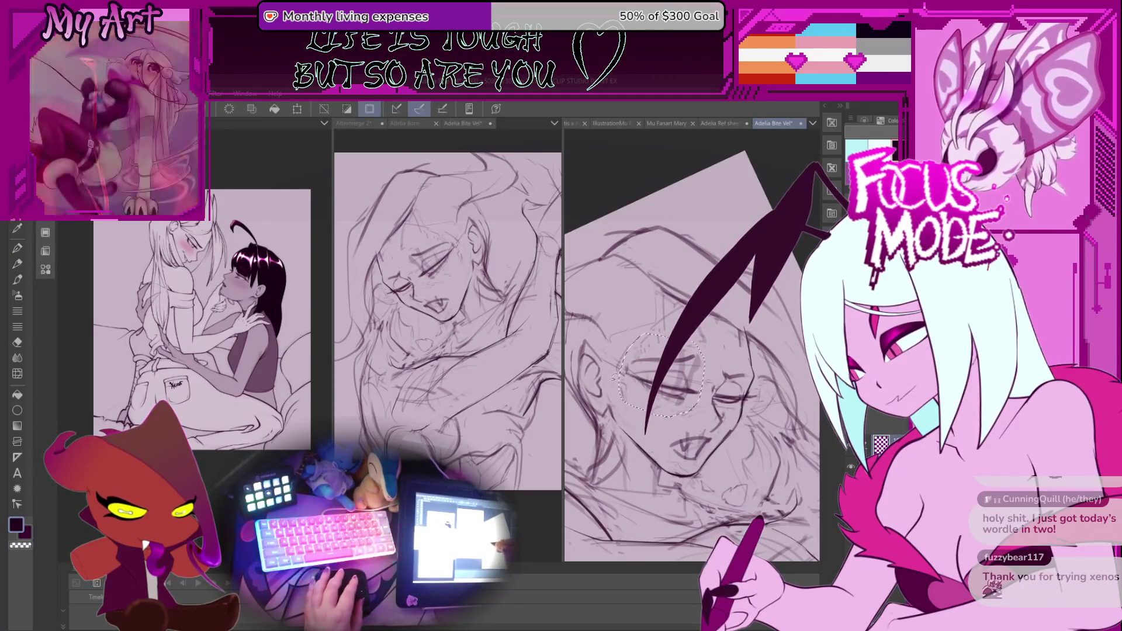
Apply a free transform to the lassoed face area and straighten the view
key(ctrl+t)
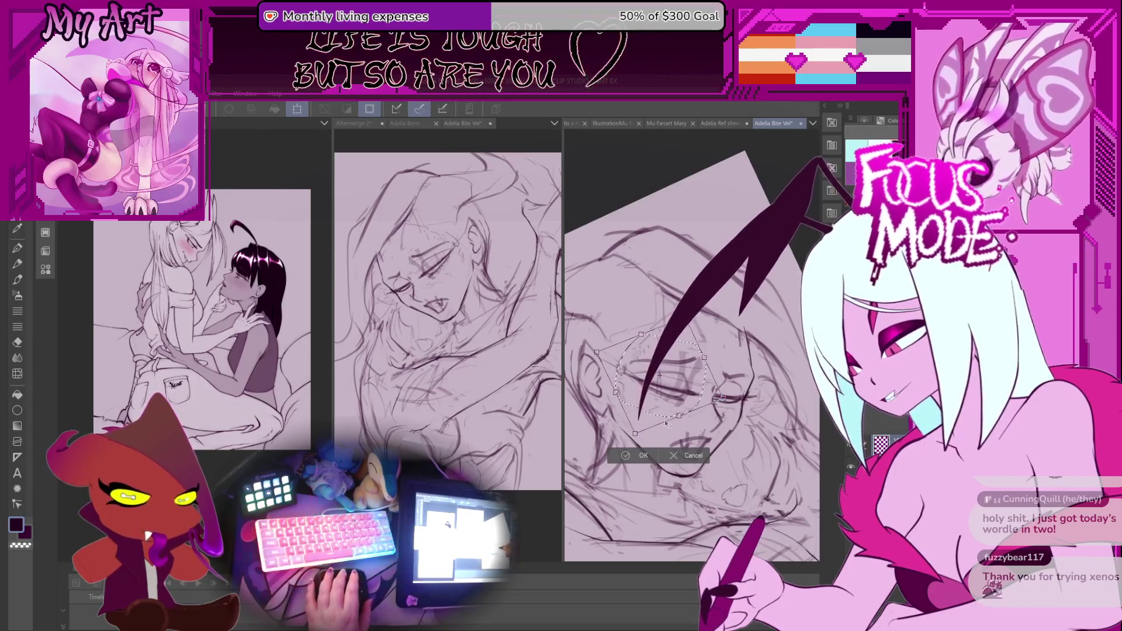
click(643, 453)
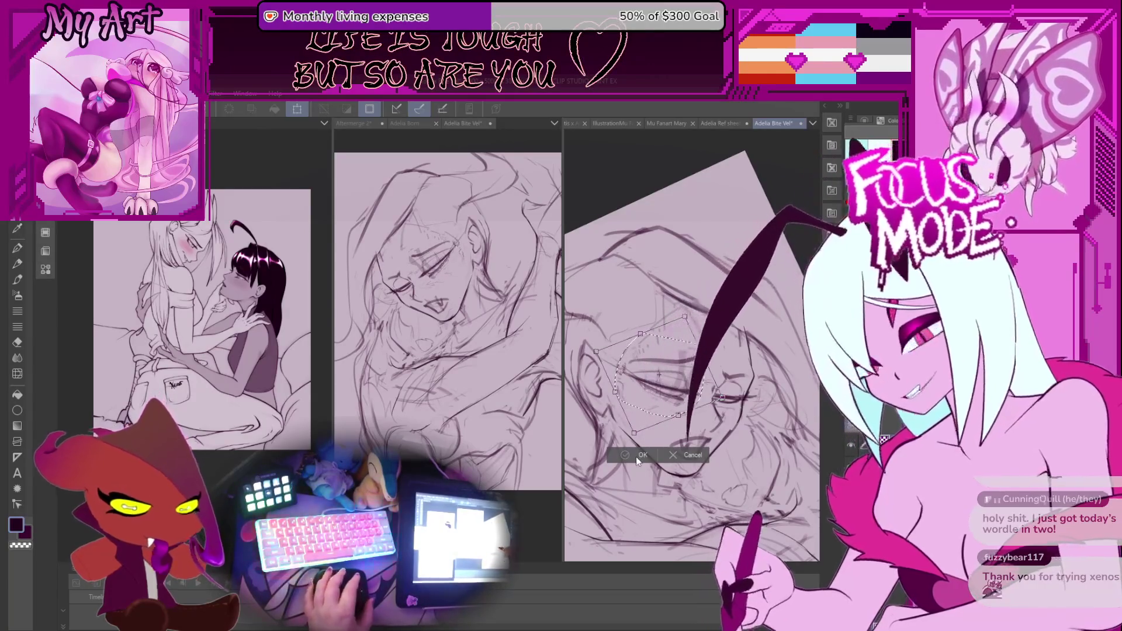
key(ctrl+d)
key(asciicircum)
key(asciicircum)
key(asciicircum)
key(asciicircum)
key(asciicircum)
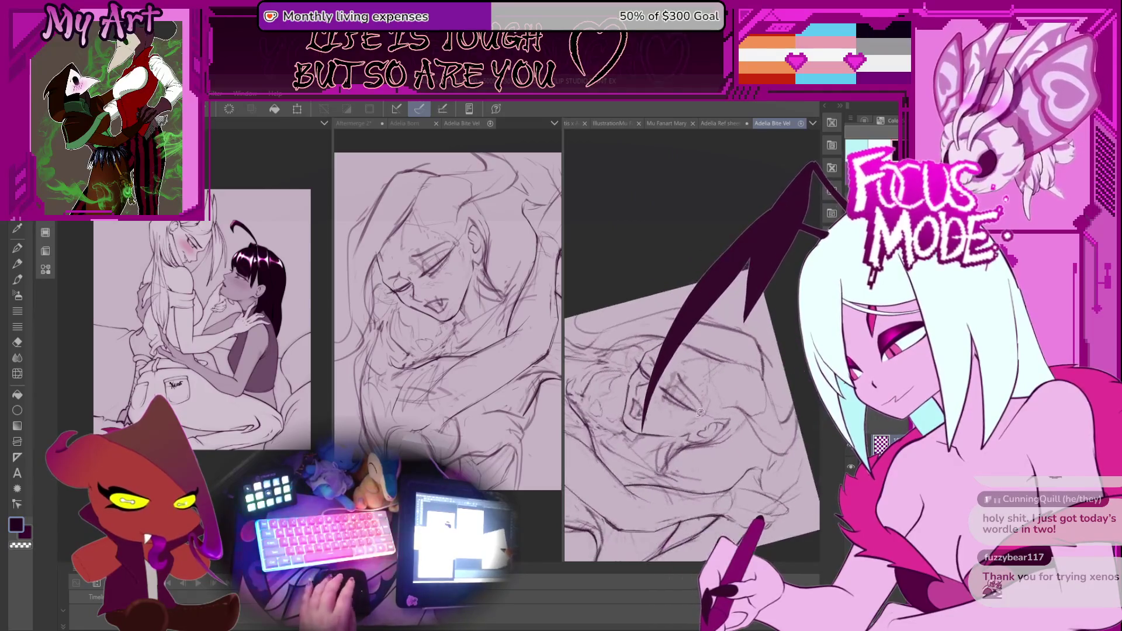
scroll(695, 413, down, 2)
scroll(669, 401, up, 3)
scroll(669, 402, up, 1)
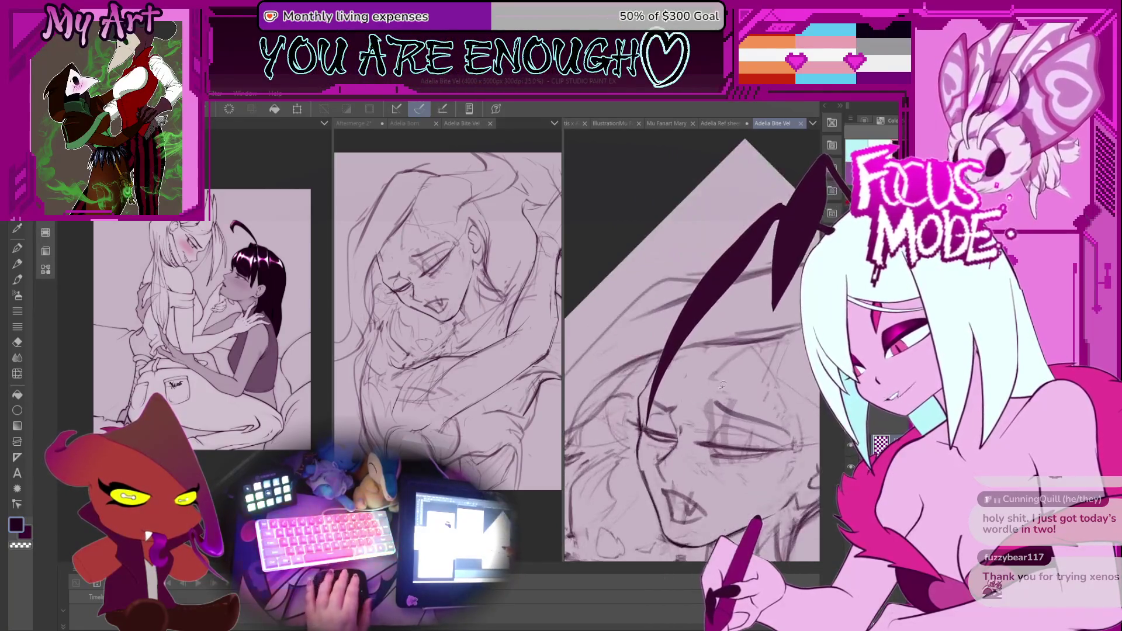
key(minus)
key(minus)
Switch back to the pencil and zoom in on the eyes
key(p)
scroll(669, 403, up, 2)
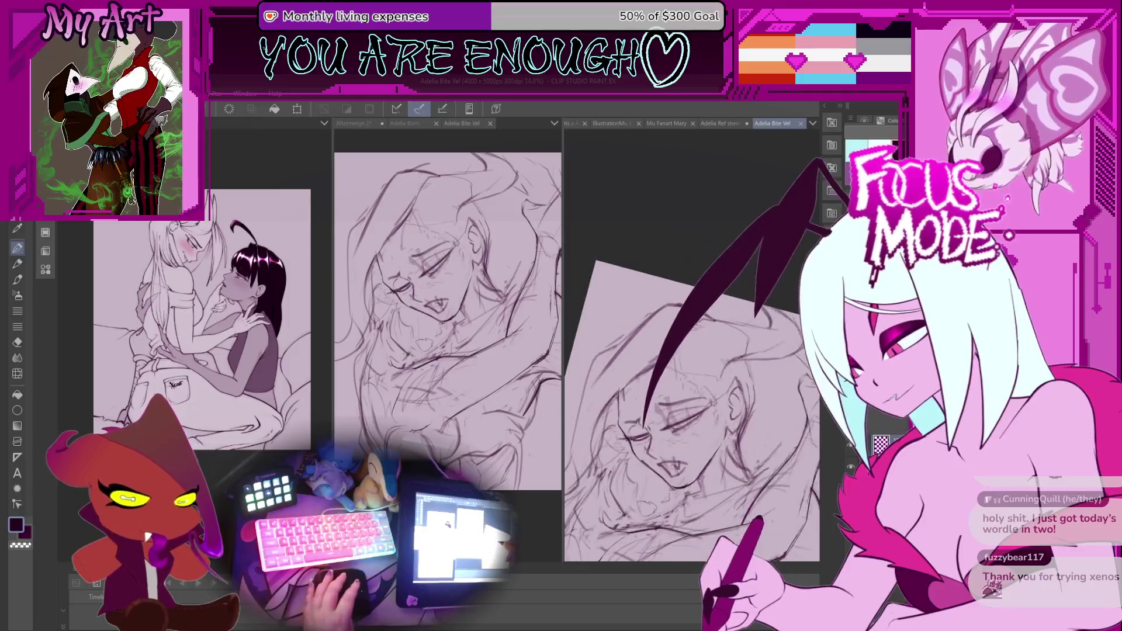
scroll(692, 374, down, 2)
key(p)
scroll(693, 374, down, 1)
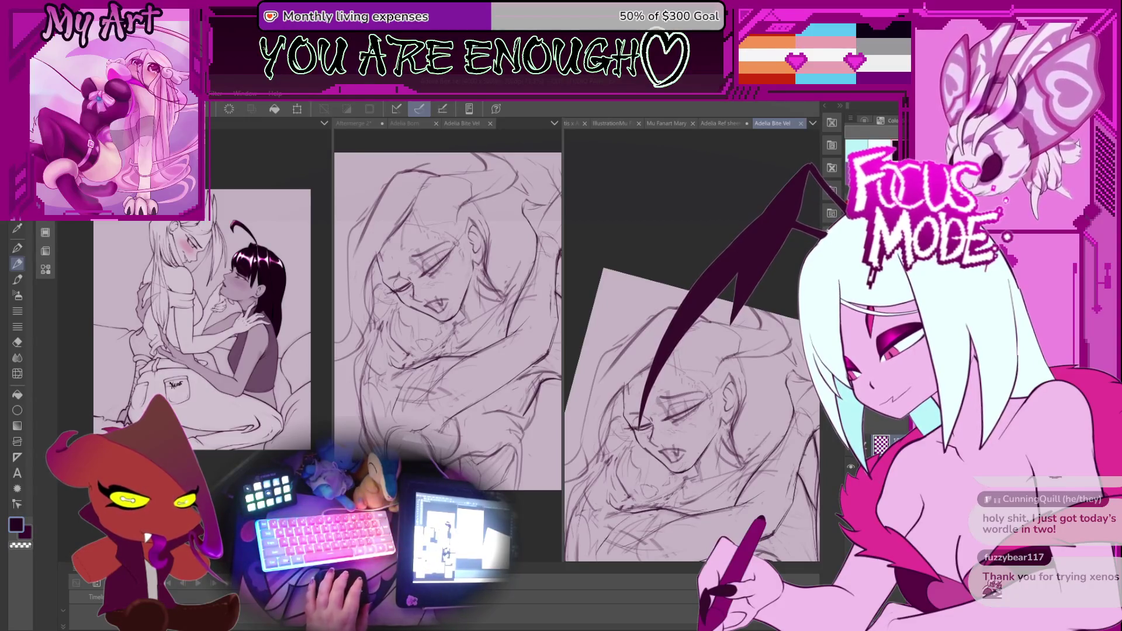
key(ctrl+plus)
key(ctrl+plus)
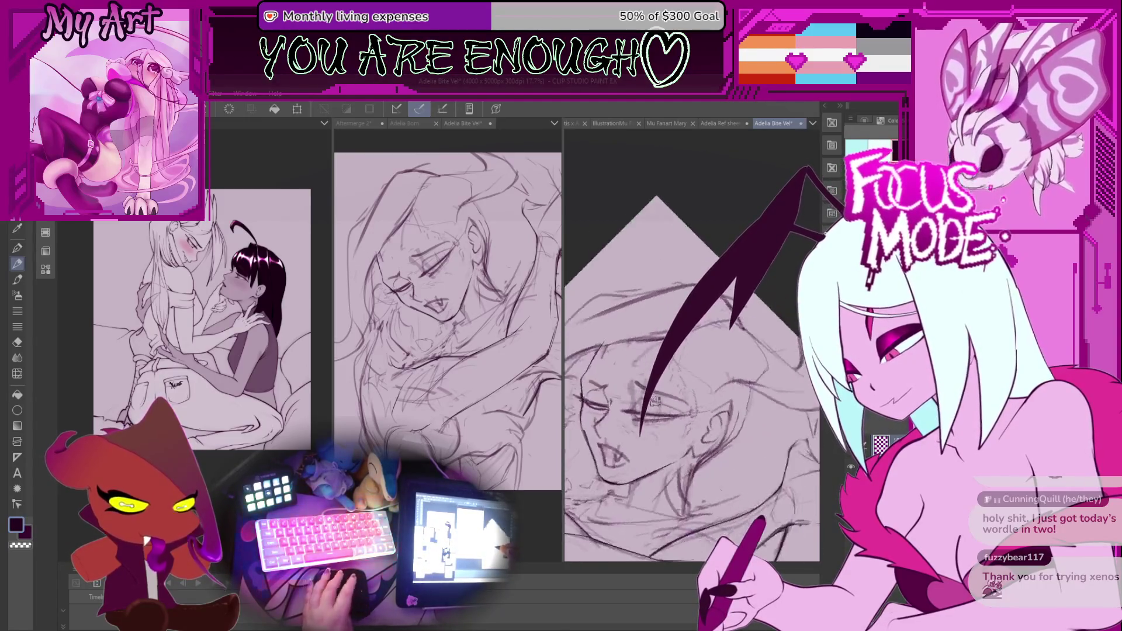
scroll(637, 392, up, 2)
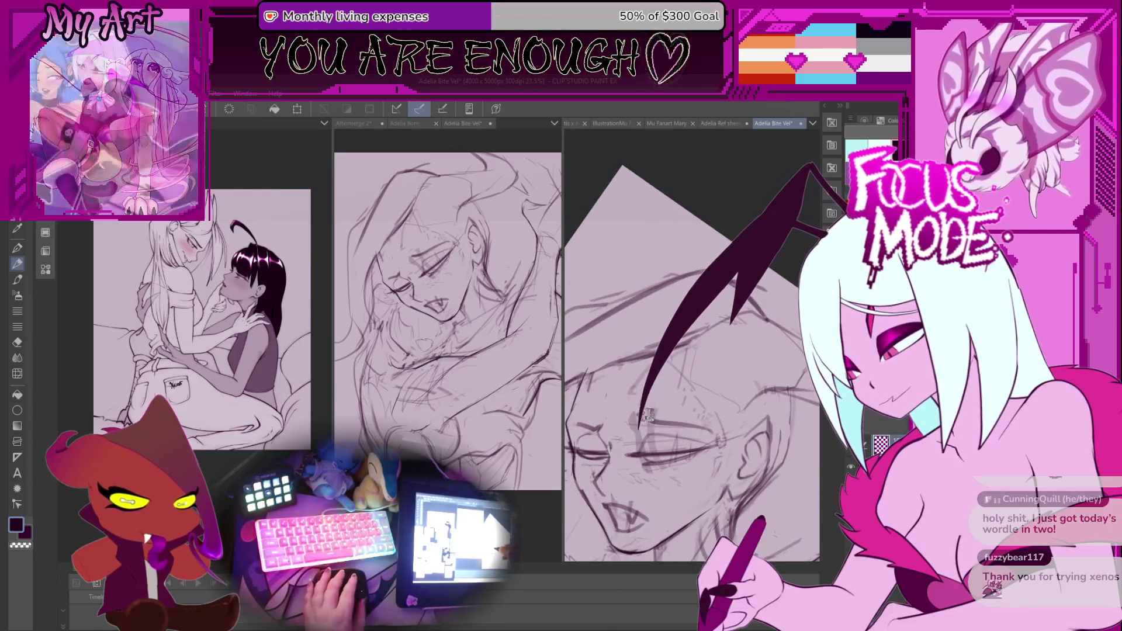
scroll(628, 378, down, 4)
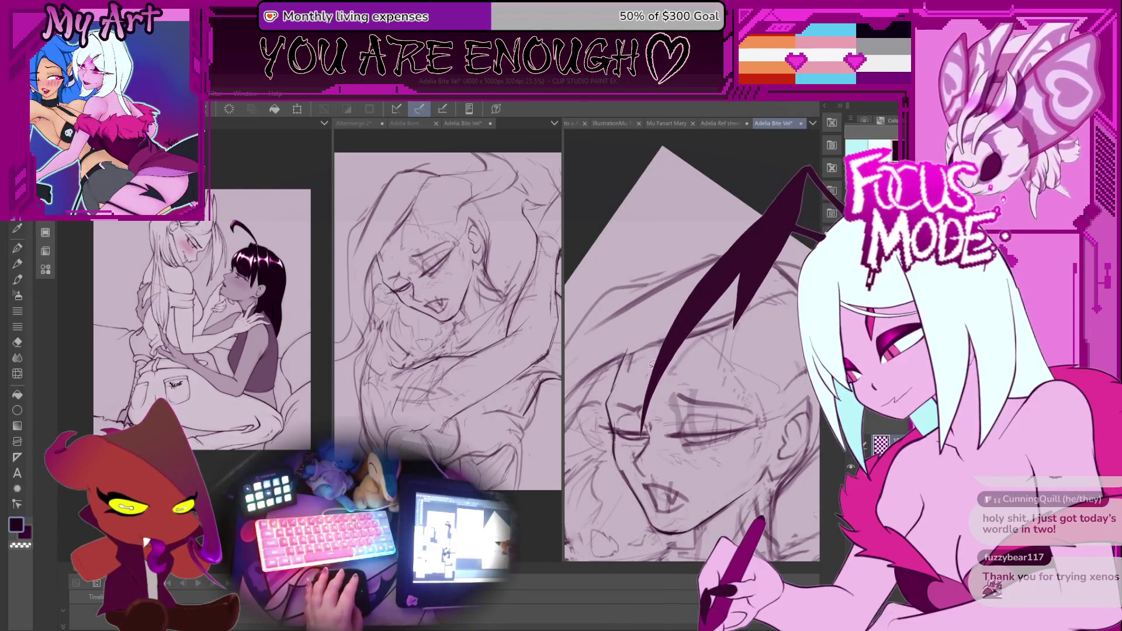
scroll(637, 342, up, 1)
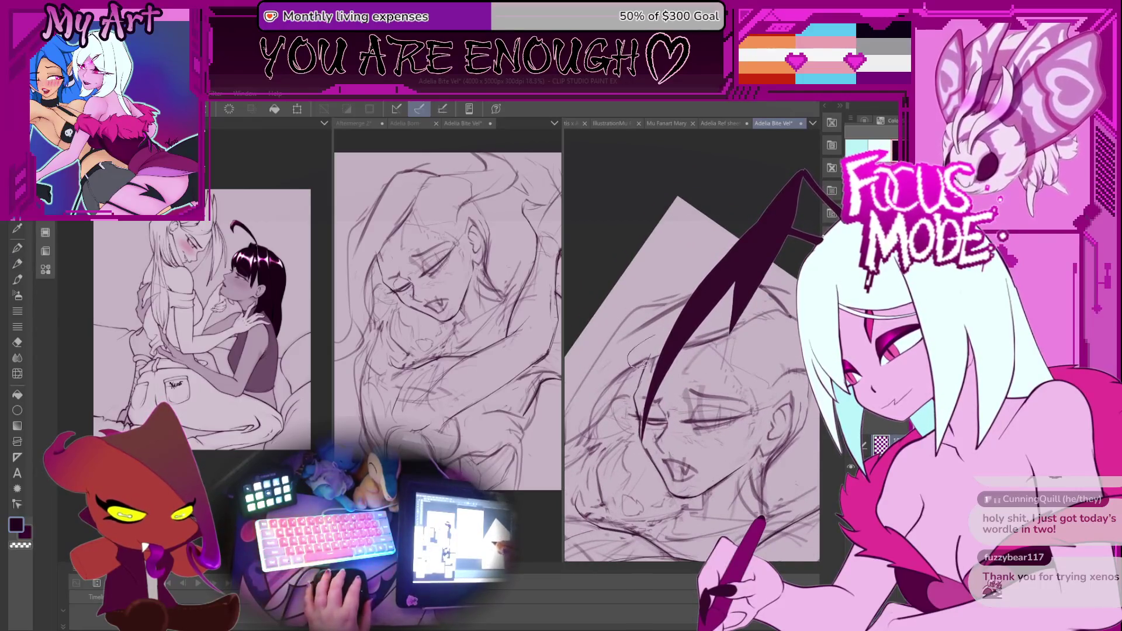
Shift the eyes down-left, tilt them, reshape their outer corners, then deselect
key(ctrl+t)
drag(749, 330, 684, 359)
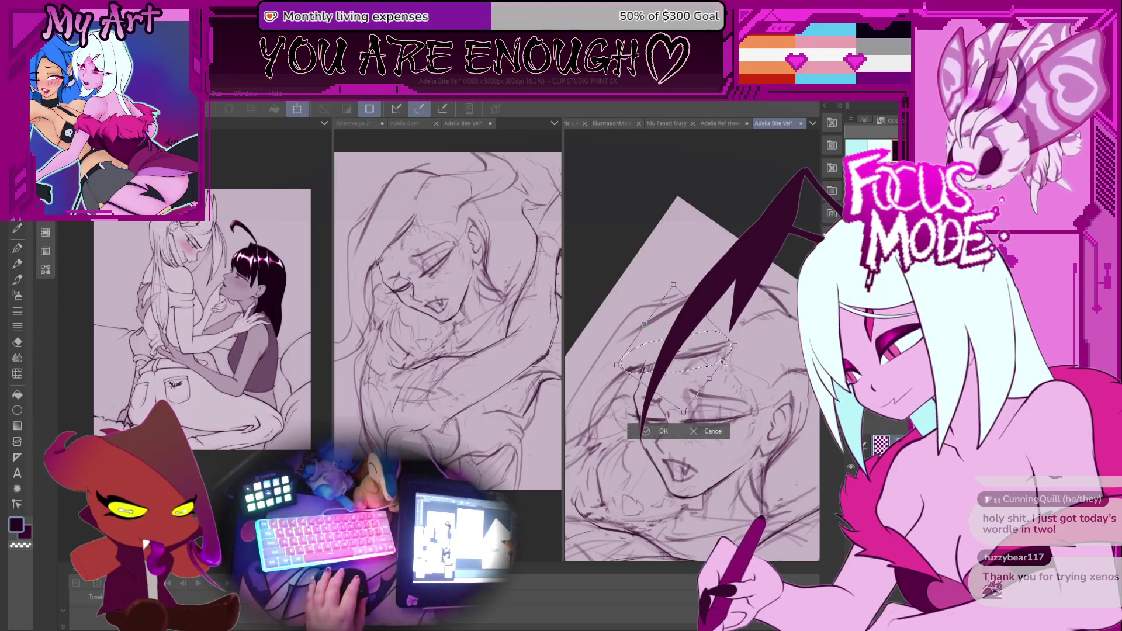
drag(617, 364, 612, 374)
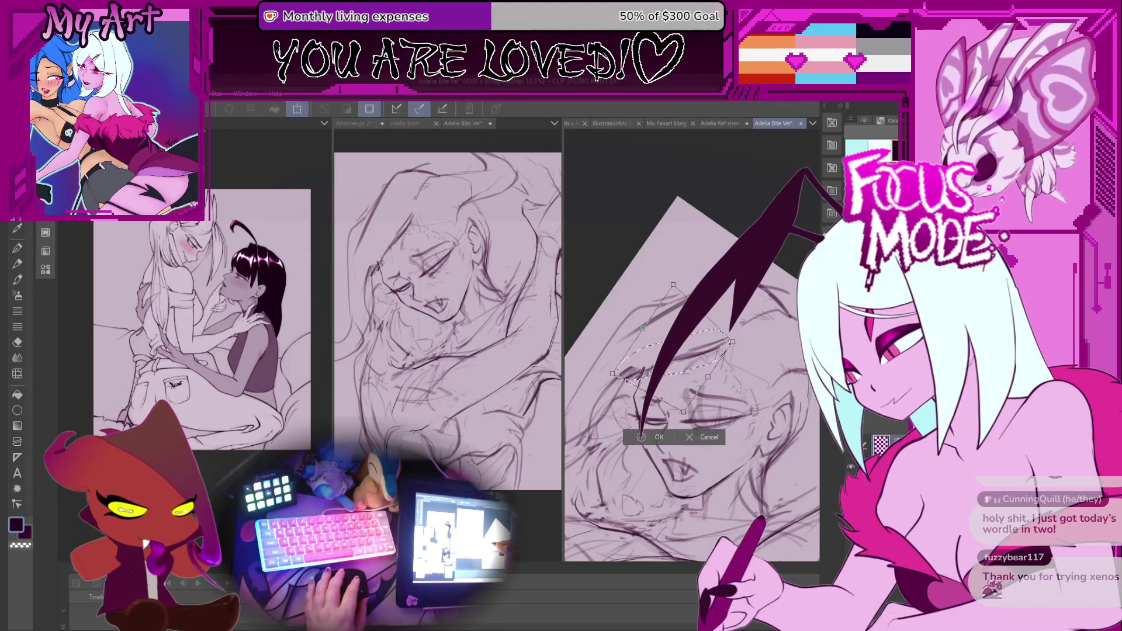
click(643, 440)
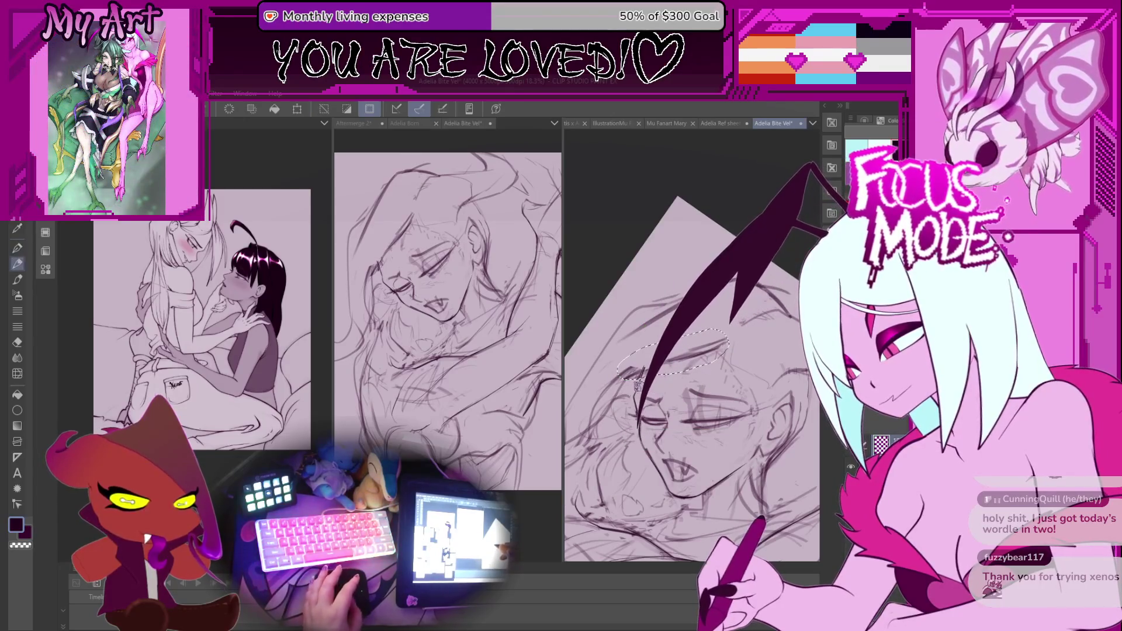
key(ctrl+d)
key(ctrl+plus)
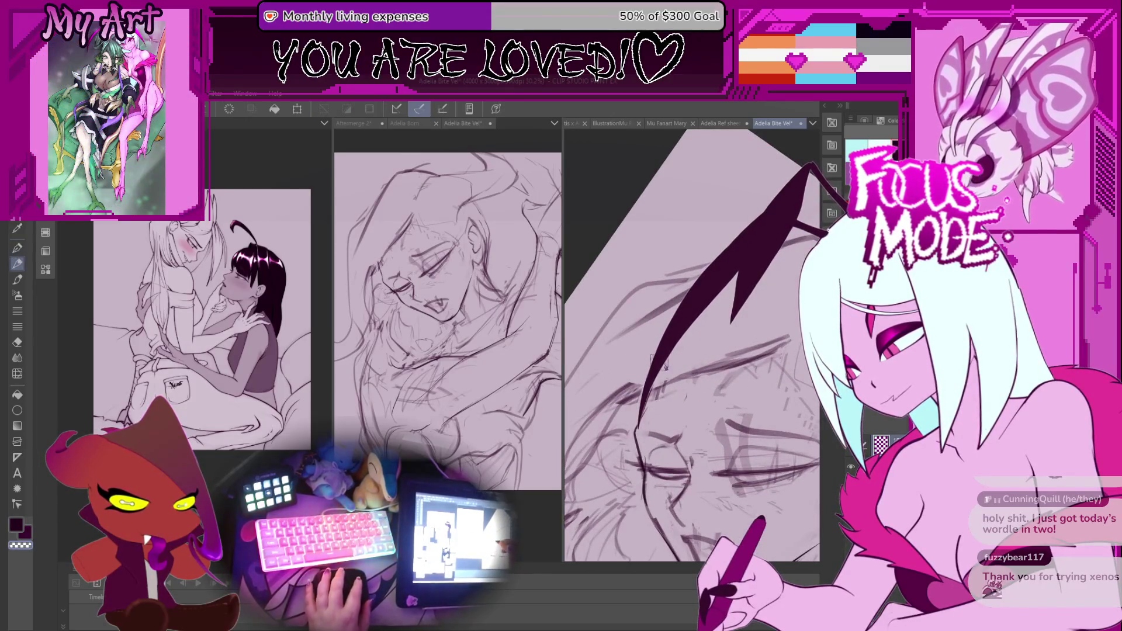
mouse_move(678, 383)
mouse_down()
mouse_move(616, 399)
mouse_move(663, 346)
mouse_move(636, 403)
mouse_move(648, 350)
mouse_up()
drag(699, 326, 633, 368)
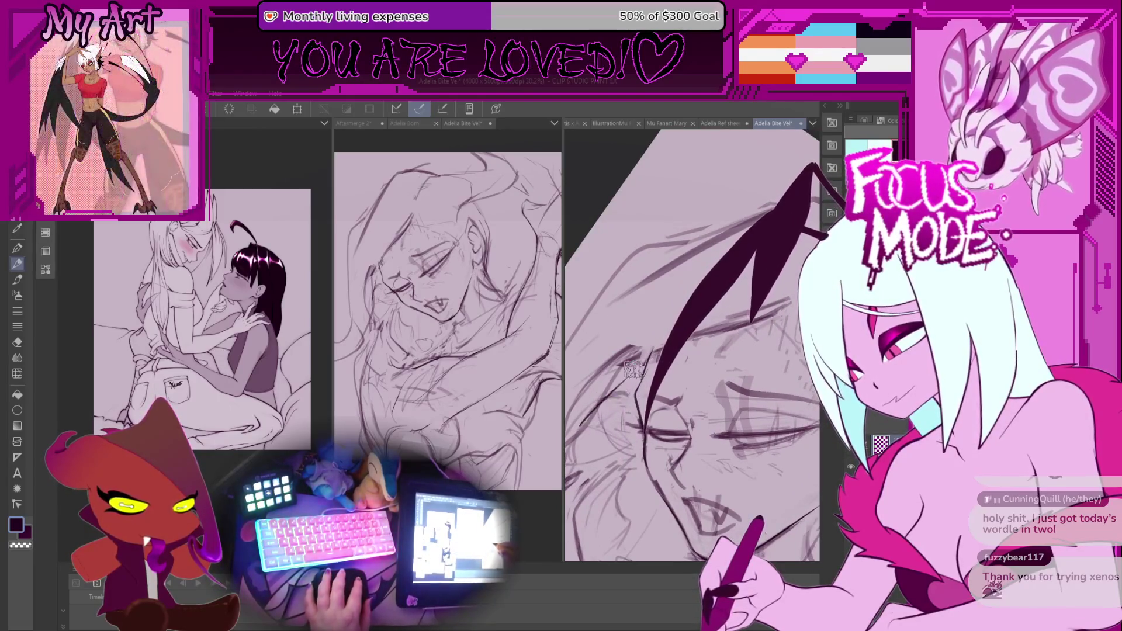
Rework the lower hair spike and redraw the cheek curve and jaw line toward the ear
drag(597, 433, 648, 366)
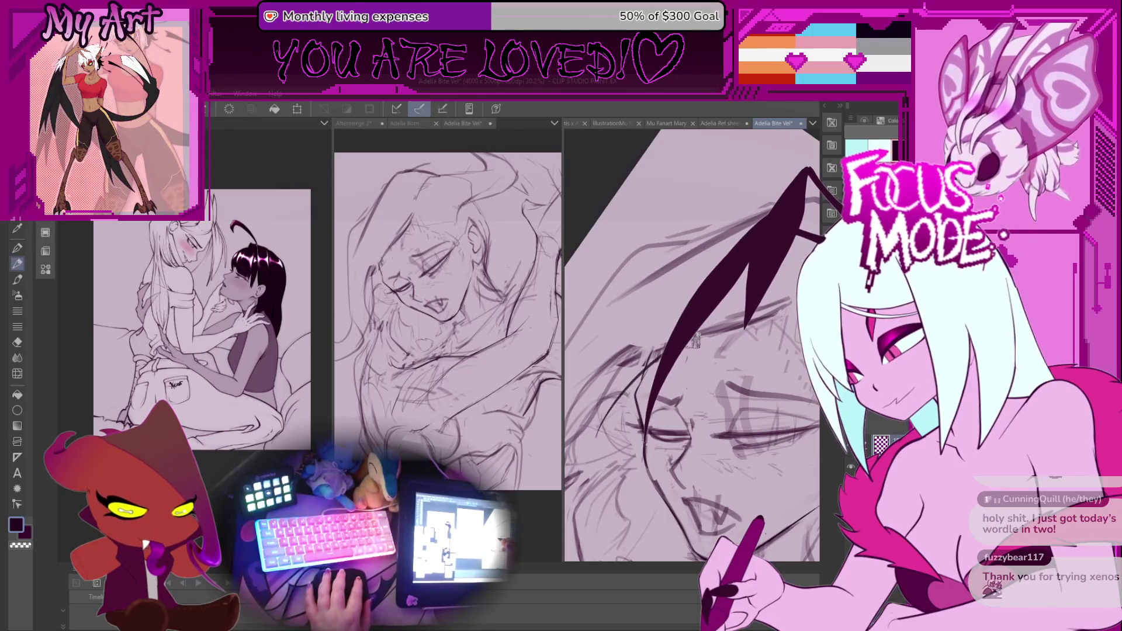
mouse_move(718, 334)
mouse_down()
mouse_move(636, 463)
mouse_move(630, 419)
mouse_move(695, 415)
mouse_up()
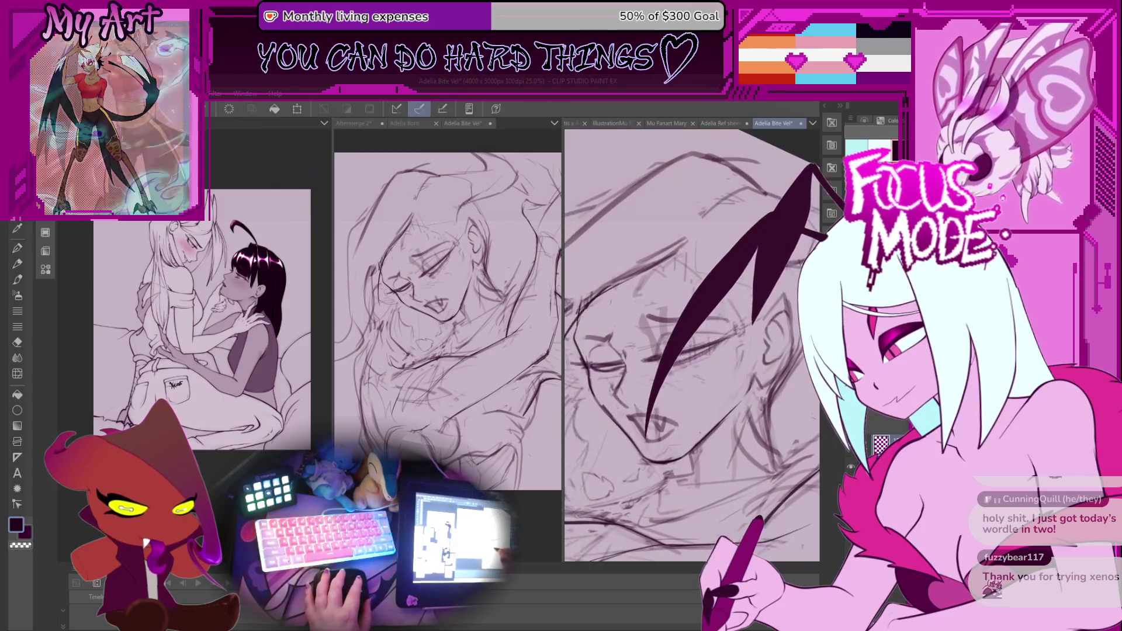
mouse_move(643, 445)
mouse_down()
mouse_move(631, 409)
mouse_move(660, 434)
mouse_move(677, 416)
mouse_up()
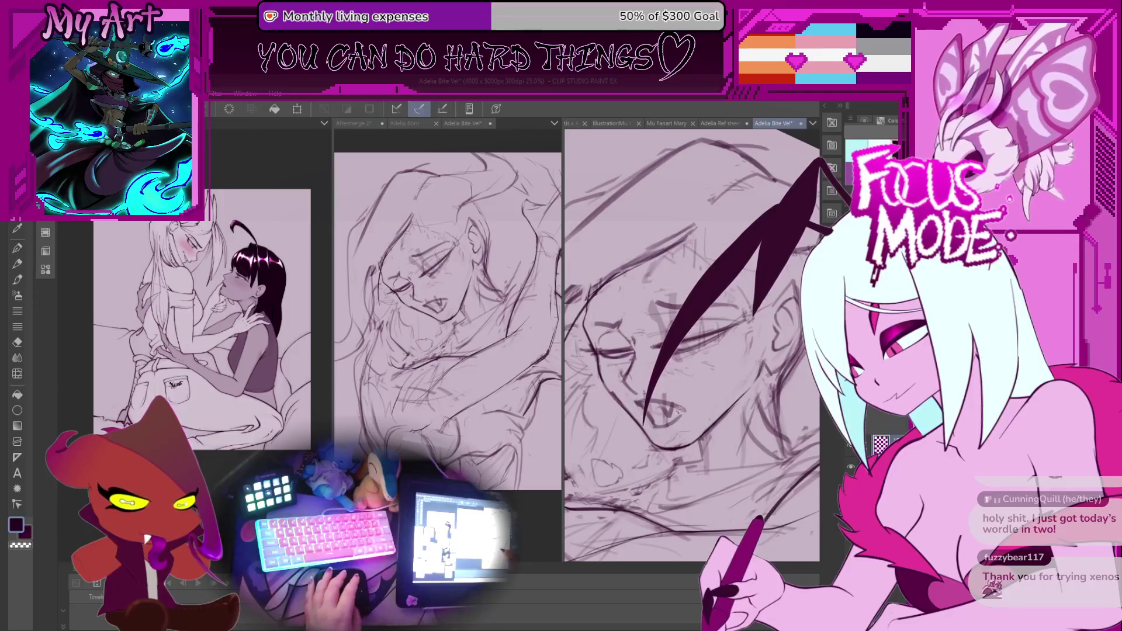
drag(600, 369, 616, 434)
drag(687, 446, 757, 397)
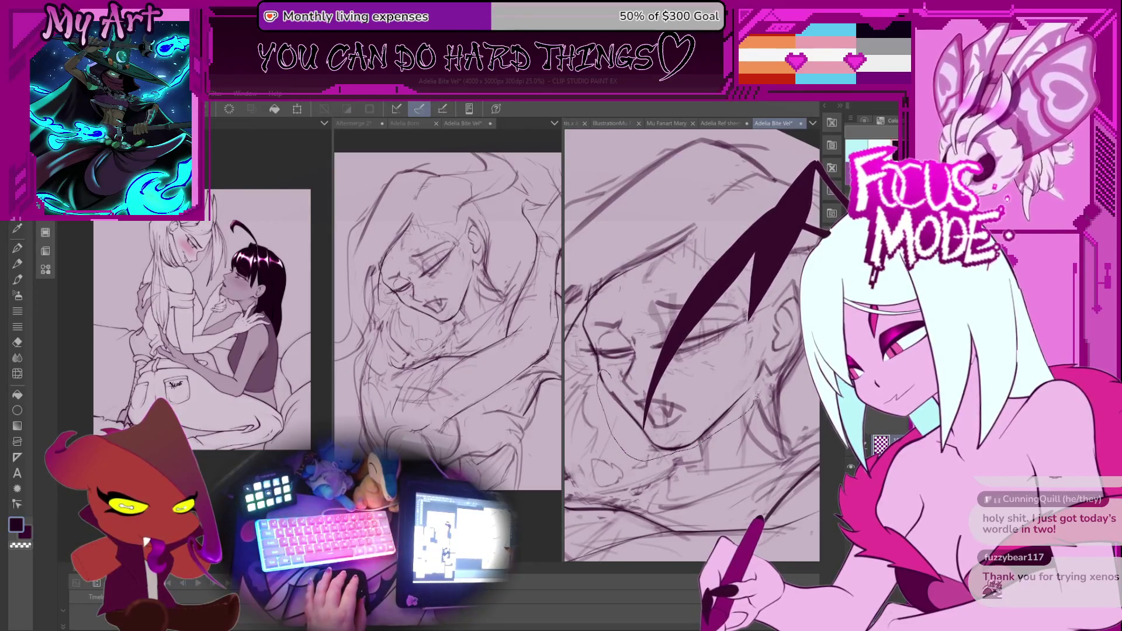
key(ctrl+t)
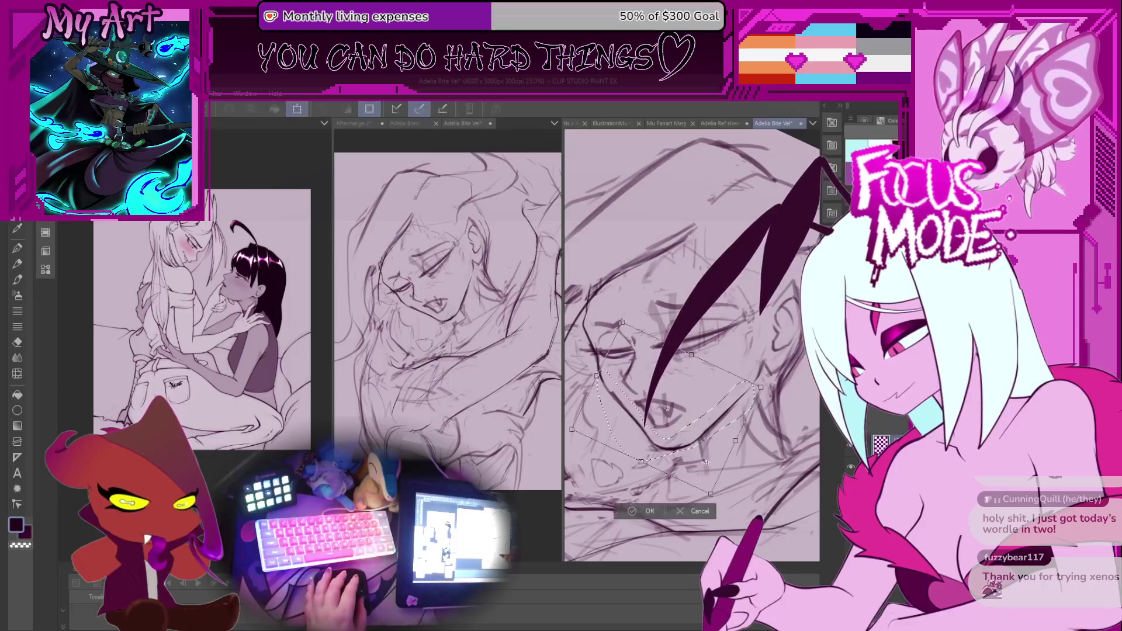
Widen the mouth and jaw area slightly right and down, apply it, and undo a stray change
drag(760, 387, 764, 388)
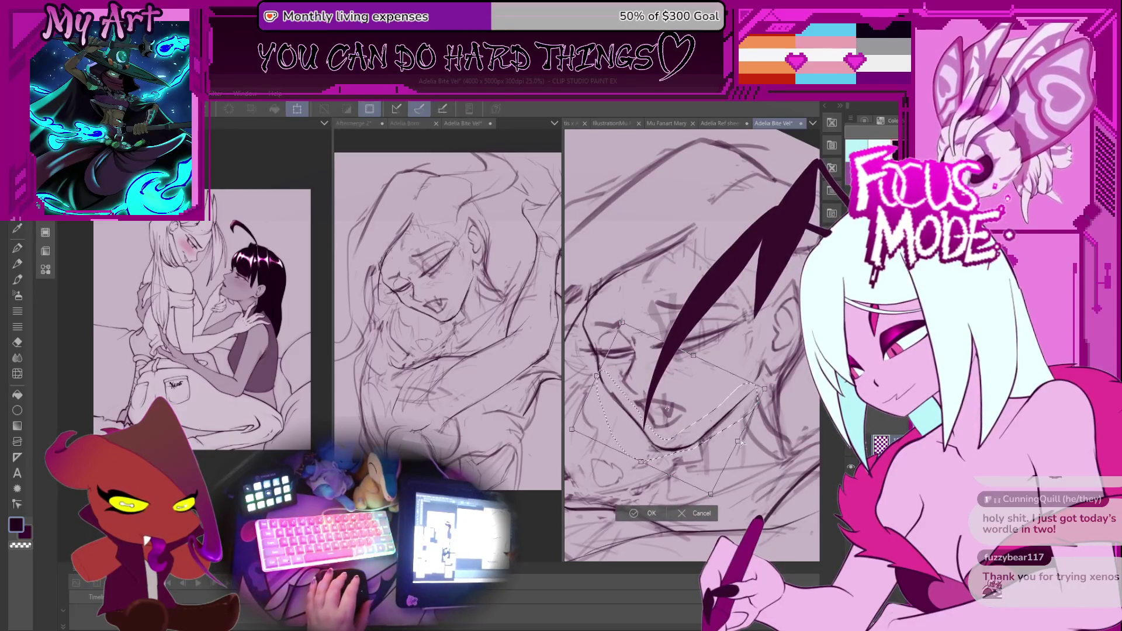
drag(741, 444, 743, 441)
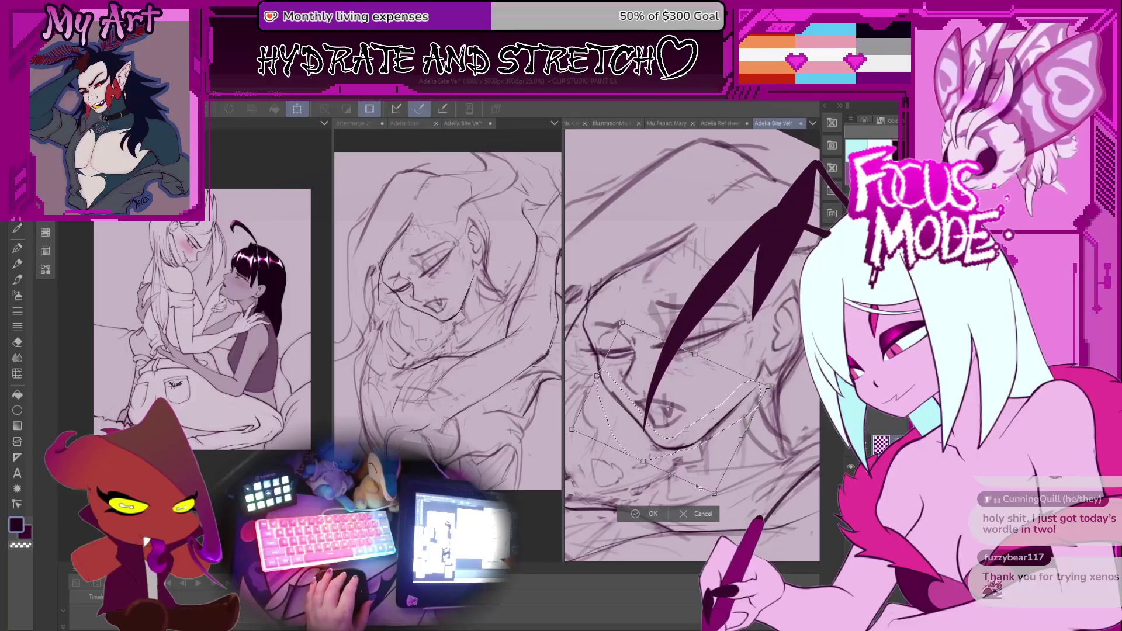
drag(689, 350, 699, 334)
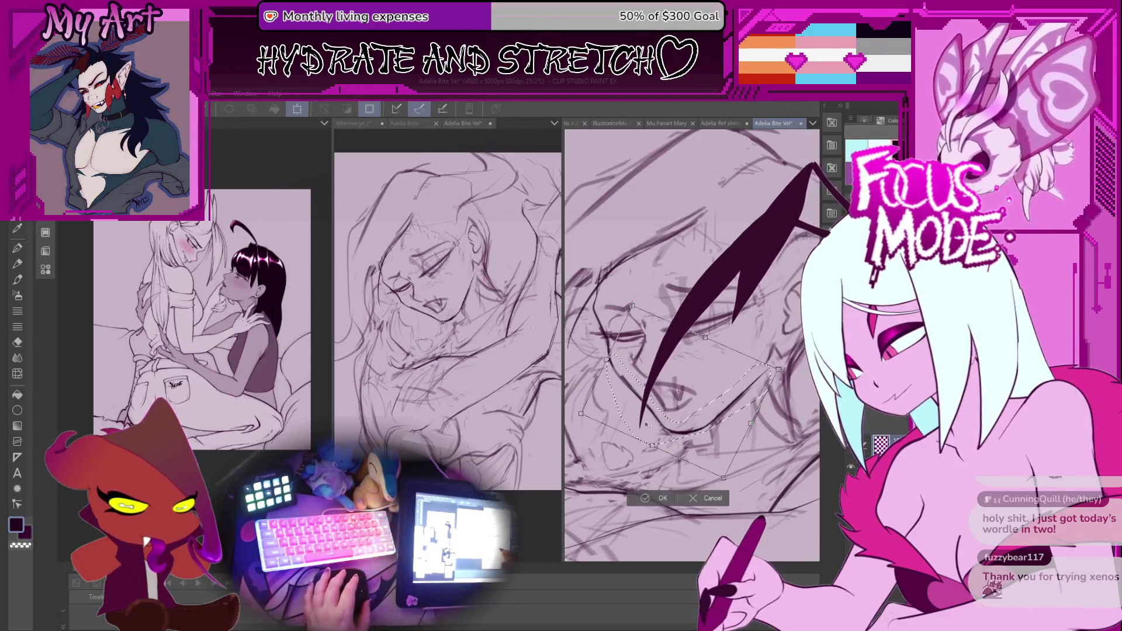
click(663, 498)
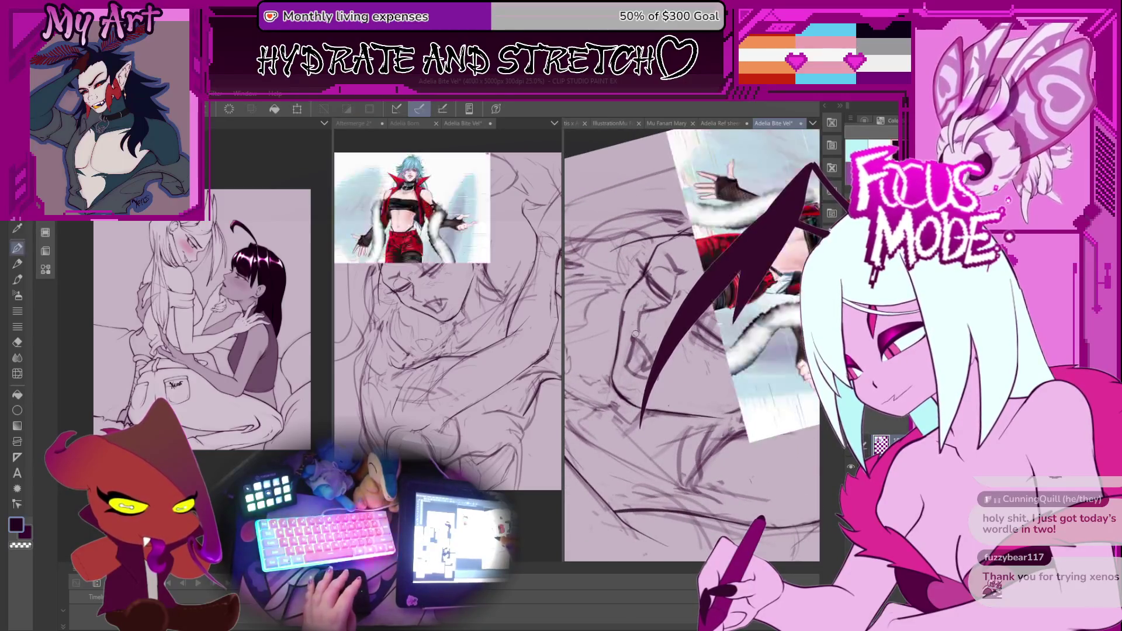
drag(683, 282, 785, 130)
key(ctrl+z)
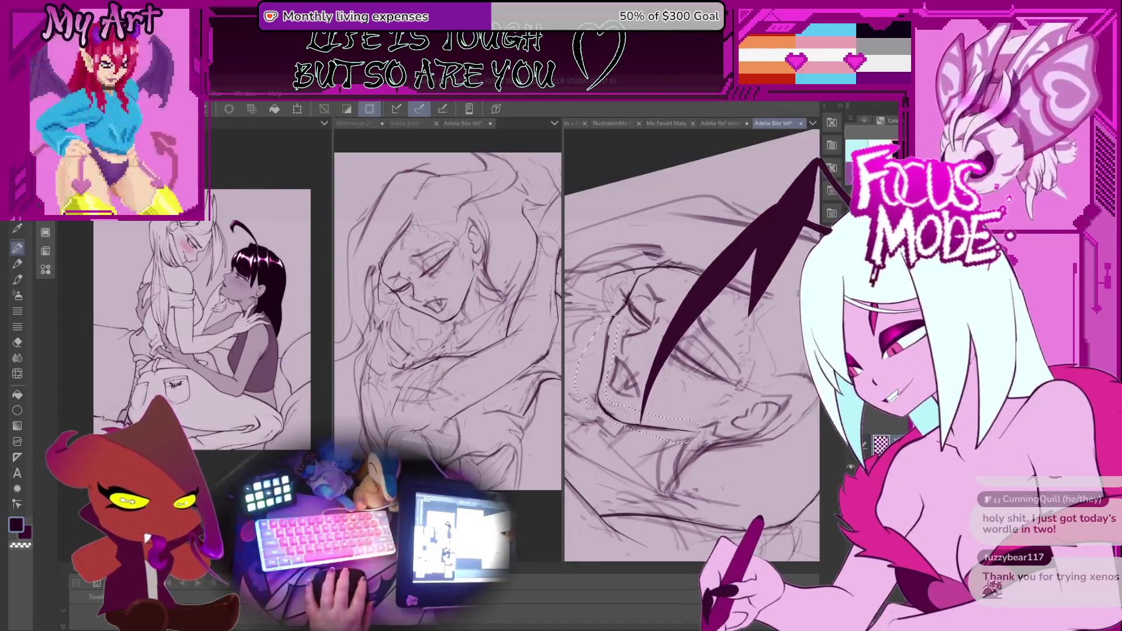
Clear the selection, then rotate the canvas steeply and zoom in close on the sleeping face
drag(634, 359)
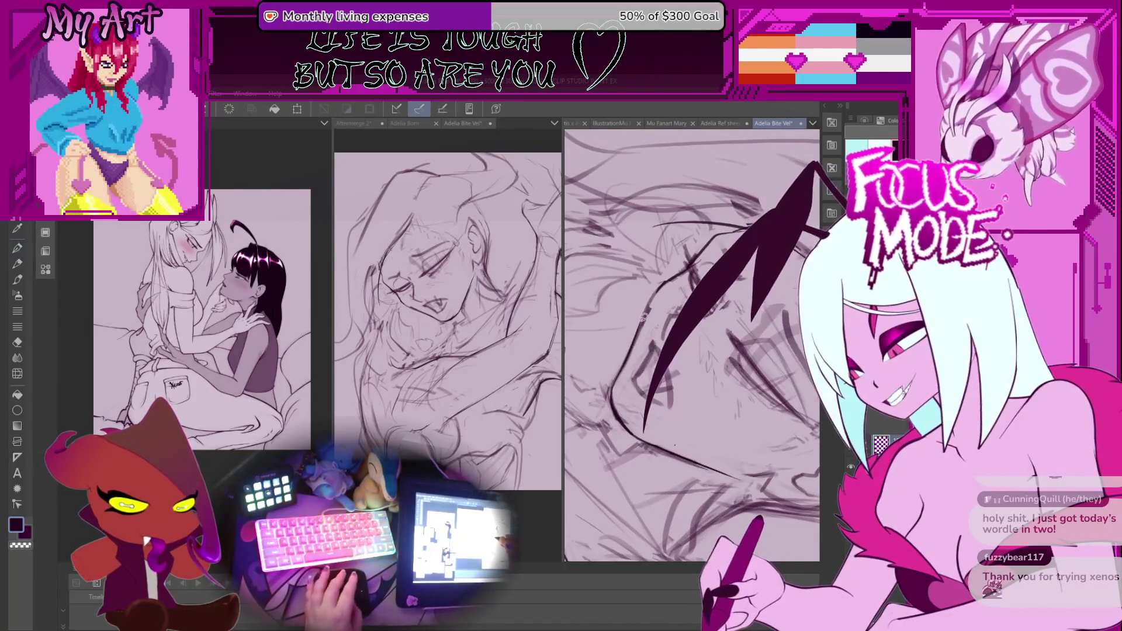
mouse_move(640, 303)
mouse_down()
mouse_move(654, 374)
mouse_move(614, 396)
mouse_move(646, 403)
mouse_up()
key(p)
key(ctrl+d)
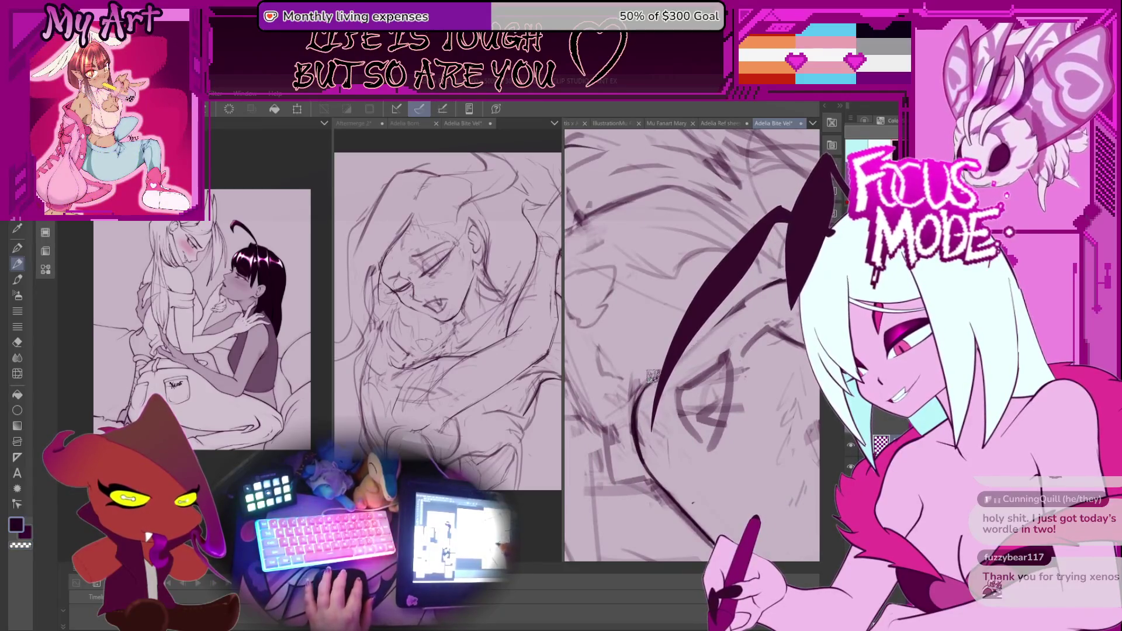
drag(695, 342, 650, 373)
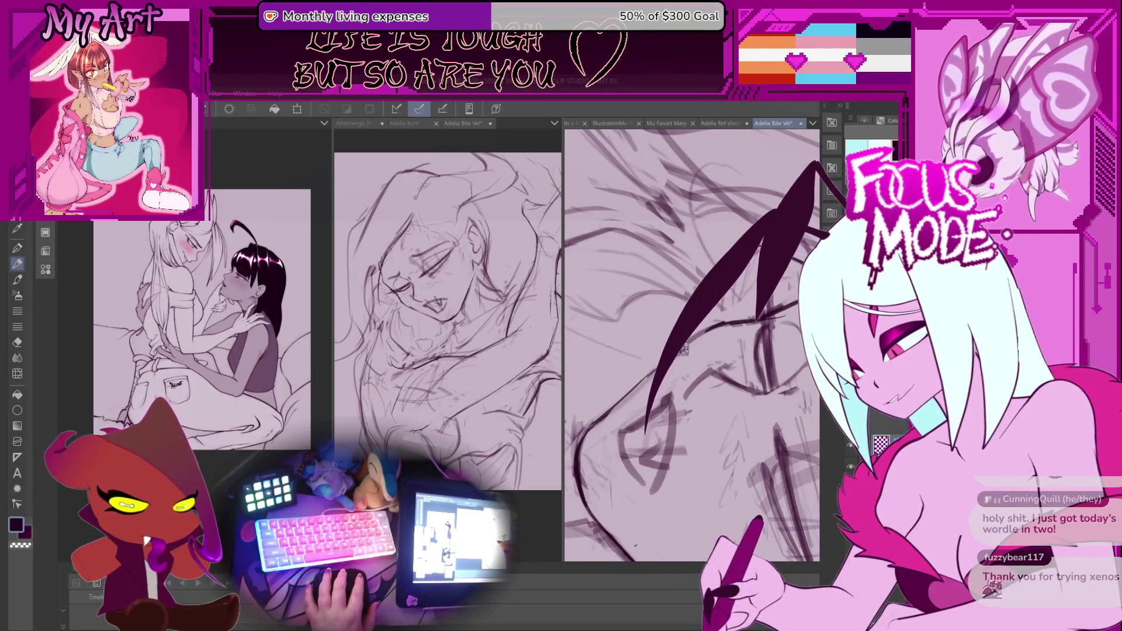
scroll(693, 343, down, 5)
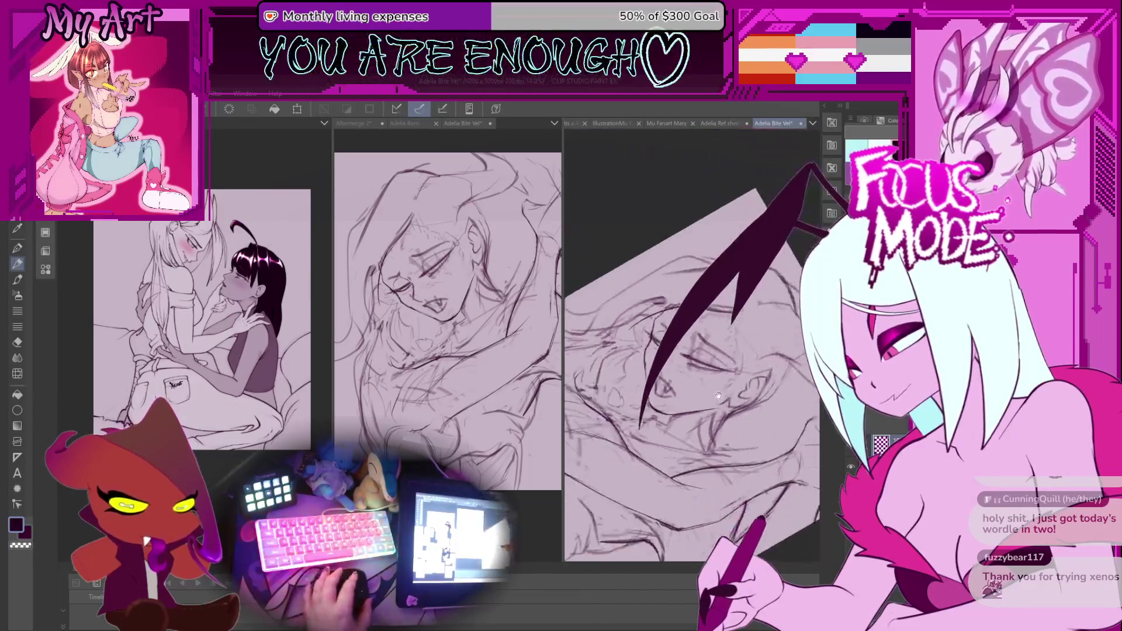
drag(661, 387, 648, 403)
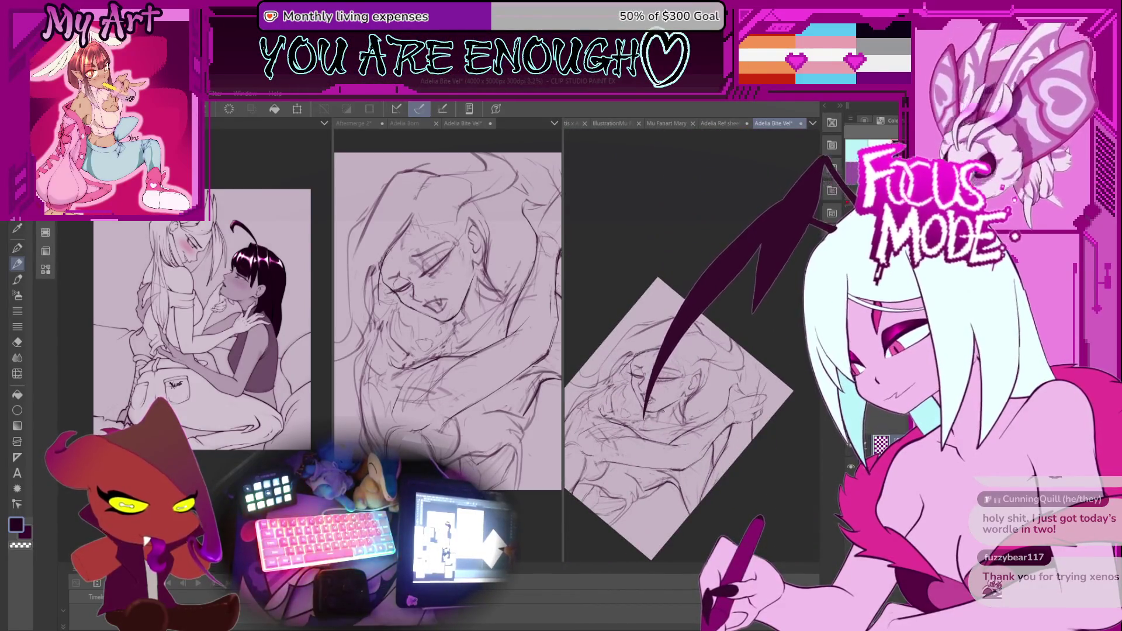
scroll(649, 413, up, 5)
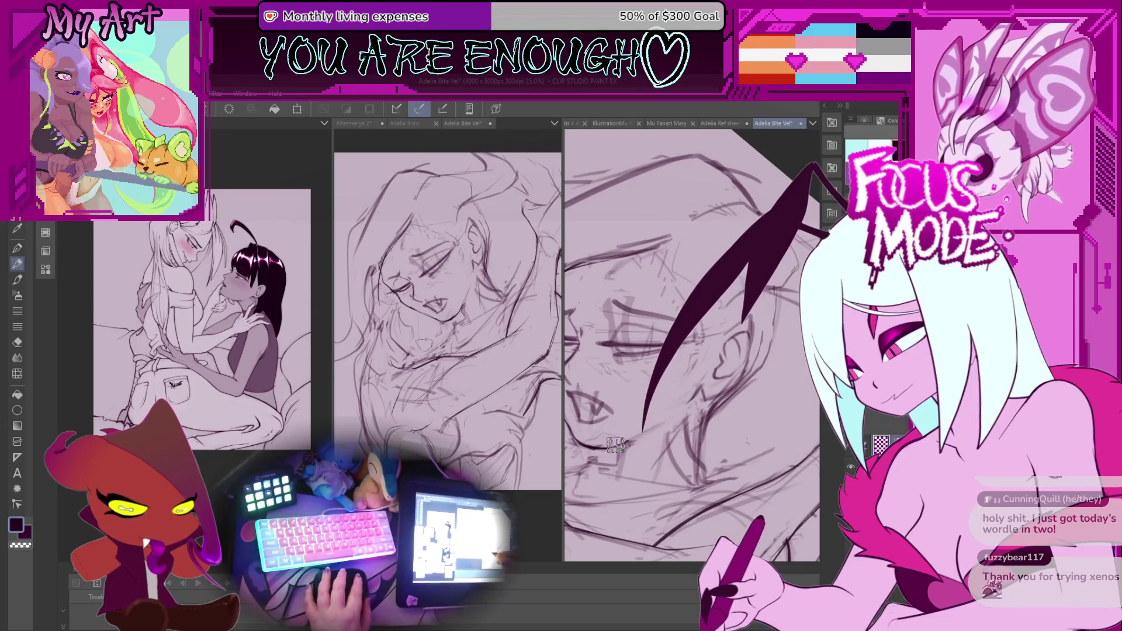
scroll(611, 447, up, 3)
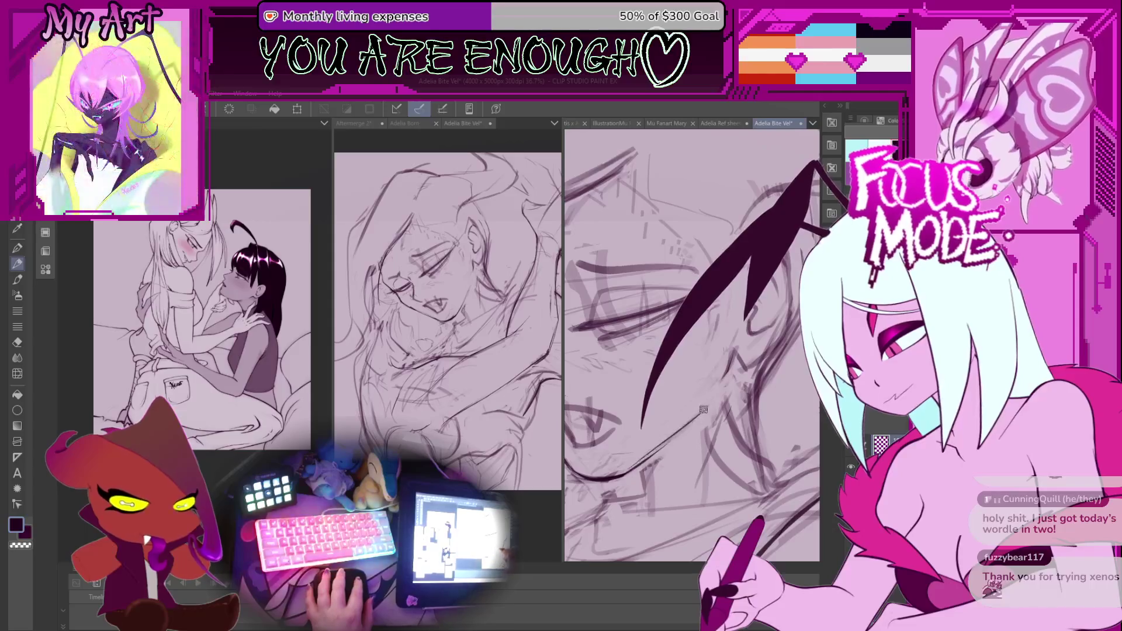
key(minus)
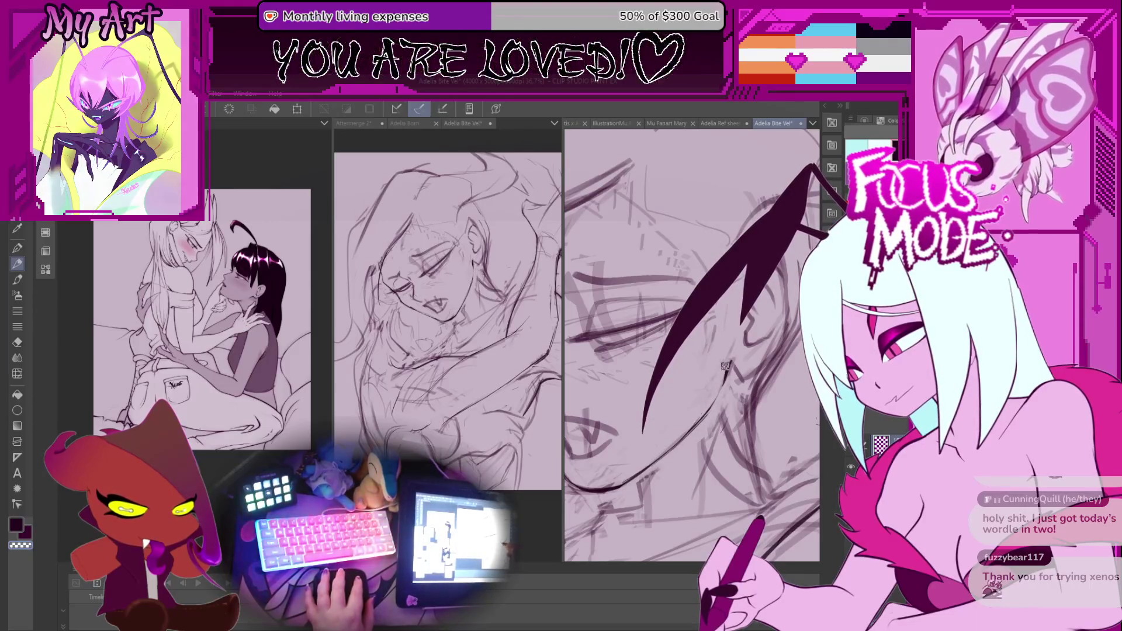
key(minus)
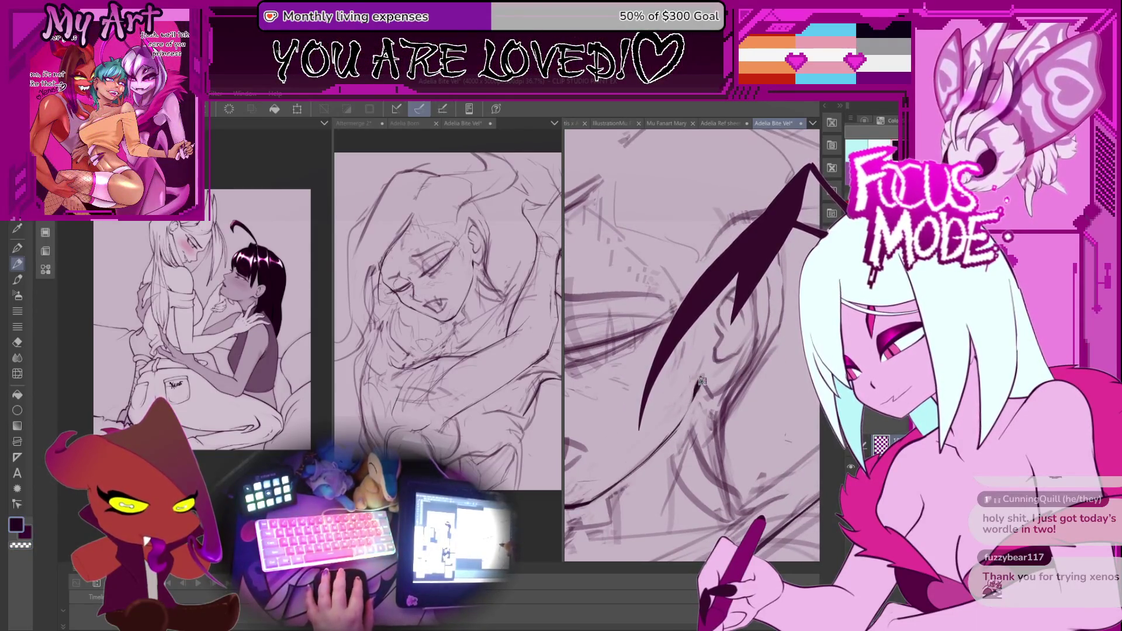
key(plus)
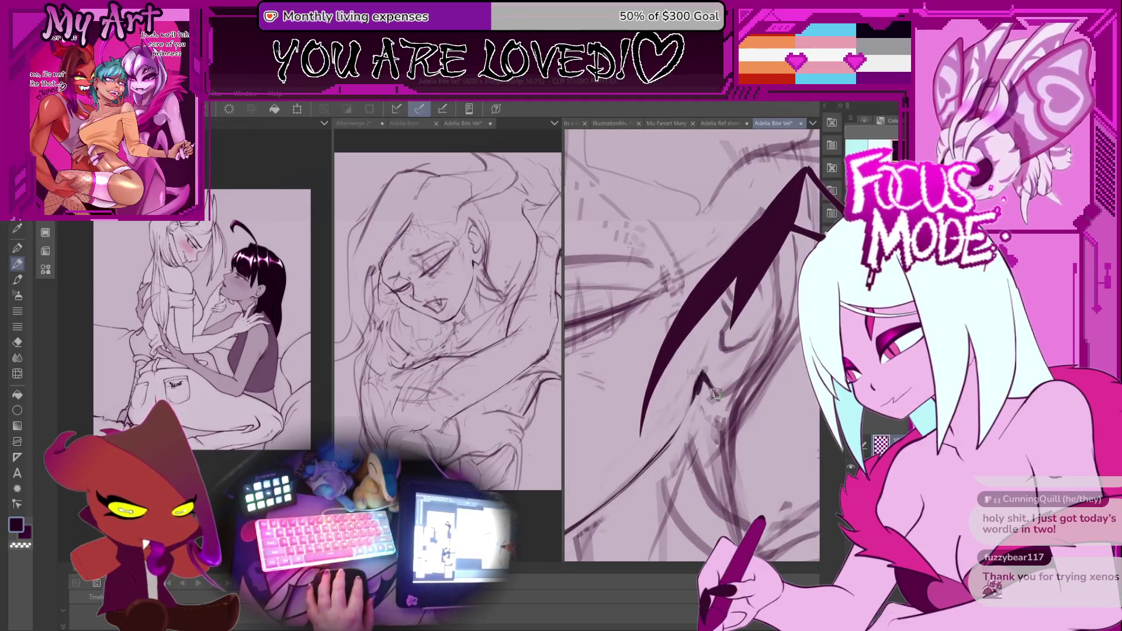
Move in on the ear and redraw its outline with darker lines
key(minus)
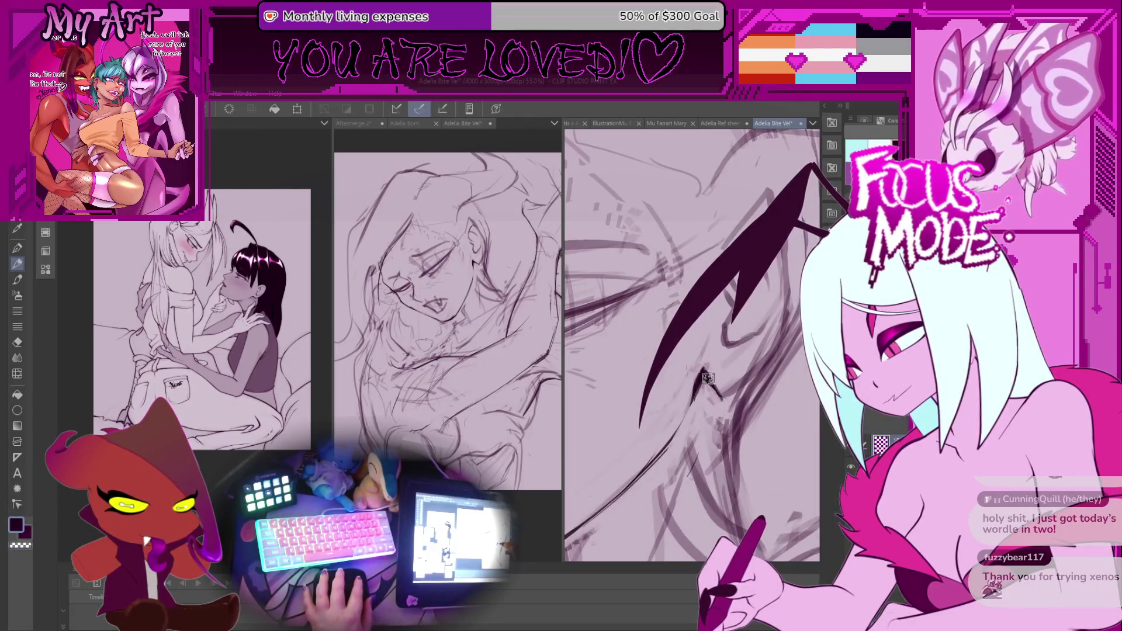
drag(752, 357, 696, 428)
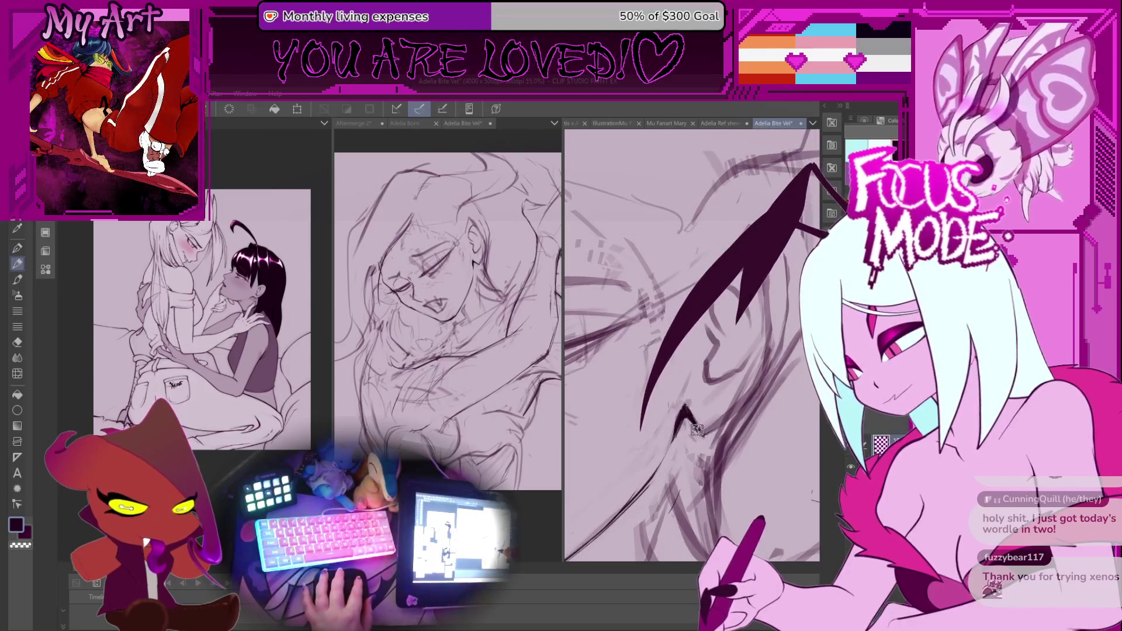
mouse_move(723, 412)
mouse_down()
mouse_move(709, 399)
mouse_move(737, 386)
mouse_up()
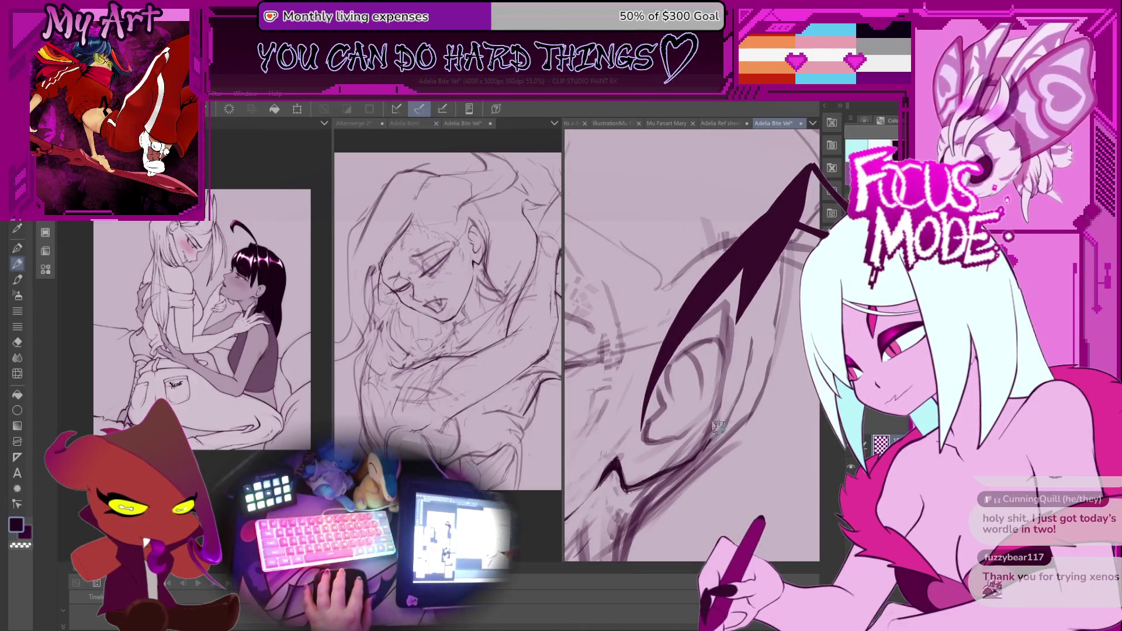
drag(727, 329, 696, 444)
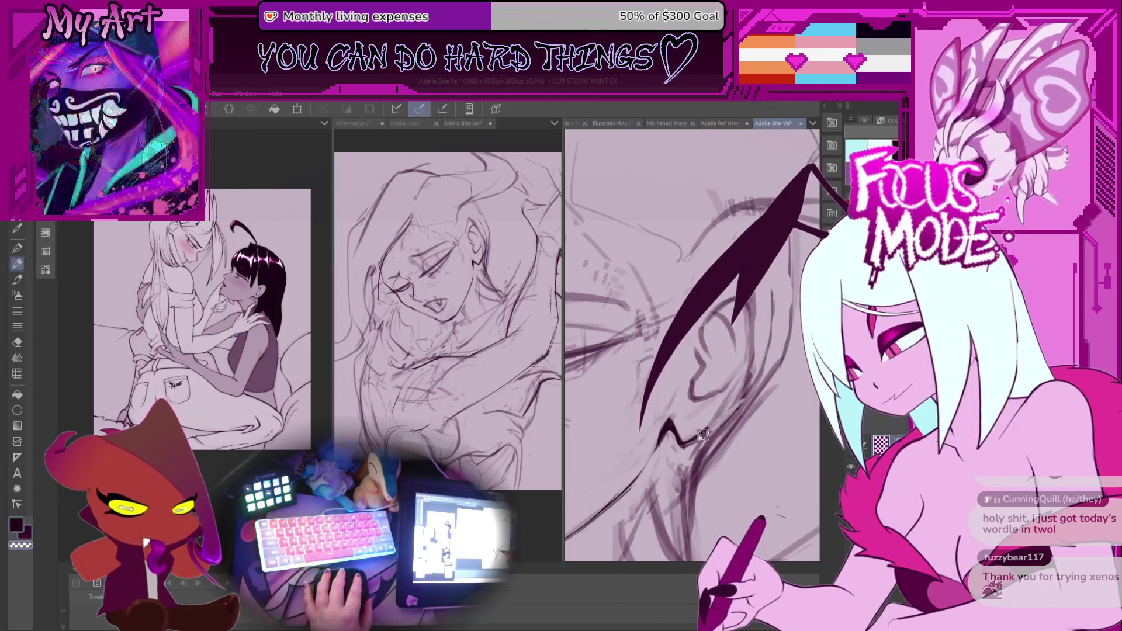
mouse_move(743, 391)
mouse_down()
mouse_move(717, 461)
mouse_move(701, 374)
mouse_move(695, 403)
mouse_move(707, 386)
mouse_move(712, 417)
mouse_move(687, 381)
mouse_move(713, 338)
mouse_move(677, 386)
mouse_move(724, 327)
mouse_move(660, 369)
mouse_up()
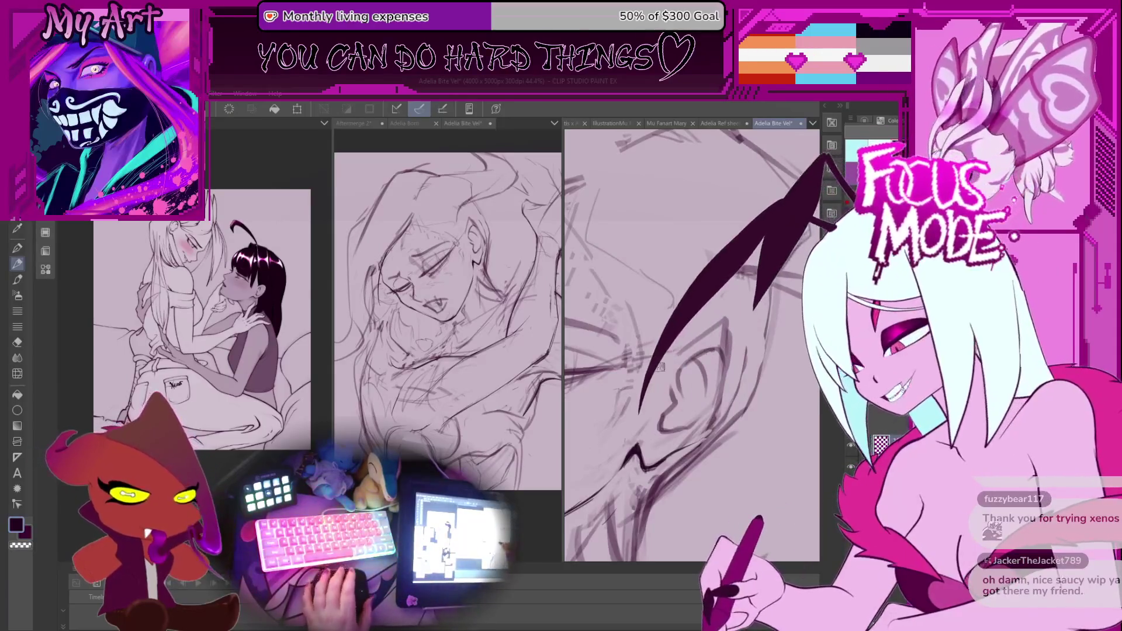
scroll(660, 369, up, 2)
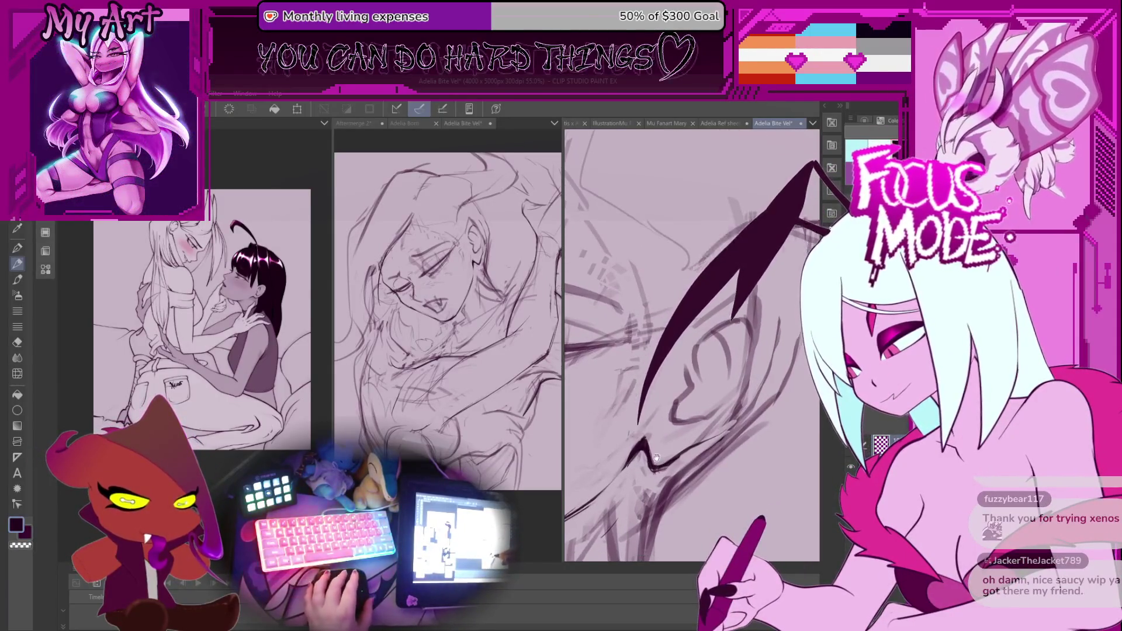
scroll(656, 467, up, 1)
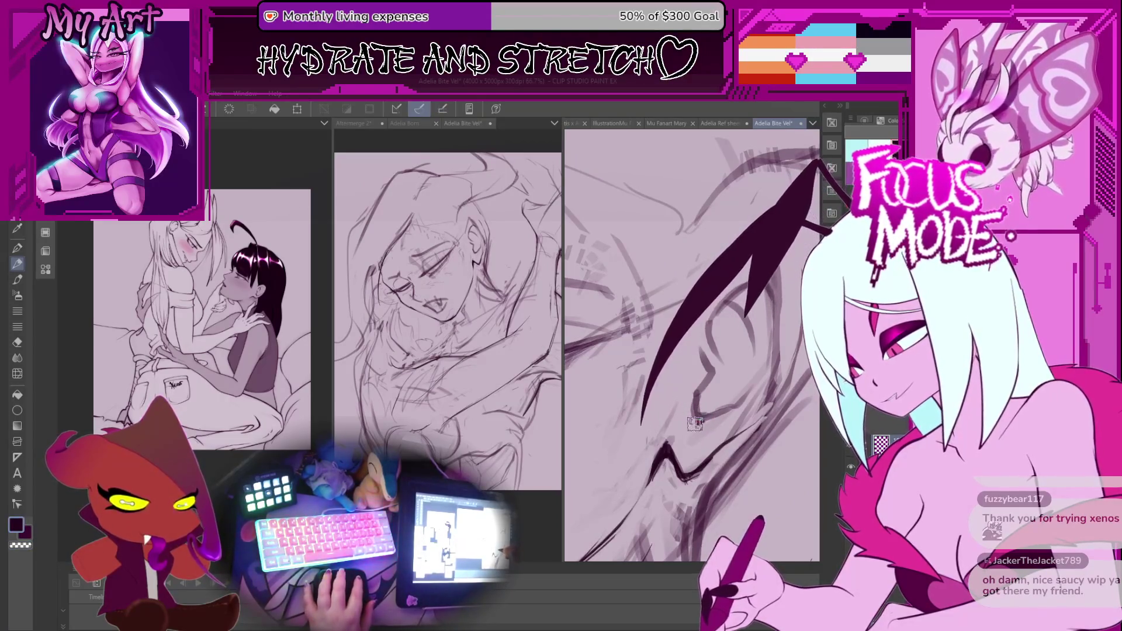
drag(699, 382, 692, 408)
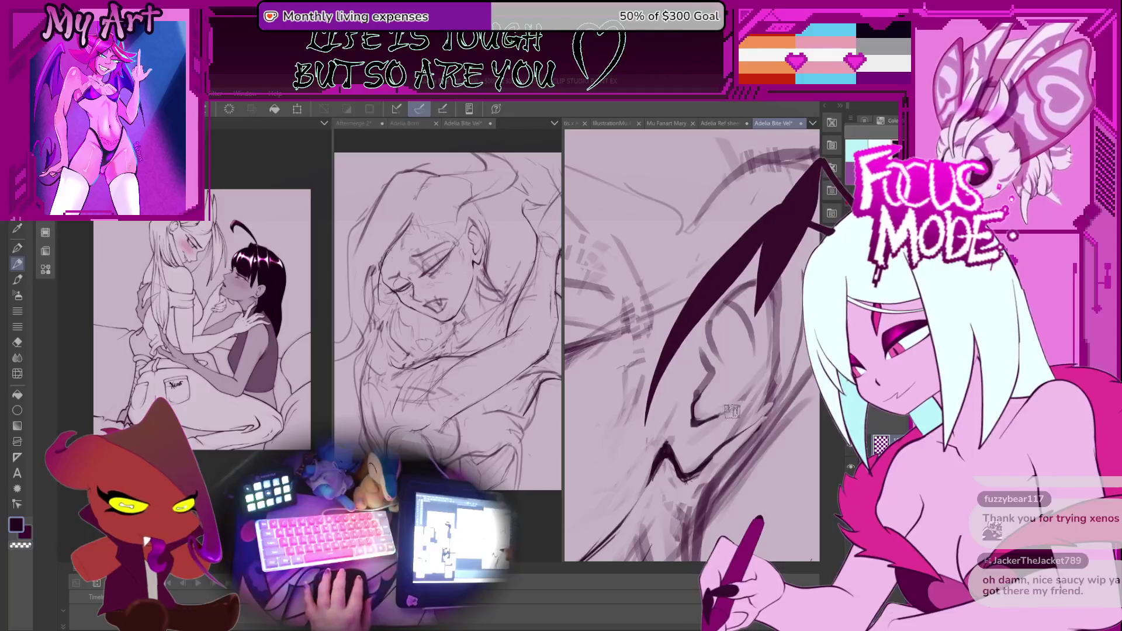
Ink over the closed eye's lash line and inner edge with dark strokes
mouse_move(759, 361)
mouse_down()
mouse_move(717, 420)
mouse_move(672, 409)
mouse_up()
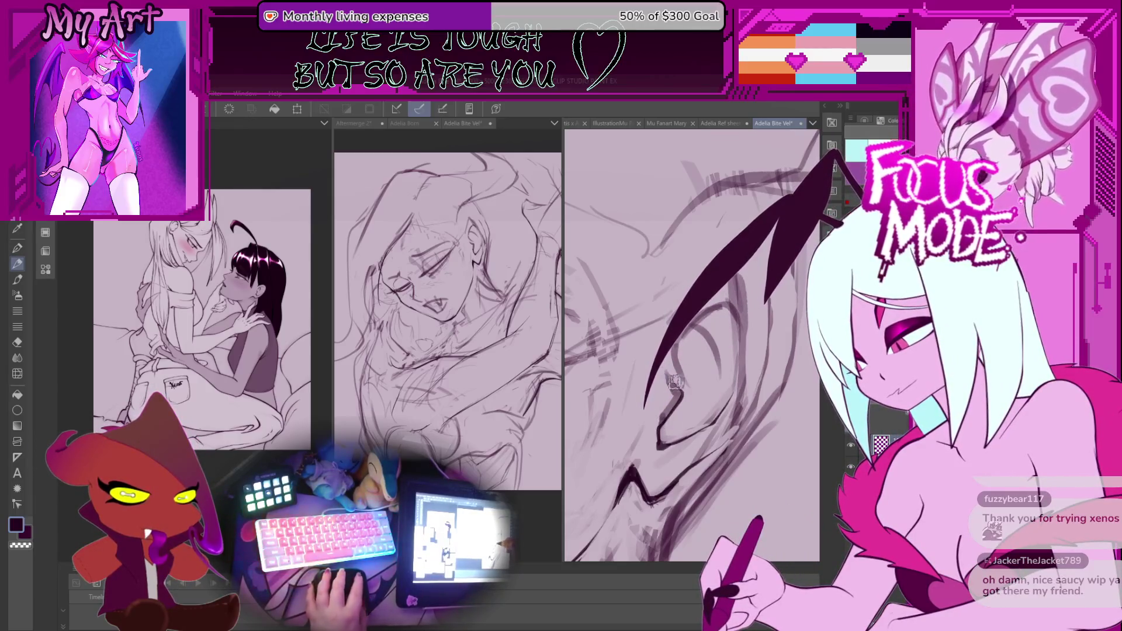
drag(675, 381, 651, 351)
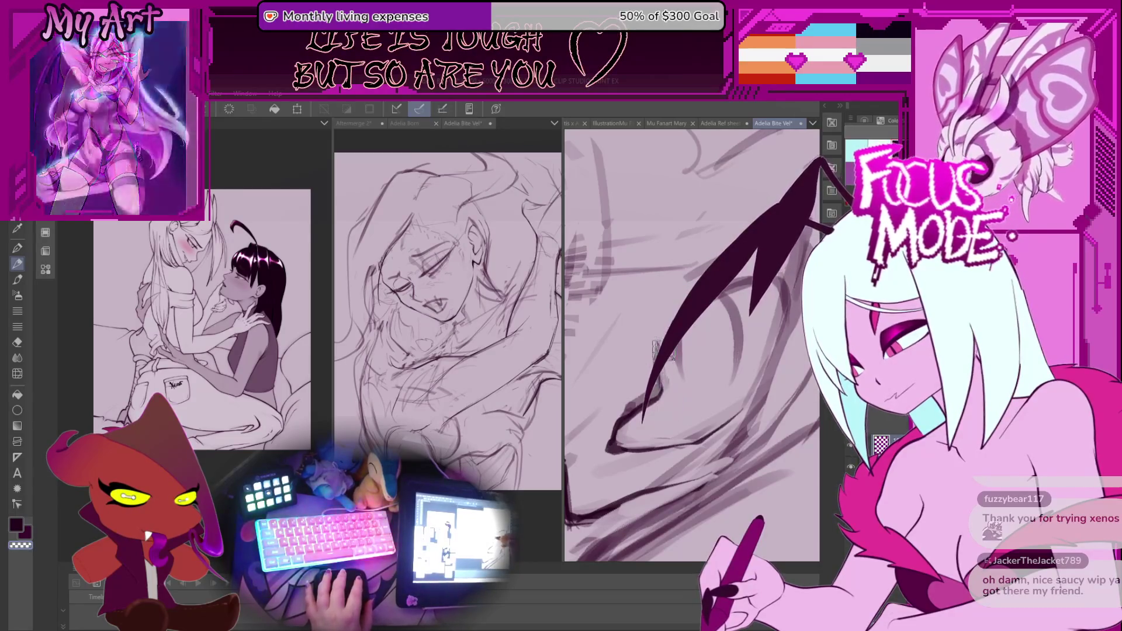
drag(641, 408, 658, 341)
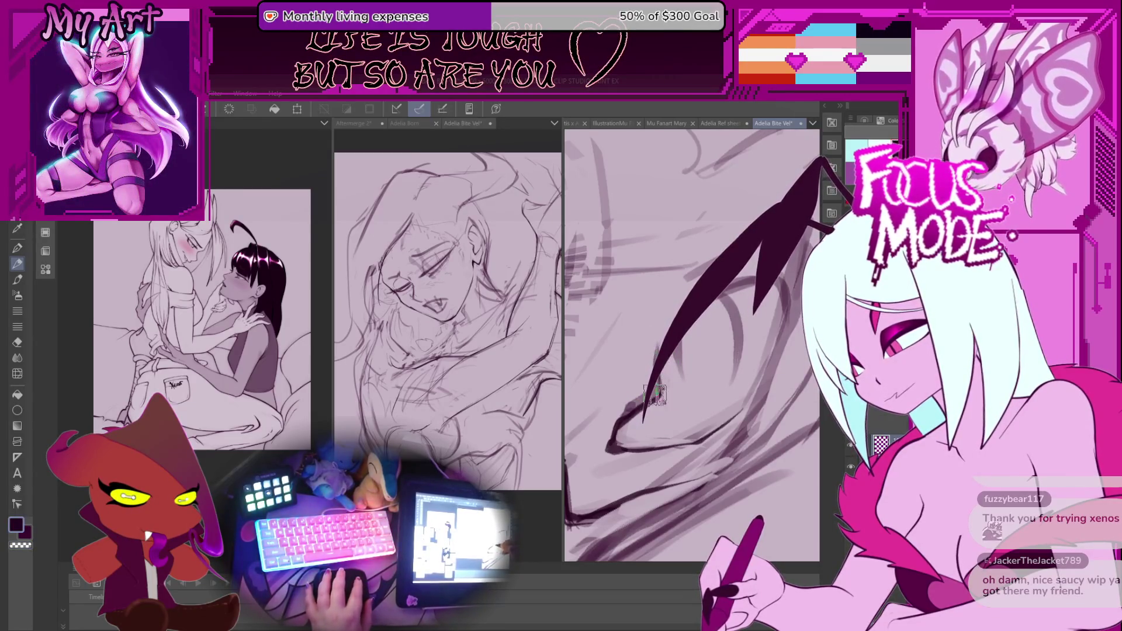
drag(669, 412, 692, 328)
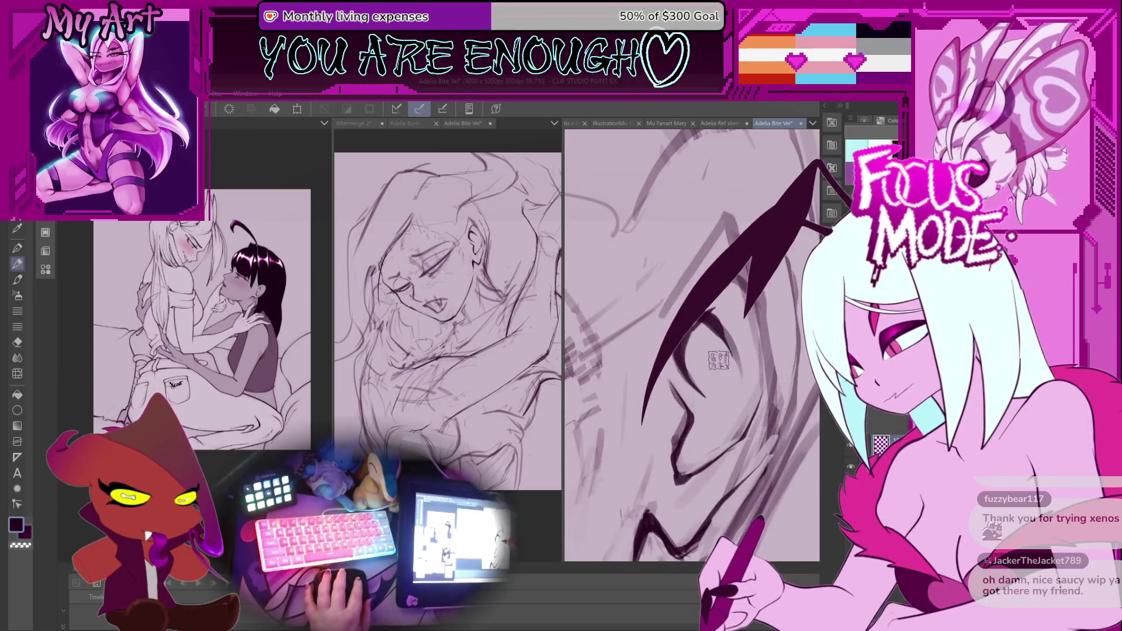
drag(702, 409, 687, 336)
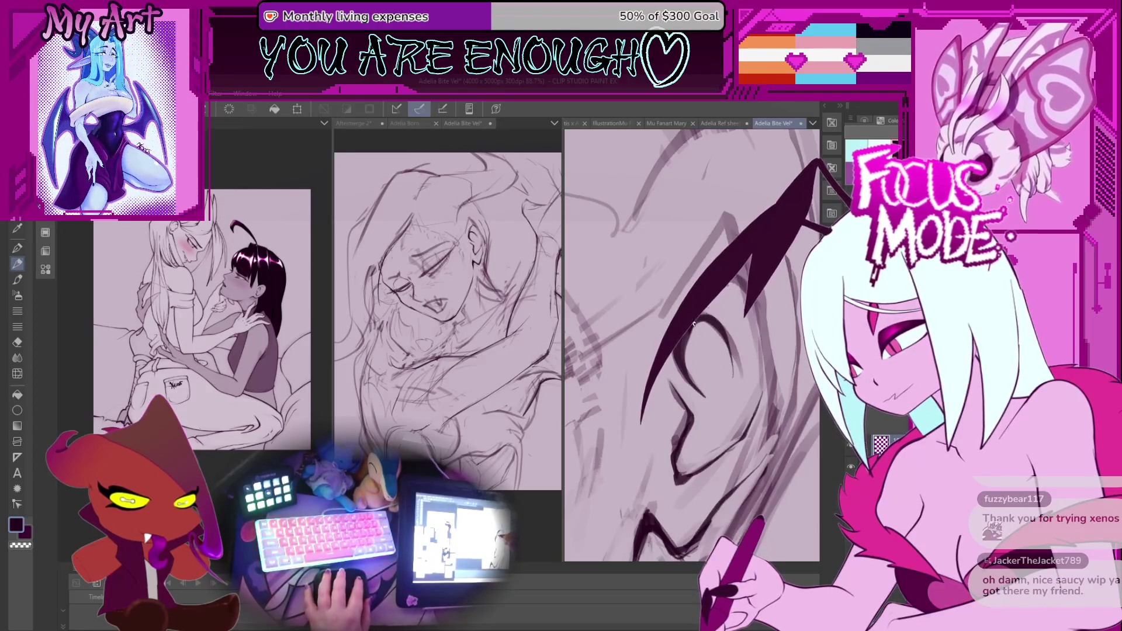
mouse_move(701, 318)
mouse_down()
mouse_move(679, 345)
mouse_move(664, 336)
mouse_move(663, 383)
mouse_up()
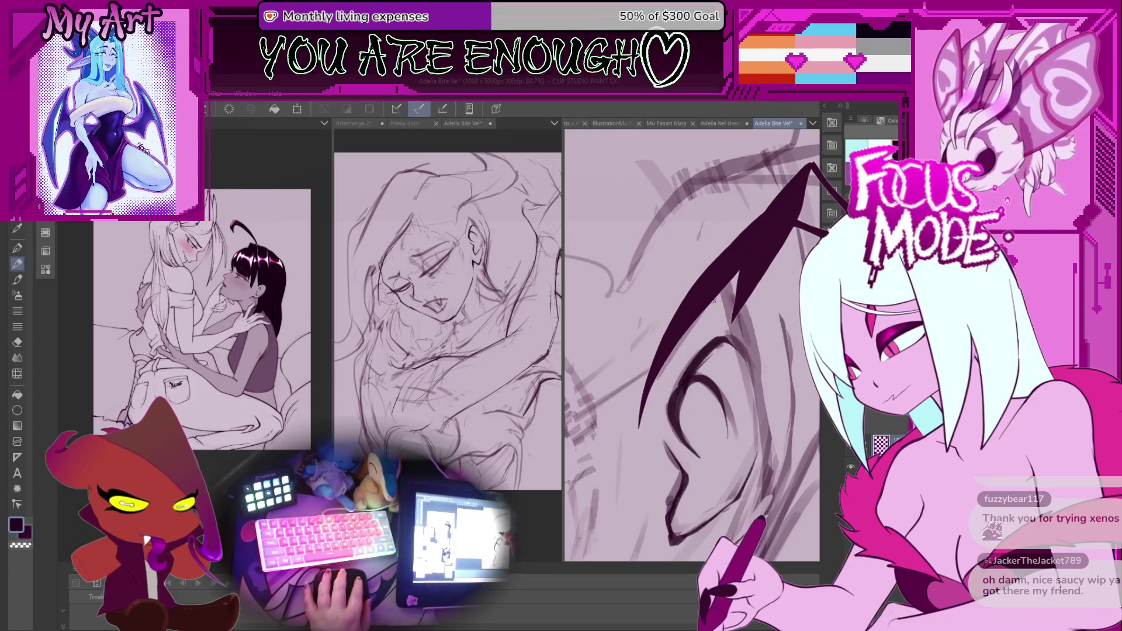
mouse_move(727, 290)
mouse_down()
mouse_move(701, 397)
mouse_move(663, 438)
mouse_up()
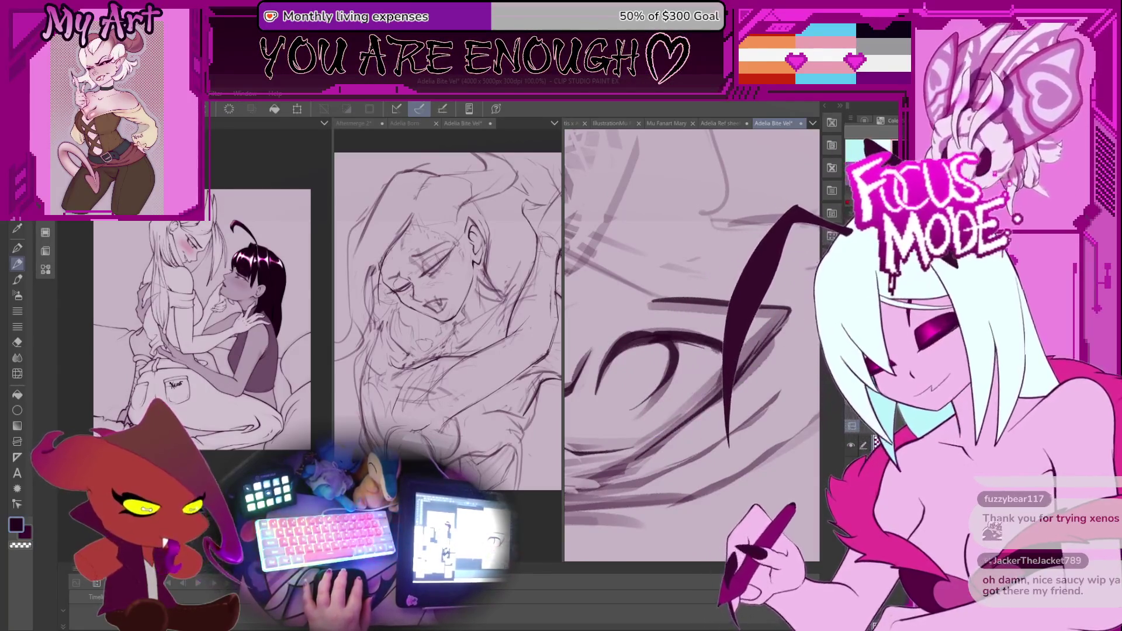
mouse_move(770, 336)
mouse_down()
mouse_move(677, 380)
mouse_move(672, 477)
mouse_up()
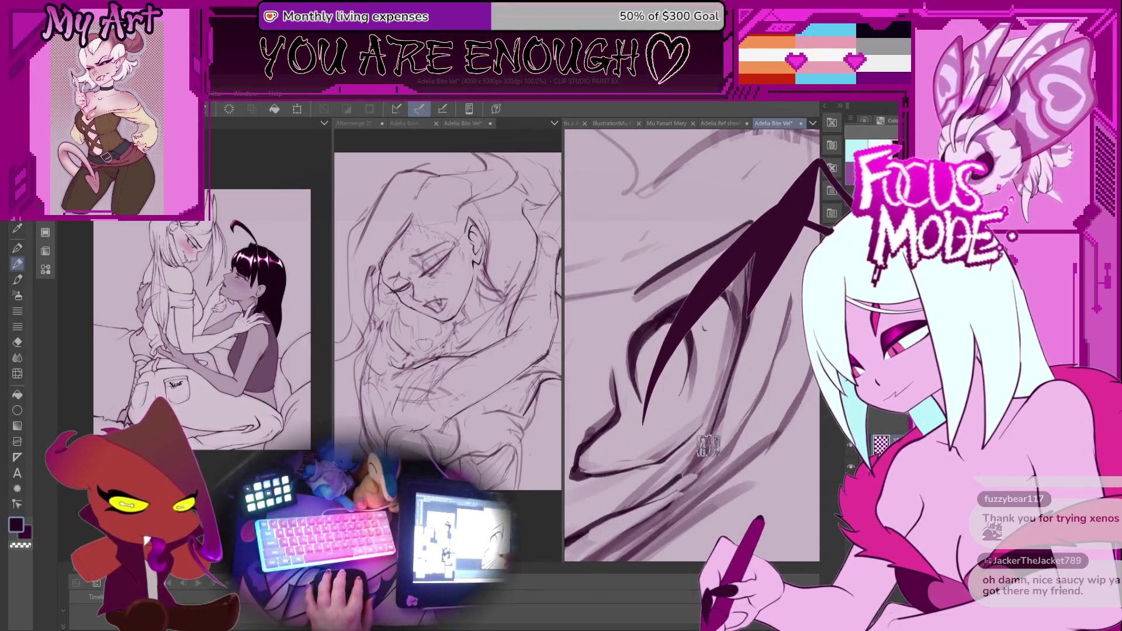
mouse_move(725, 403)
mouse_down()
mouse_move(685, 339)
mouse_move(694, 401)
mouse_move(679, 364)
mouse_move(718, 373)
mouse_move(693, 408)
mouse_move(720, 409)
mouse_move(712, 396)
mouse_up()
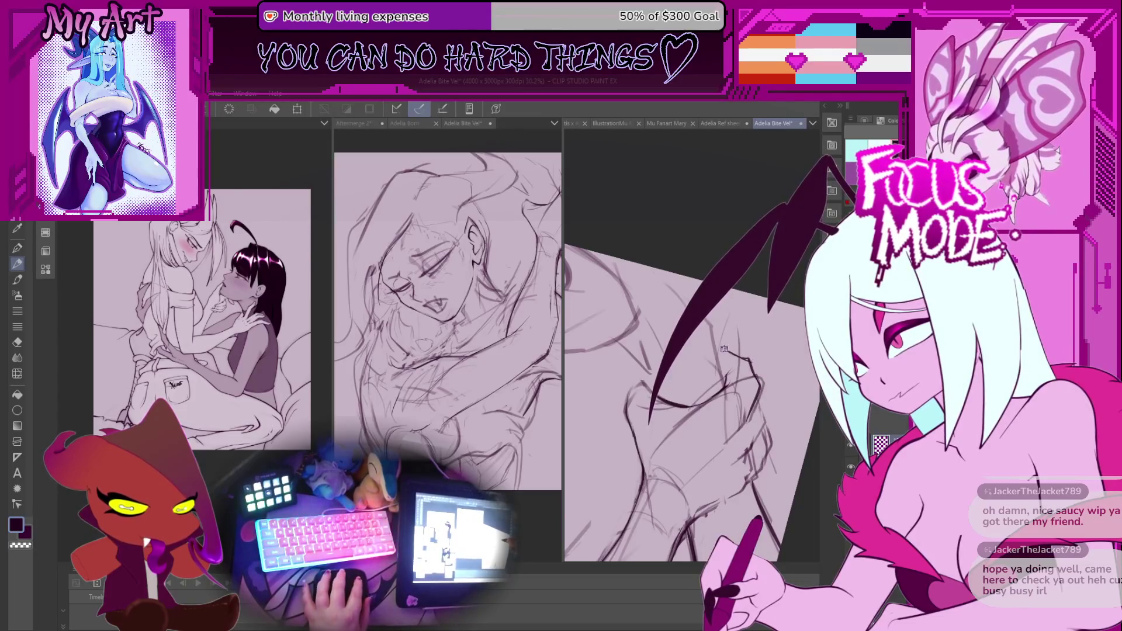
Zoom out and back in until the whole face and shoulders fit the right canvas panel
scroll(725, 348, up, 3)
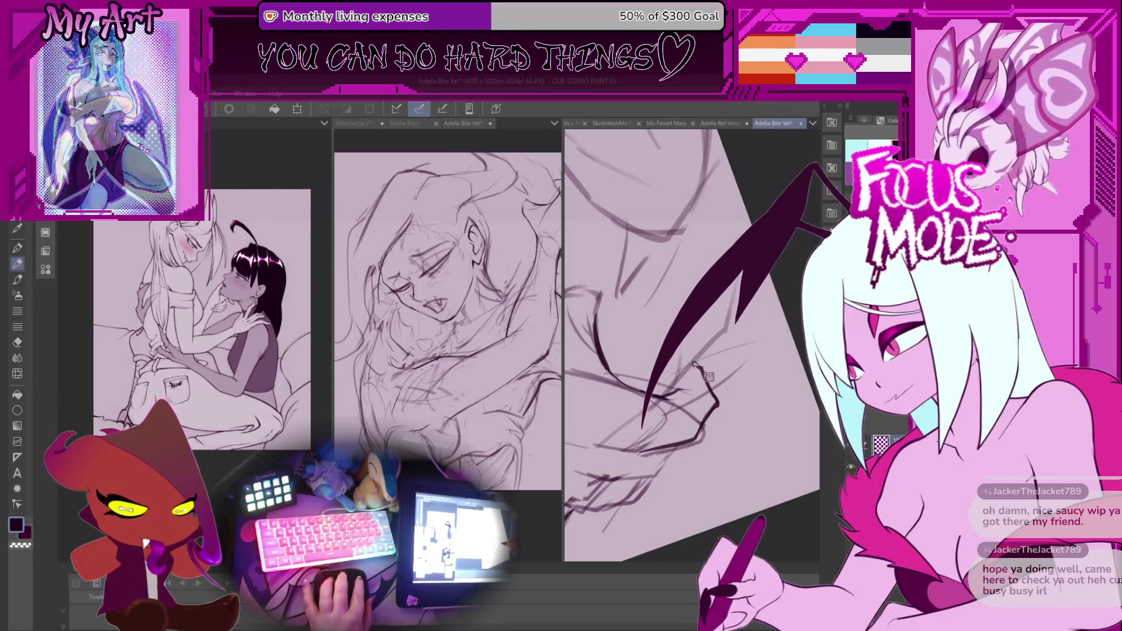
scroll(713, 398, down, 5)
scroll(716, 416, up, 1)
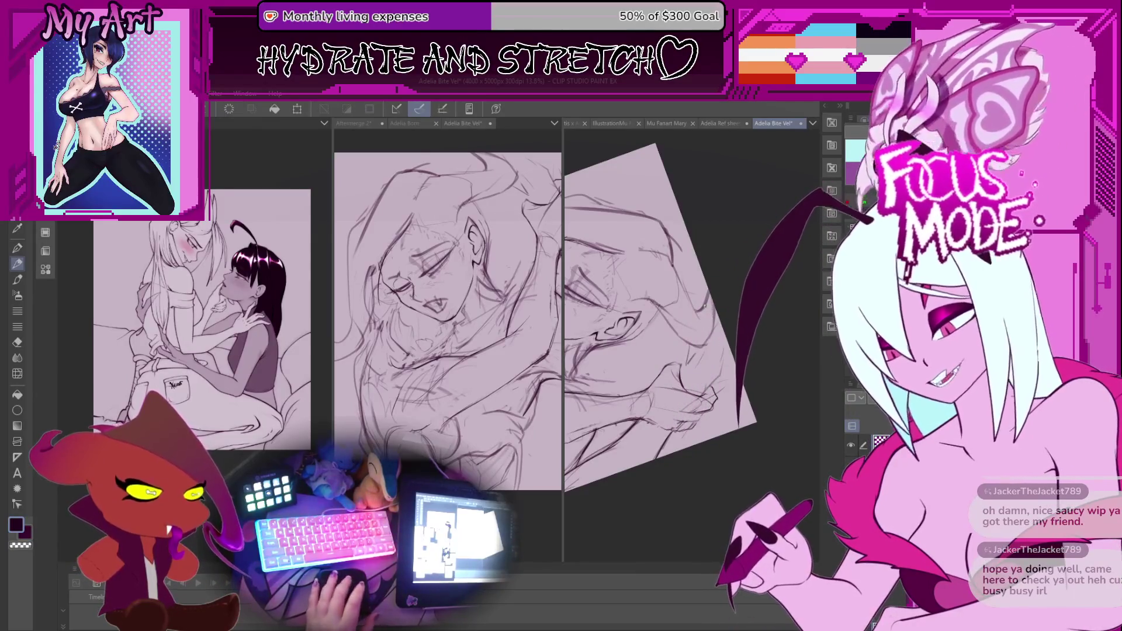
scroll(584, 403, down, 3)
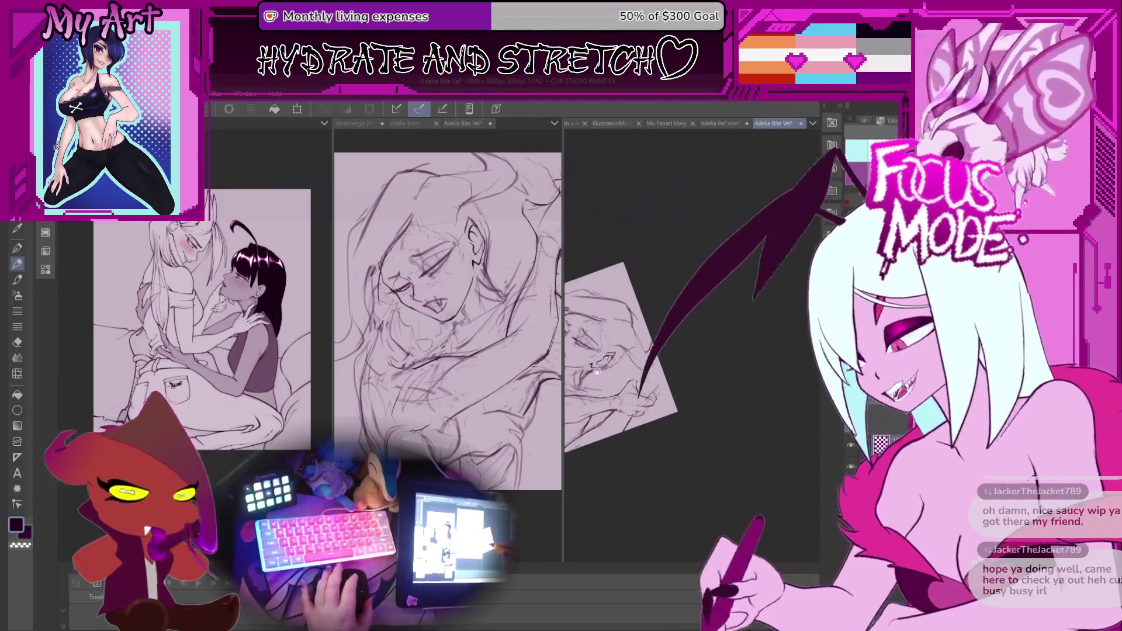
scroll(689, 363, up, 5)
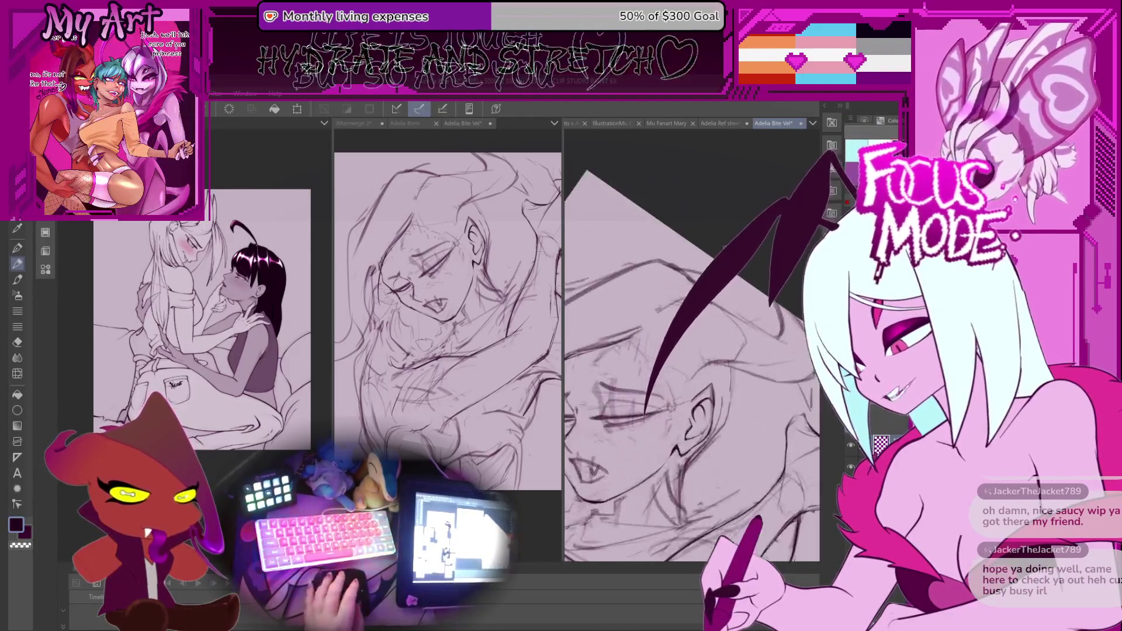
scroll(730, 405, down, 3)
Rotate and pan the page to about a 45° working angle with the face raised
mouse_move(730, 407)
mouse_down()
mouse_move(672, 386)
mouse_move(630, 423)
mouse_up()
mouse_move(677, 455)
mouse_down()
mouse_move(698, 469)
mouse_move(656, 391)
mouse_move(656, 447)
mouse_move(610, 428)
mouse_up()
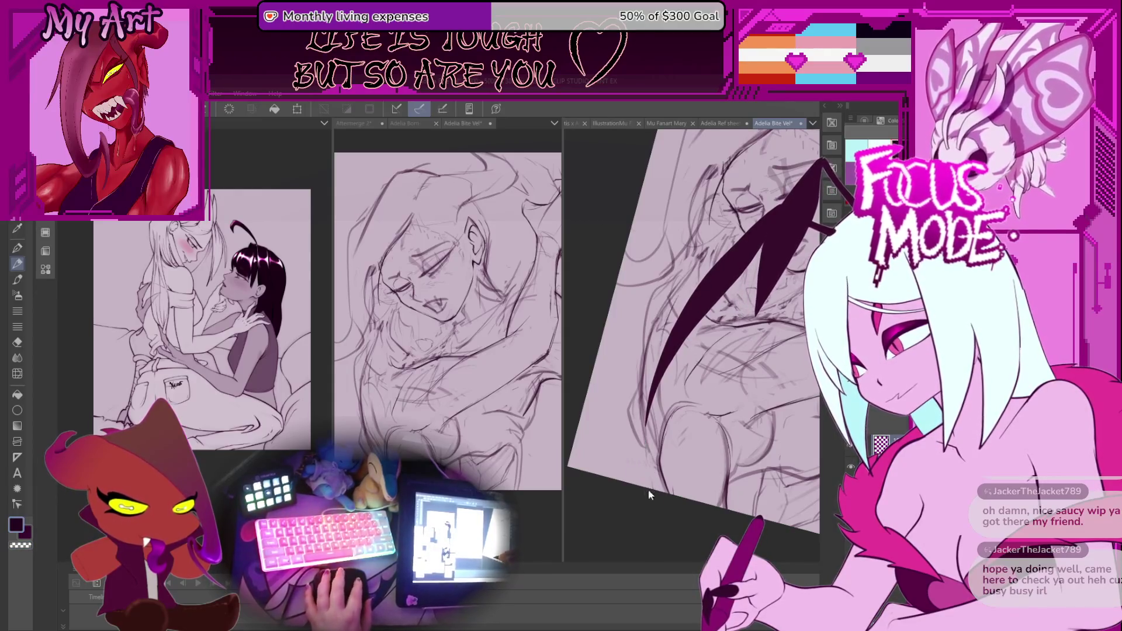
drag(638, 429, 589, 505)
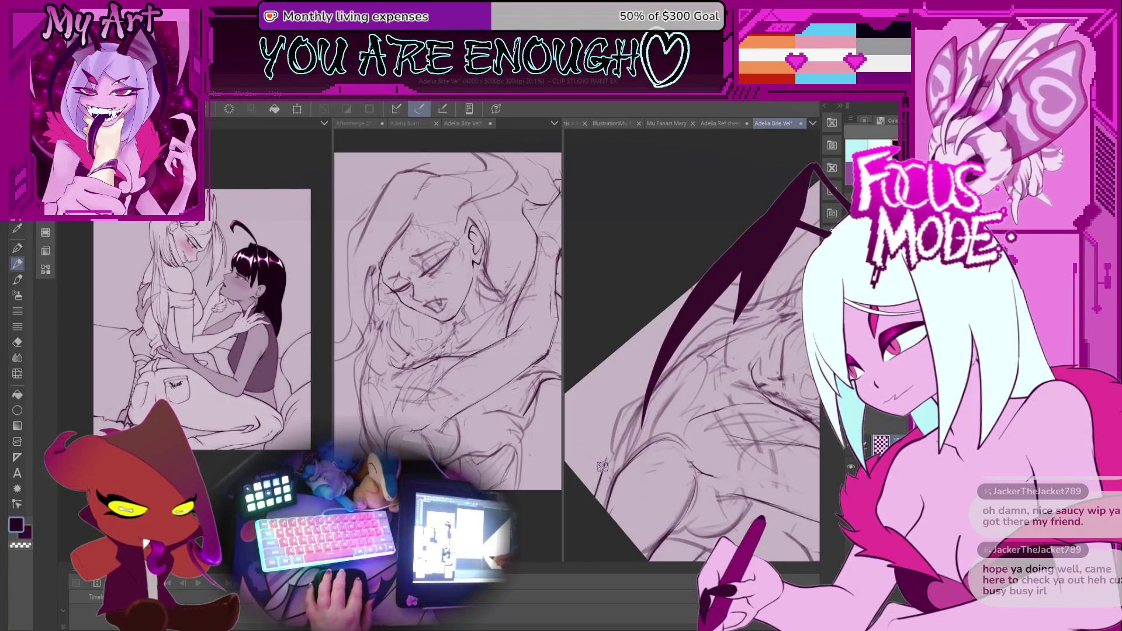
mouse_move(597, 466)
mouse_down()
mouse_move(628, 422)
mouse_move(622, 462)
mouse_up()
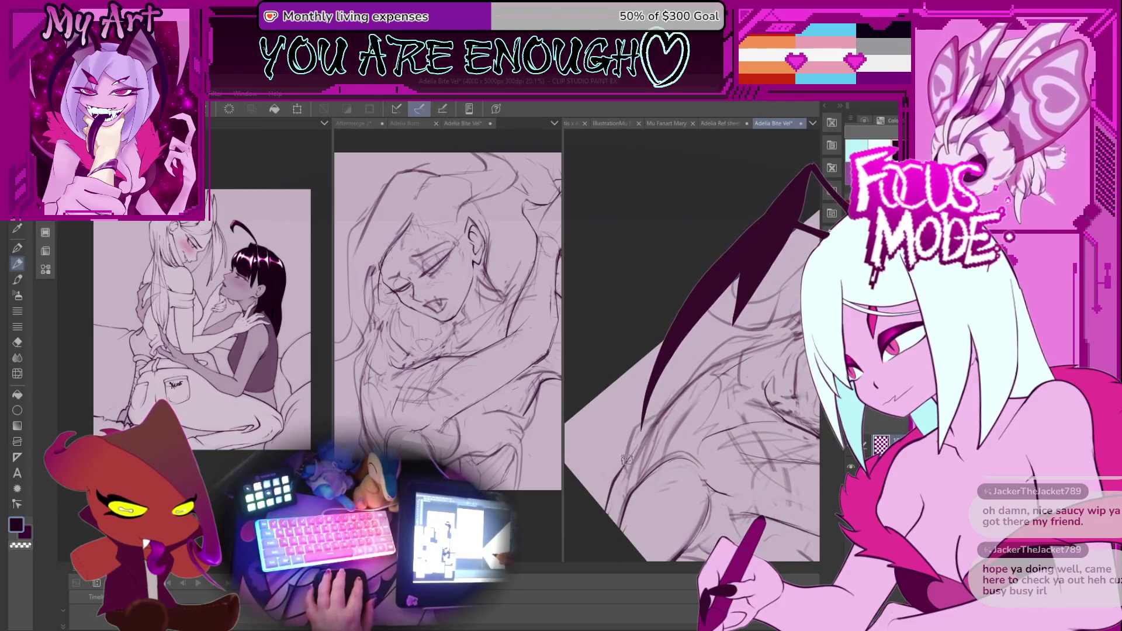
mouse_move(695, 374)
mouse_down()
mouse_move(727, 343)
mouse_move(680, 405)
mouse_move(659, 489)
mouse_move(692, 382)
mouse_up()
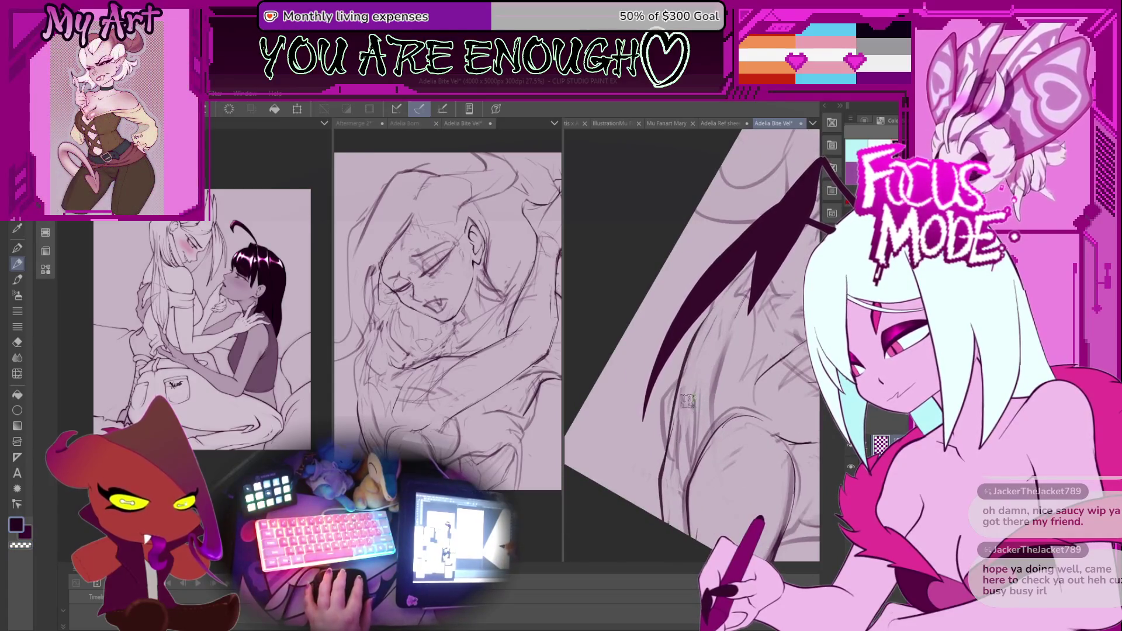
mouse_move(739, 298)
mouse_down()
mouse_move(697, 346)
mouse_move(681, 463)
mouse_move(679, 390)
mouse_up()
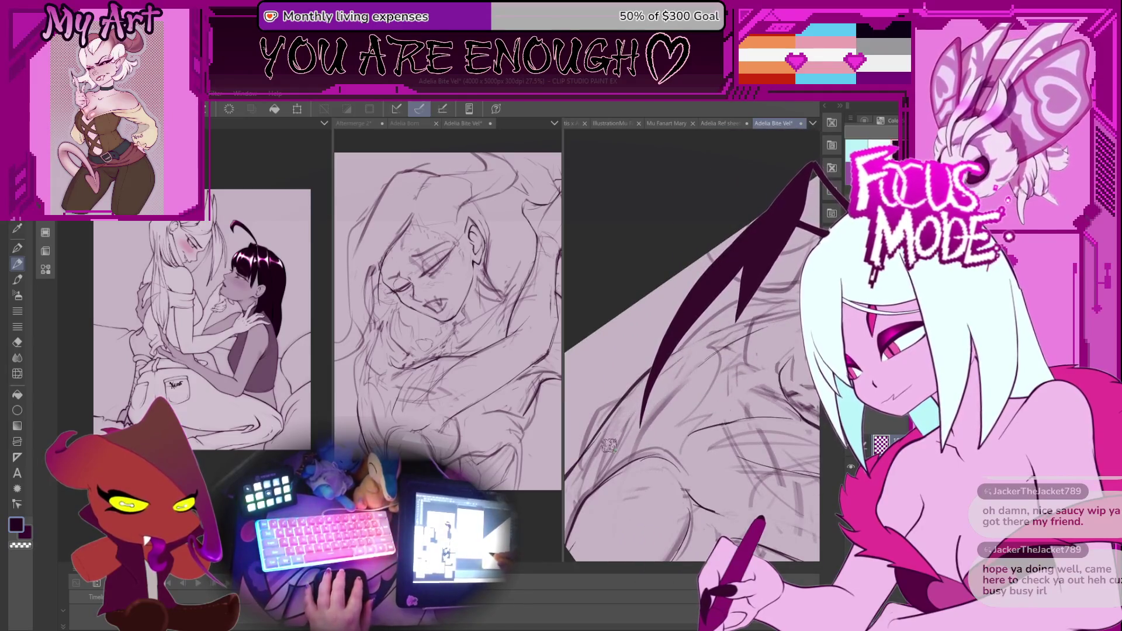
mouse_move(648, 393)
mouse_down()
mouse_move(660, 444)
mouse_move(647, 412)
mouse_move(671, 340)
mouse_move(652, 359)
mouse_up()
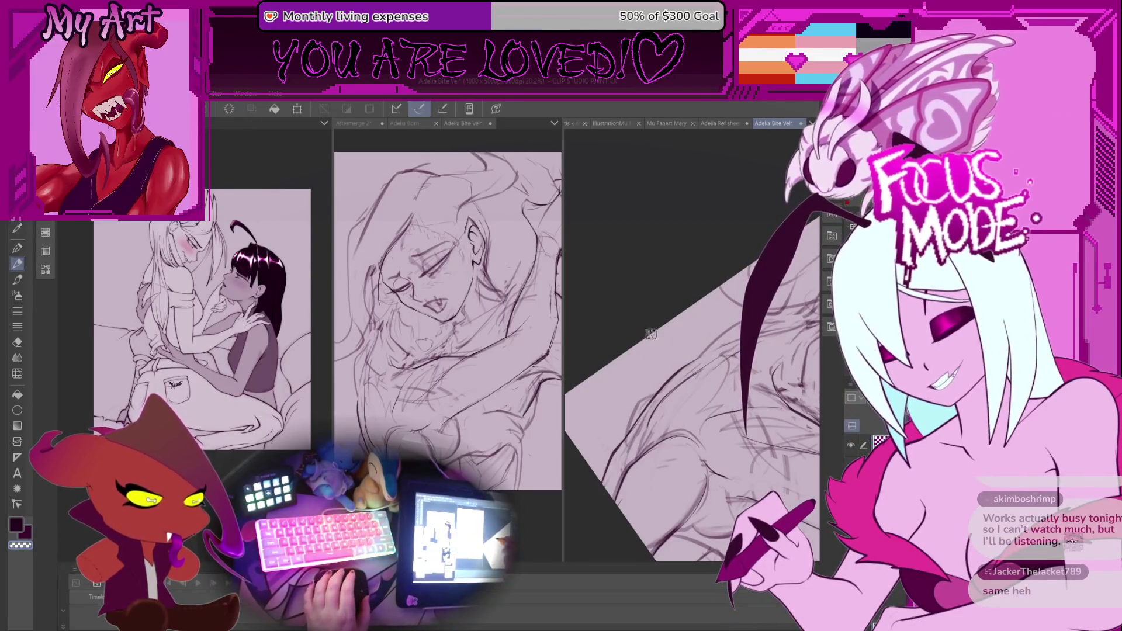
Zoom in and recentre the view on the sleeping face
scroll(641, 383, down, 3)
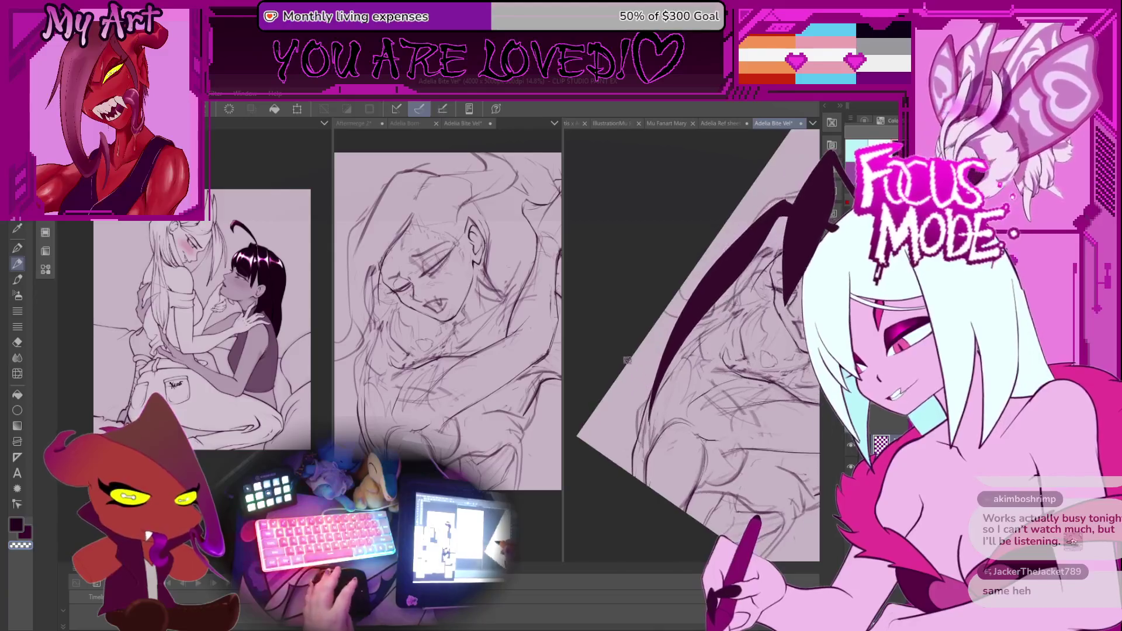
scroll(649, 376, up, 4)
drag(660, 370, 624, 409)
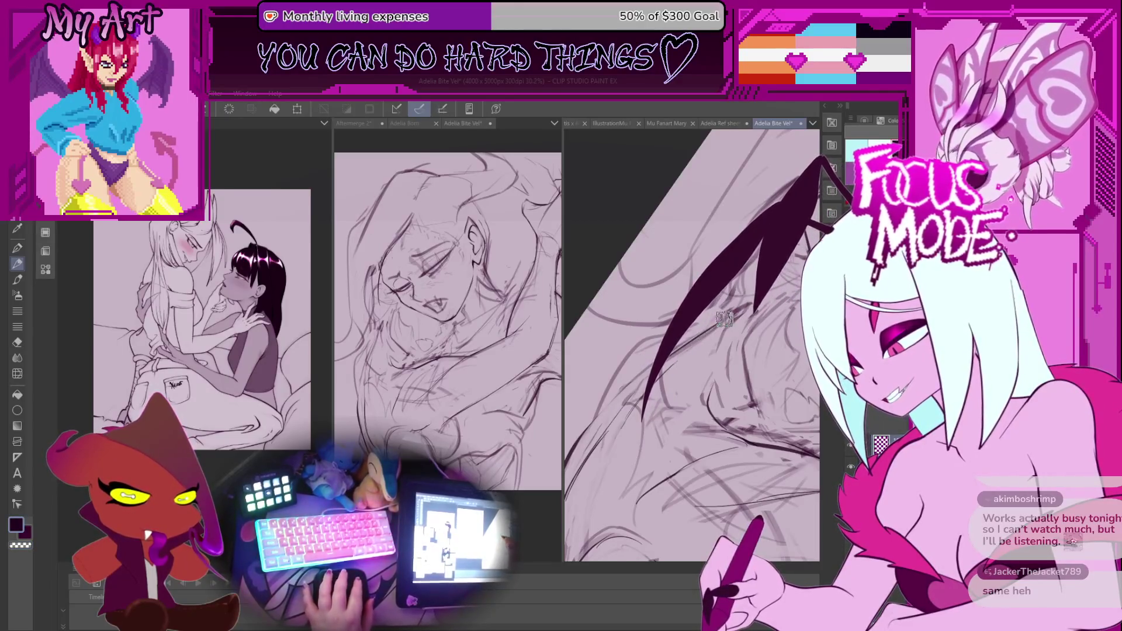
scroll(724, 319, down, 4)
scroll(701, 376, up, 2)
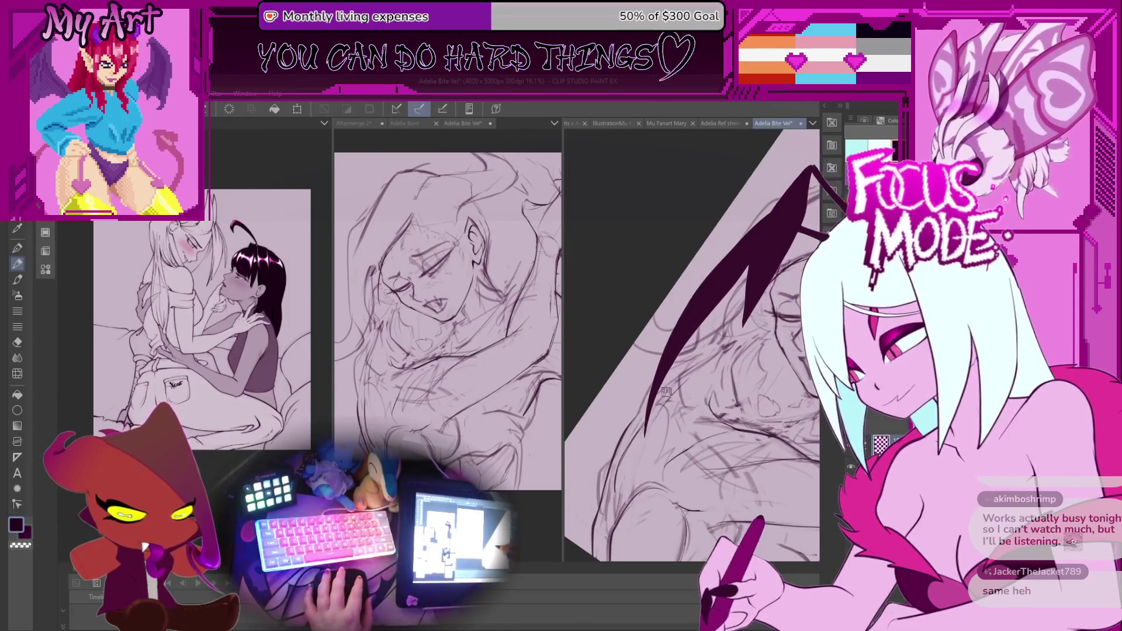
scroll(672, 379, up, 1)
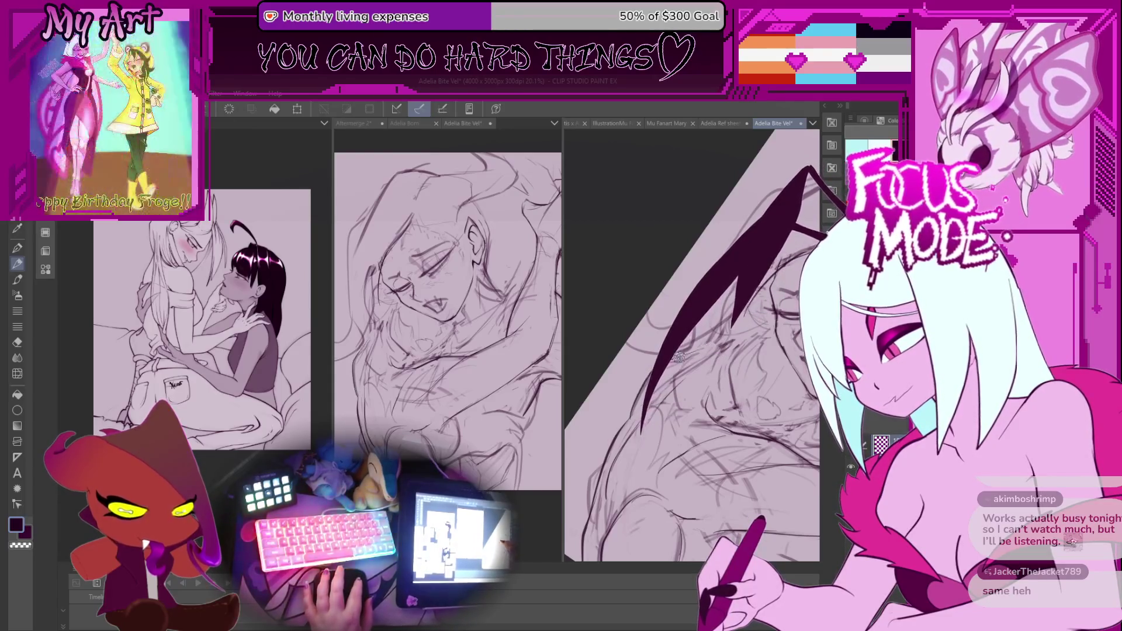
scroll(703, 346, up, 3)
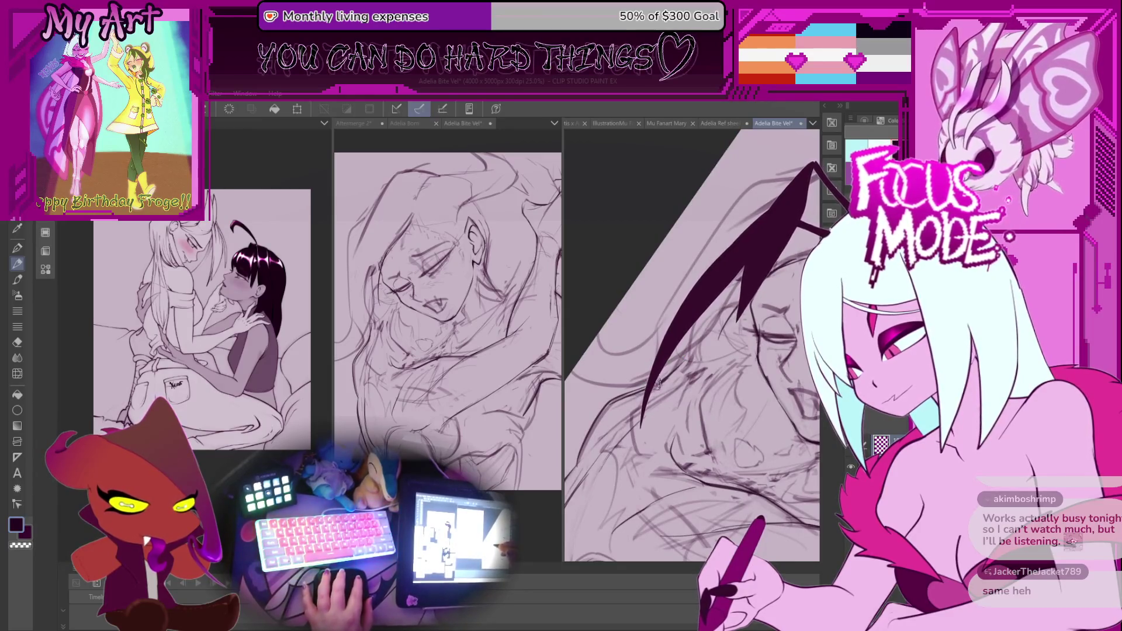
scroll(670, 365, down, 5)
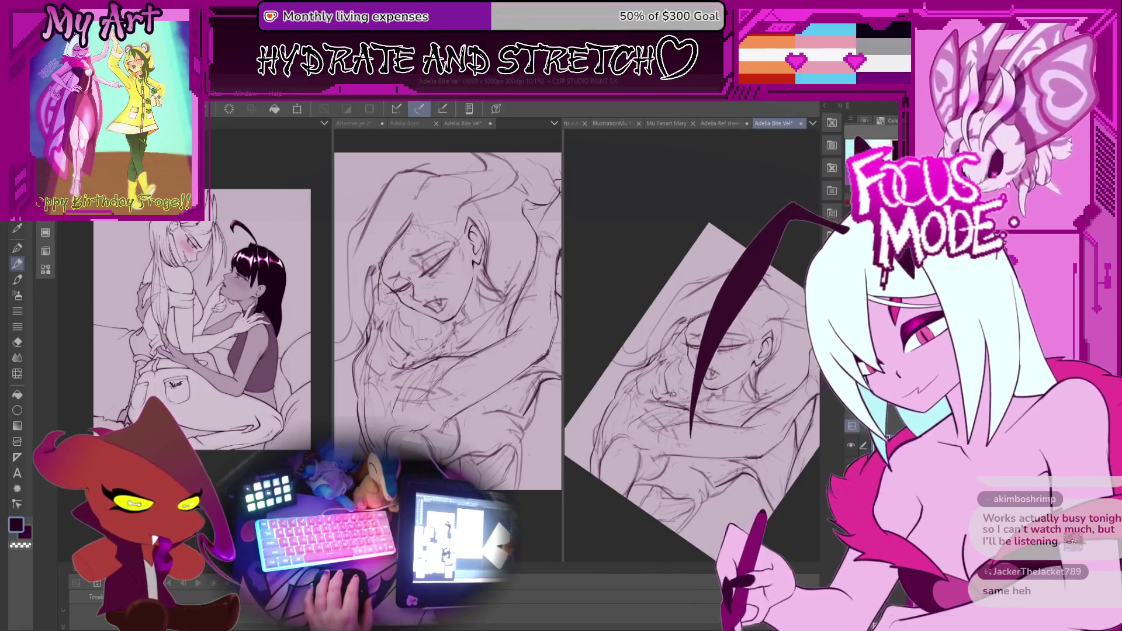
drag(739, 410, 739, 393)
scroll(675, 381, up, 5)
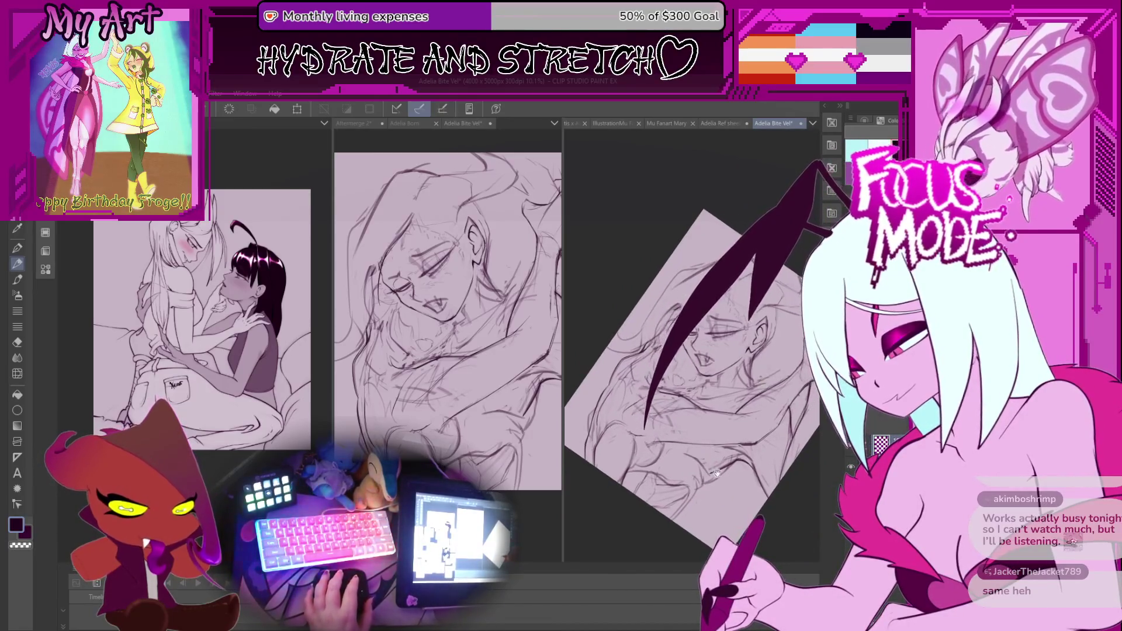
scroll(678, 381, up, 2)
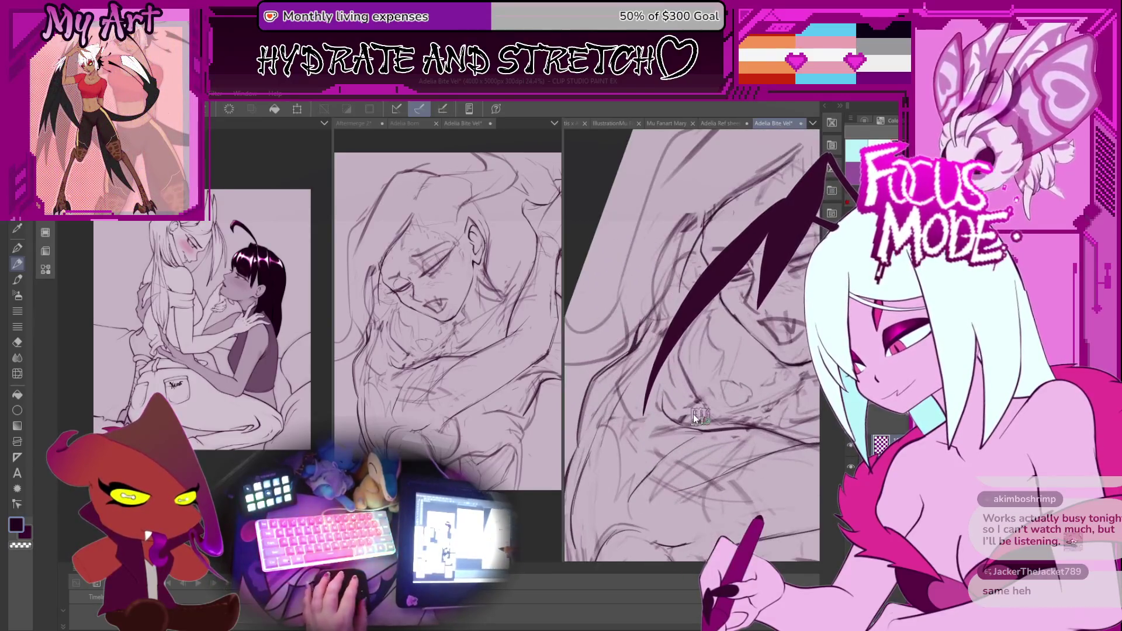
scroll(643, 390, down, 2)
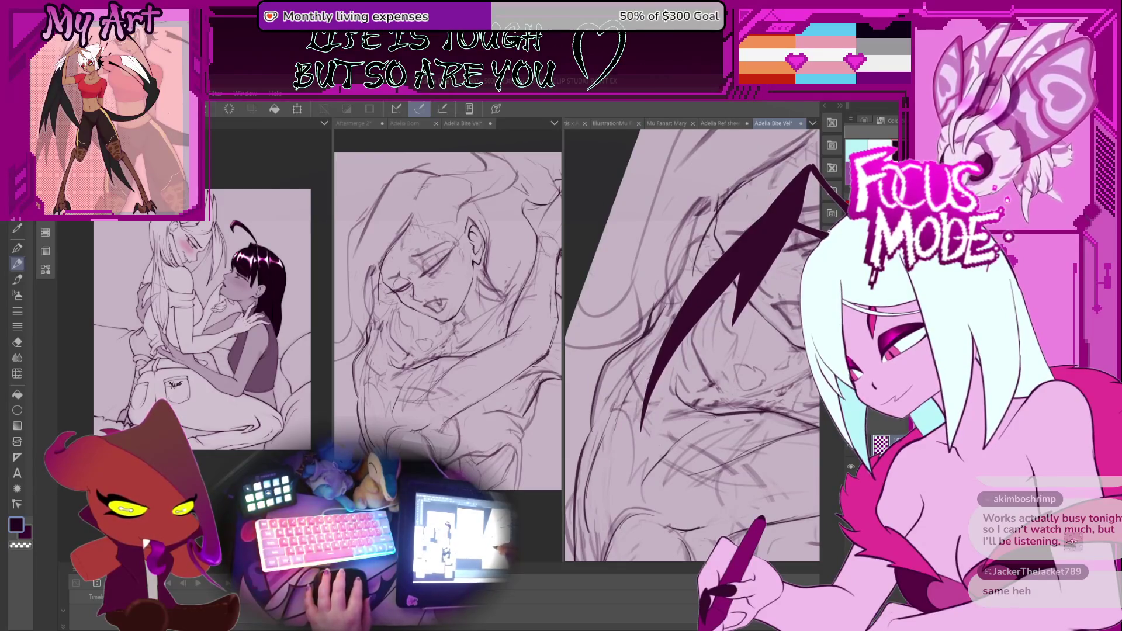
Fine-tune the canvas tilt with the rotate keys, then draw a dark curved line
key(minus)
key(minus)
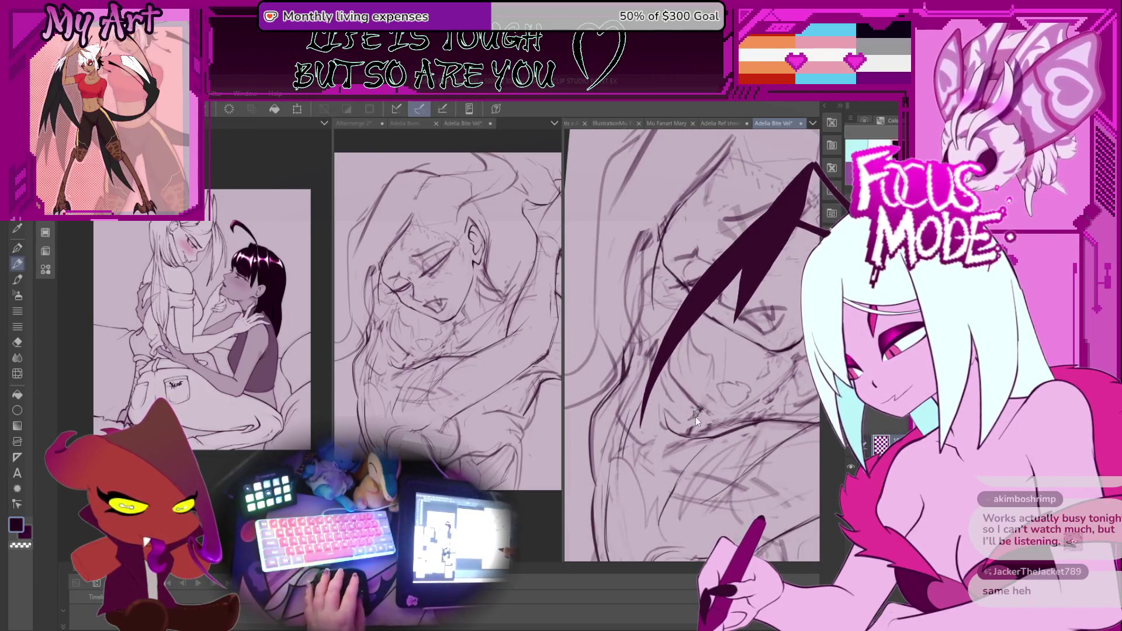
scroll(694, 416, up, 2)
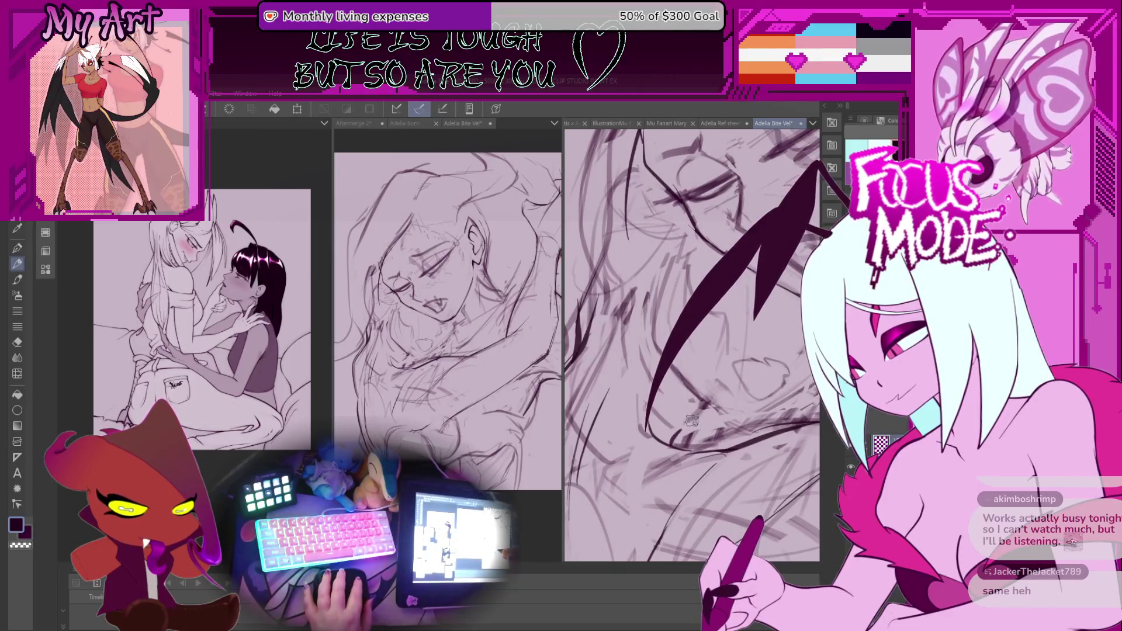
scroll(671, 403, down, 2)
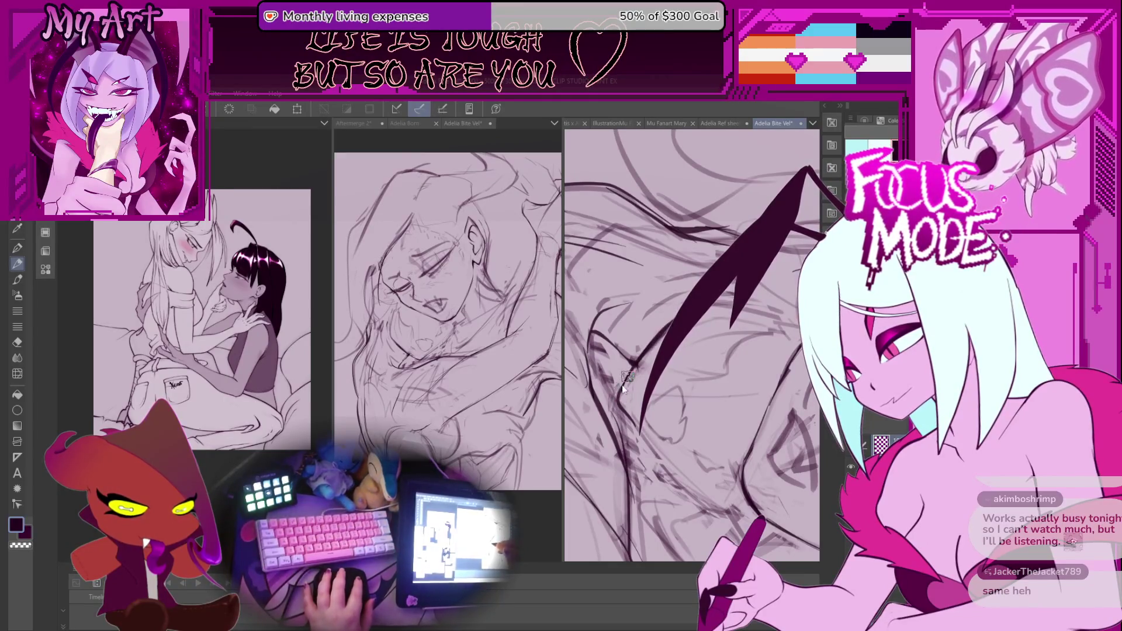
key(minus)
key(minus)
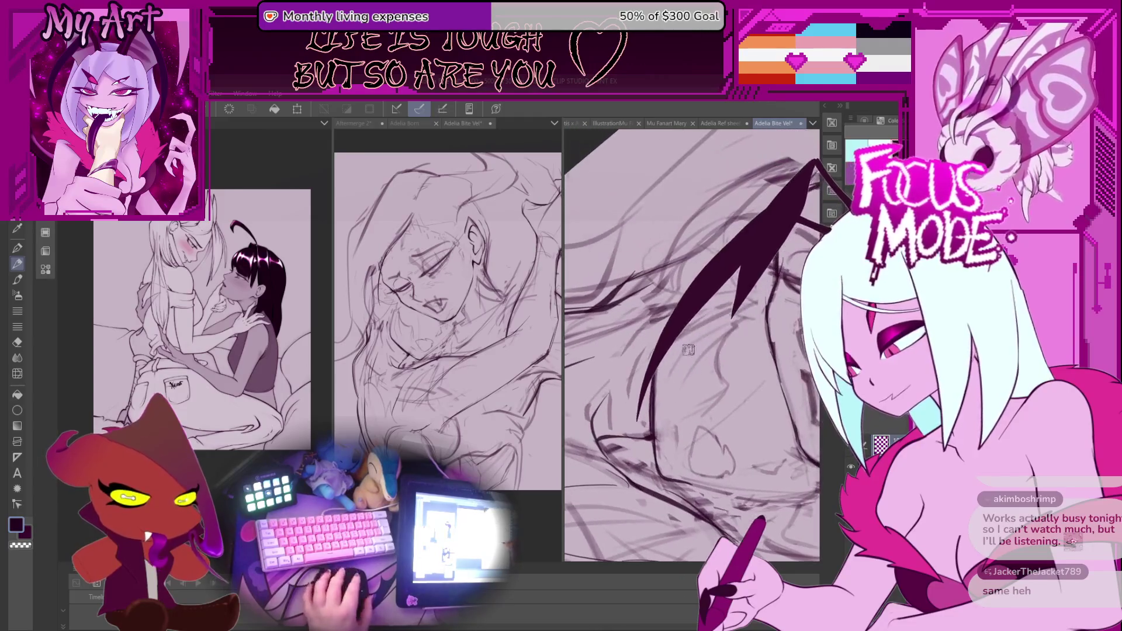
key(asciicircum)
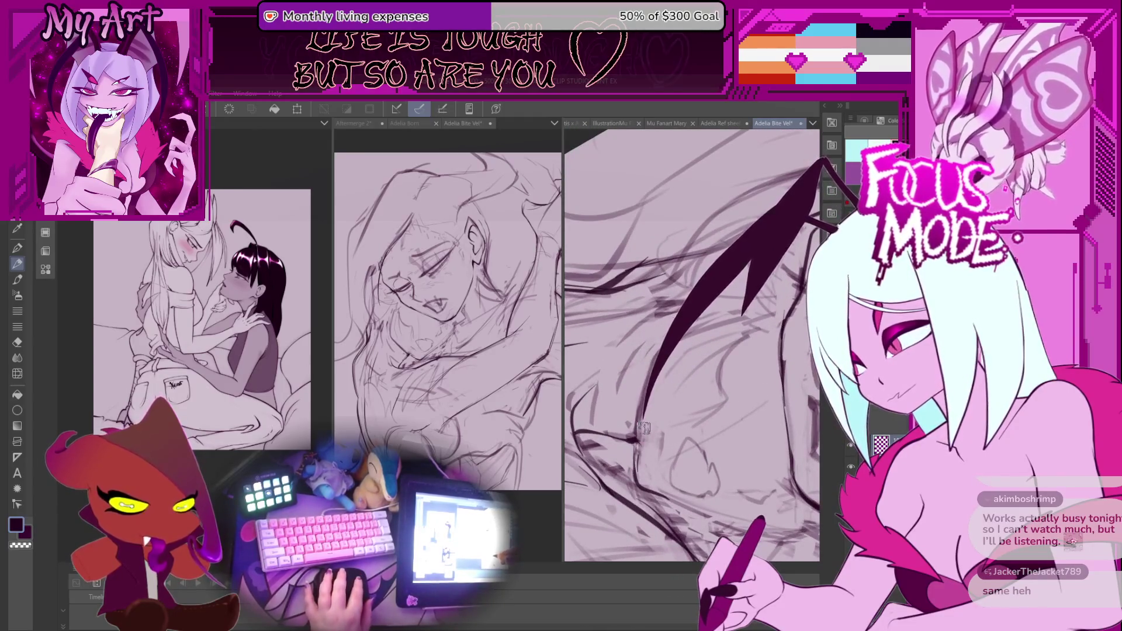
key(asciicircum)
key(asciicircum)
key(asciicircum)
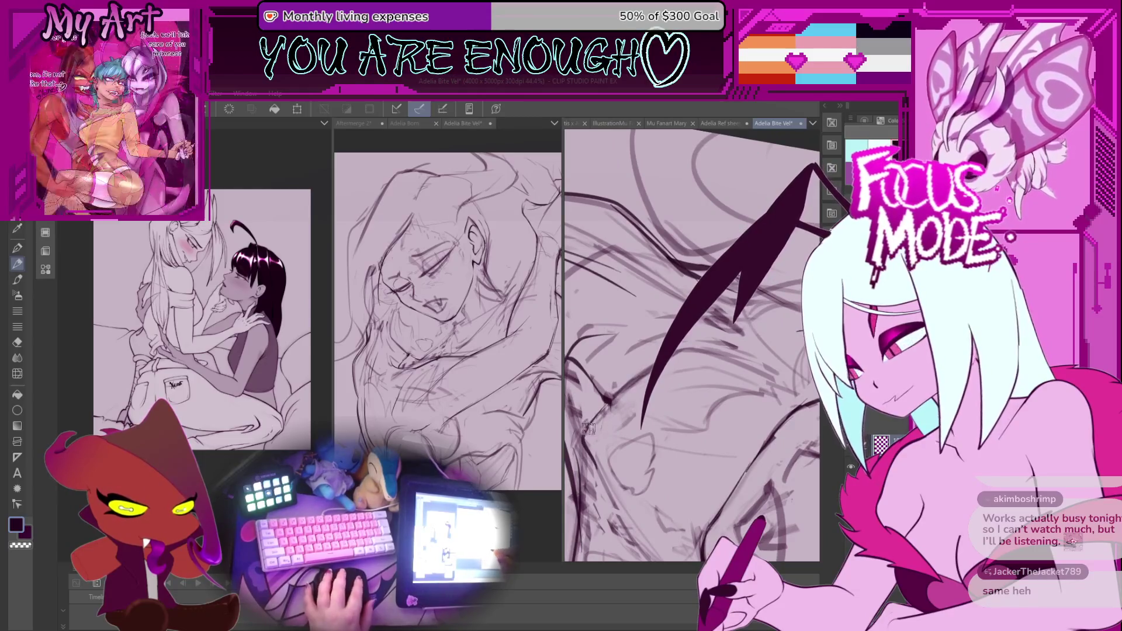
key(asciicircum)
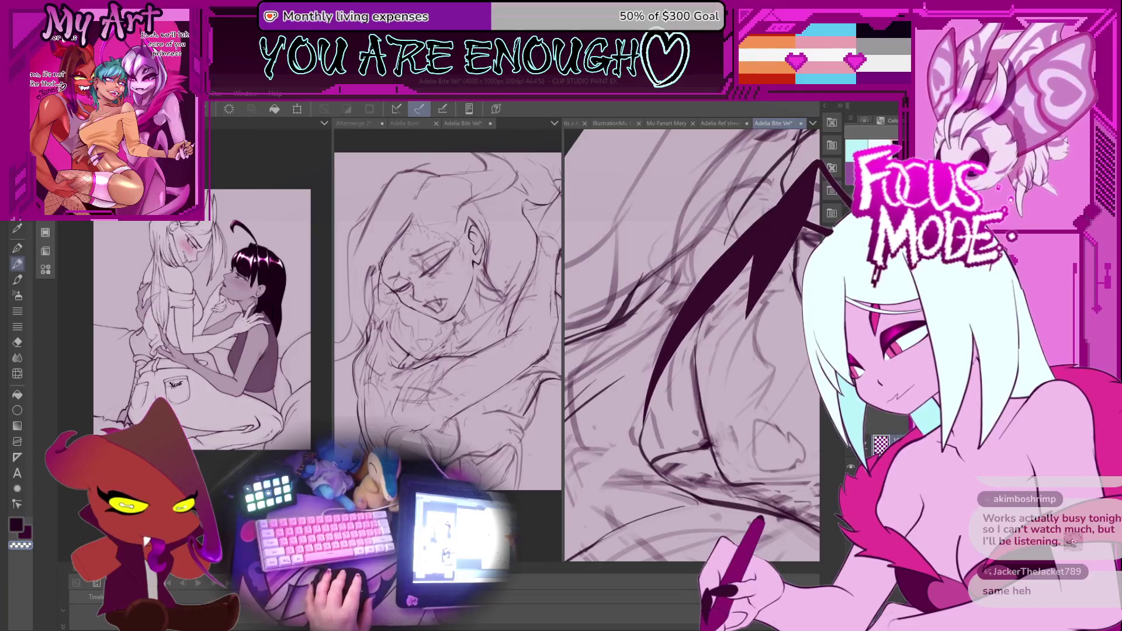
key(asciicircum)
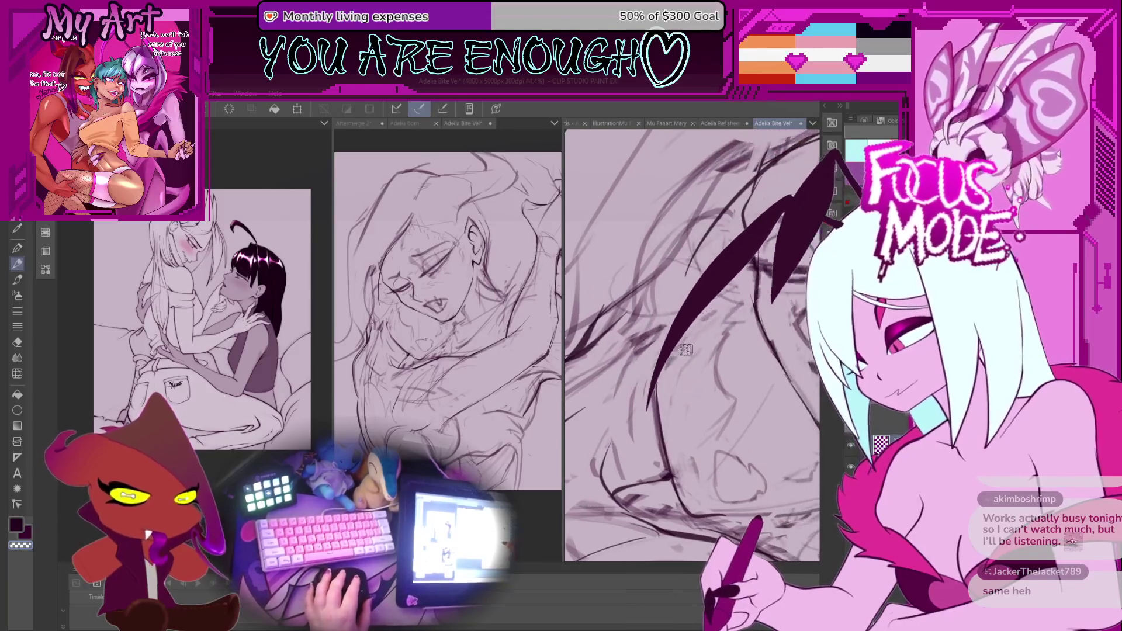
drag(715, 432, 731, 392)
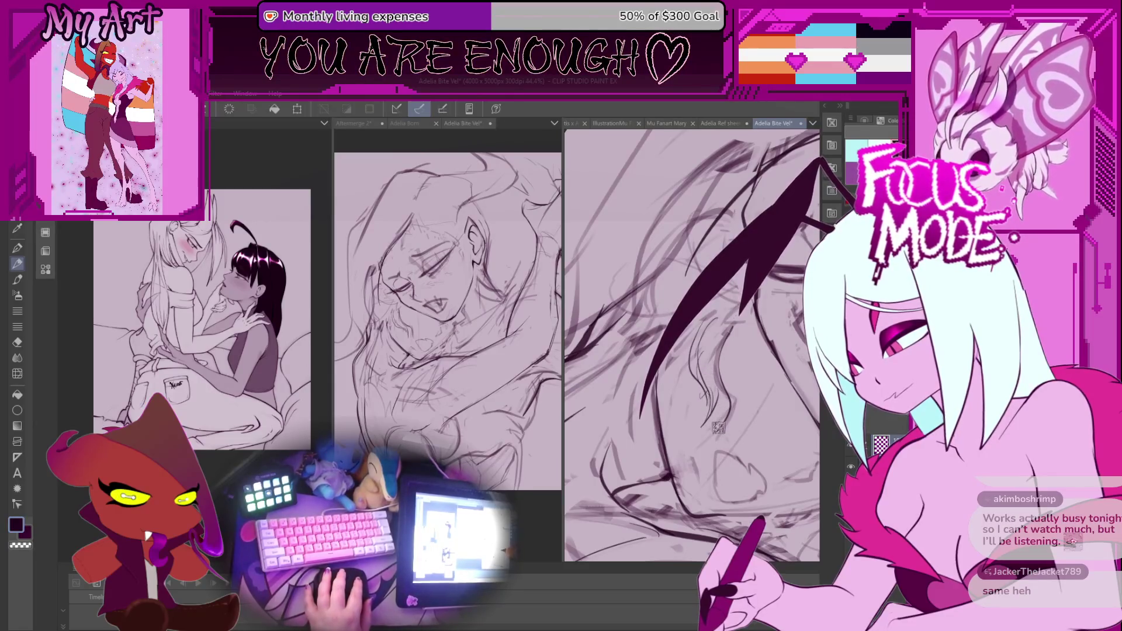
drag(707, 374, 698, 451)
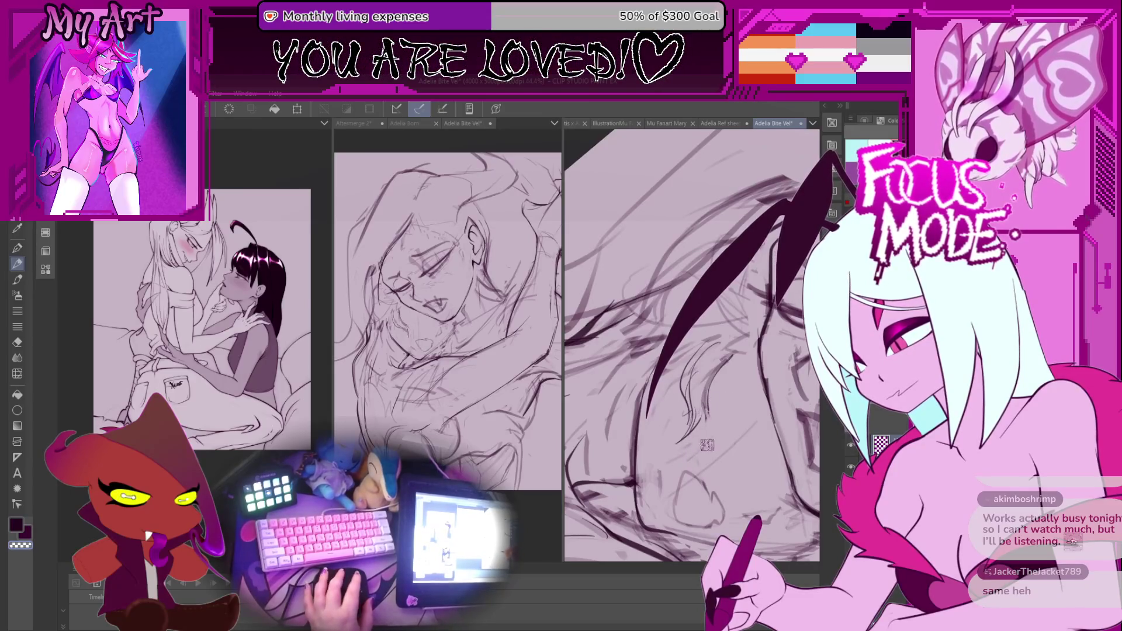
scroll(669, 369, down, 2)
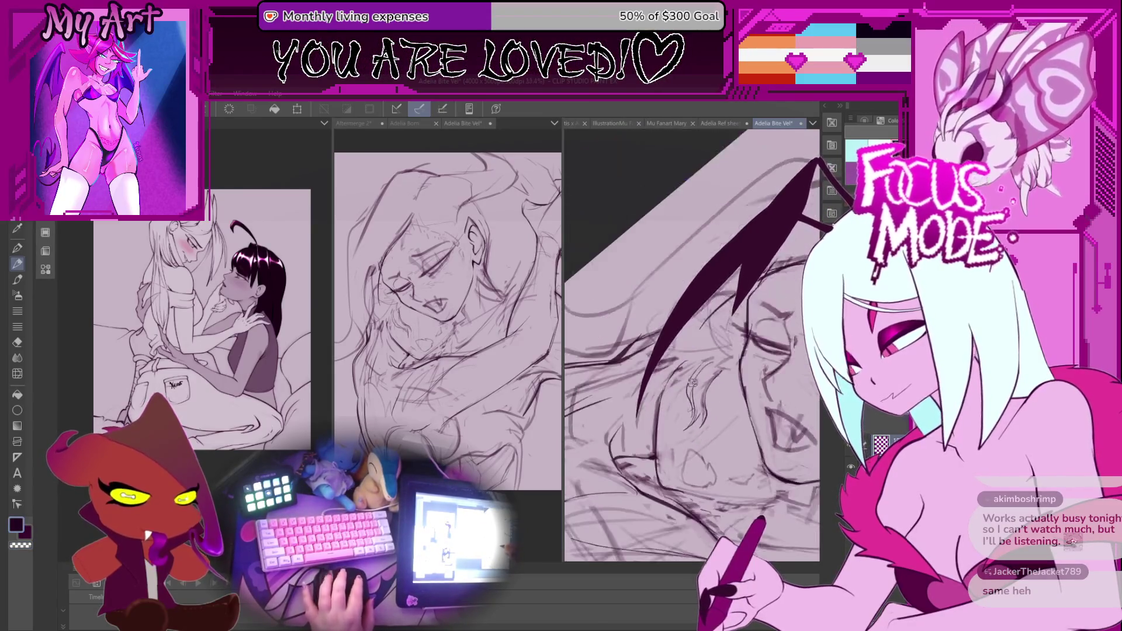
scroll(669, 369, up, 2)
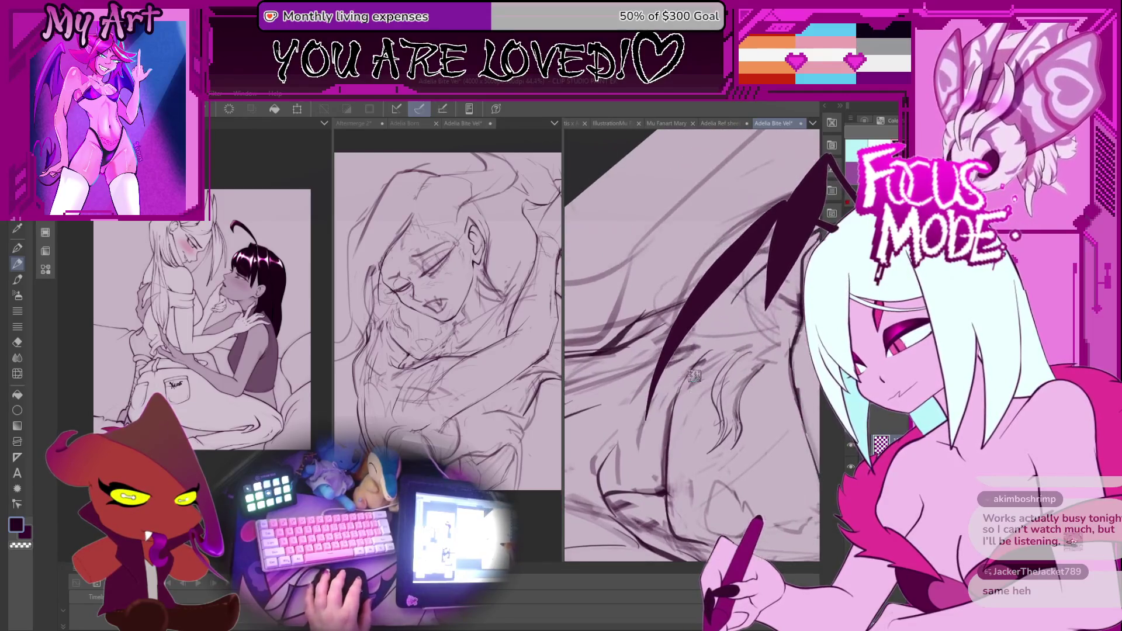
scroll(676, 410, down, 1)
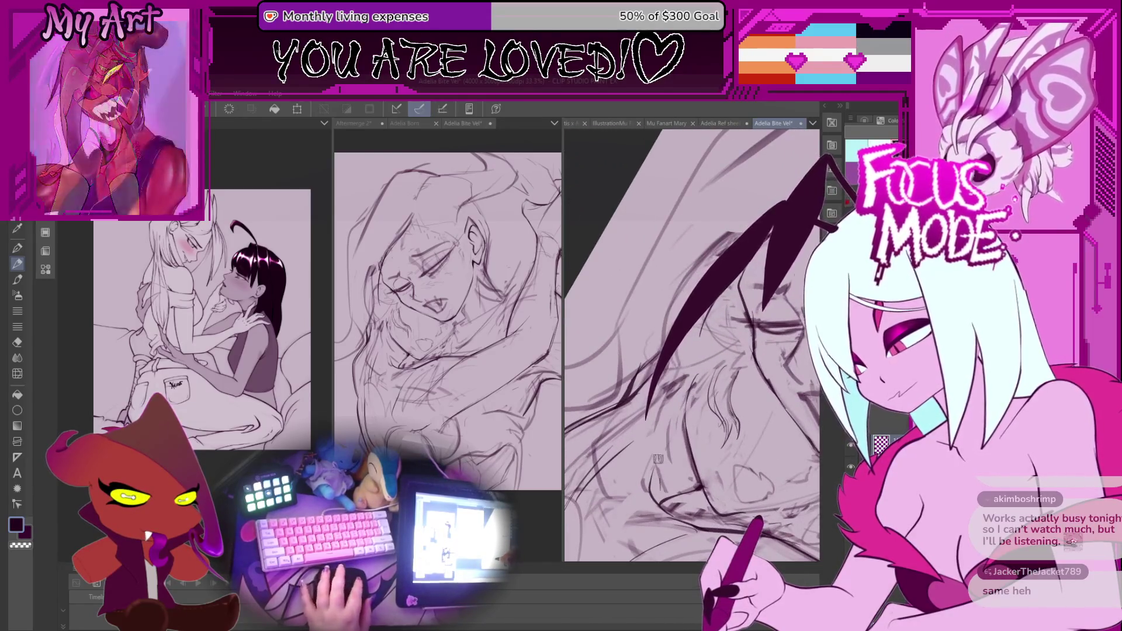
scroll(683, 406, up, 1)
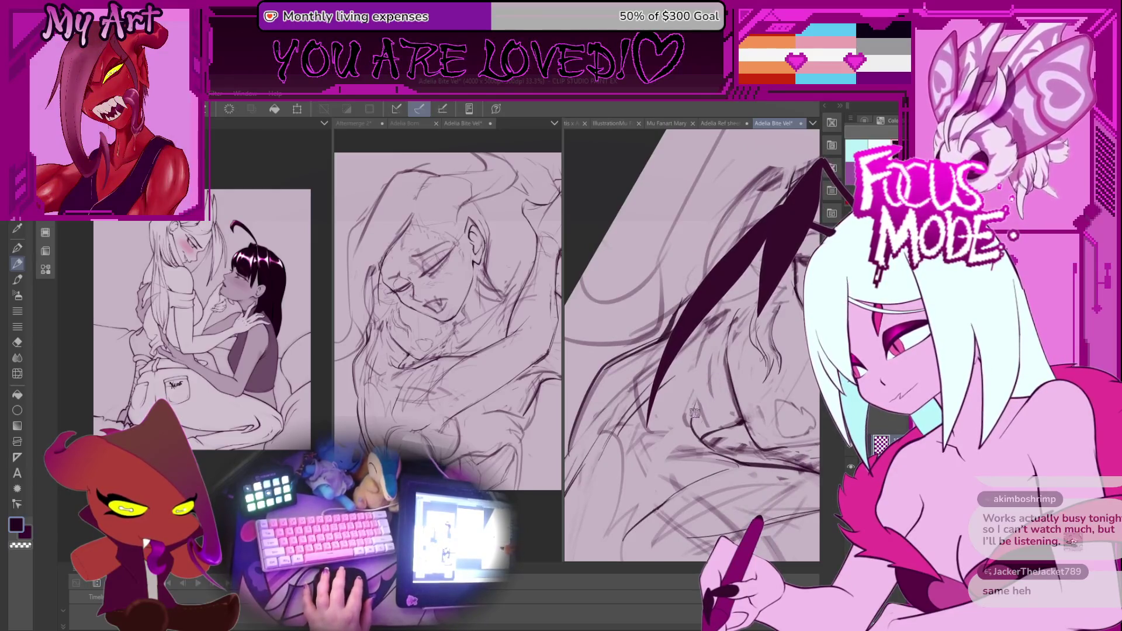
scroll(684, 385, down, 1)
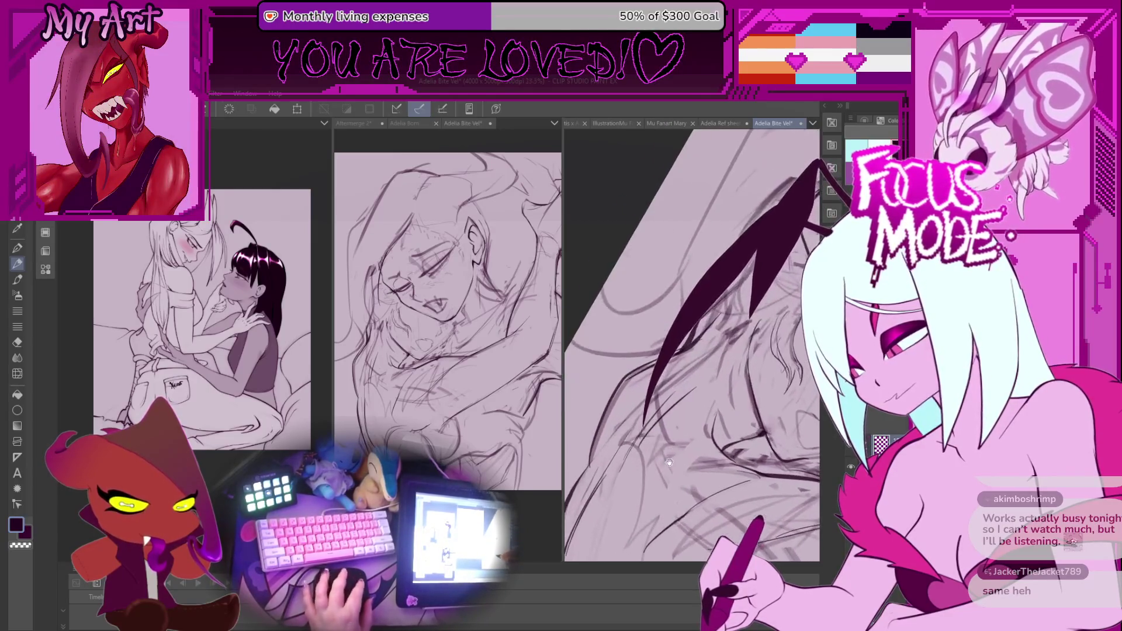
scroll(678, 444, down, 1)
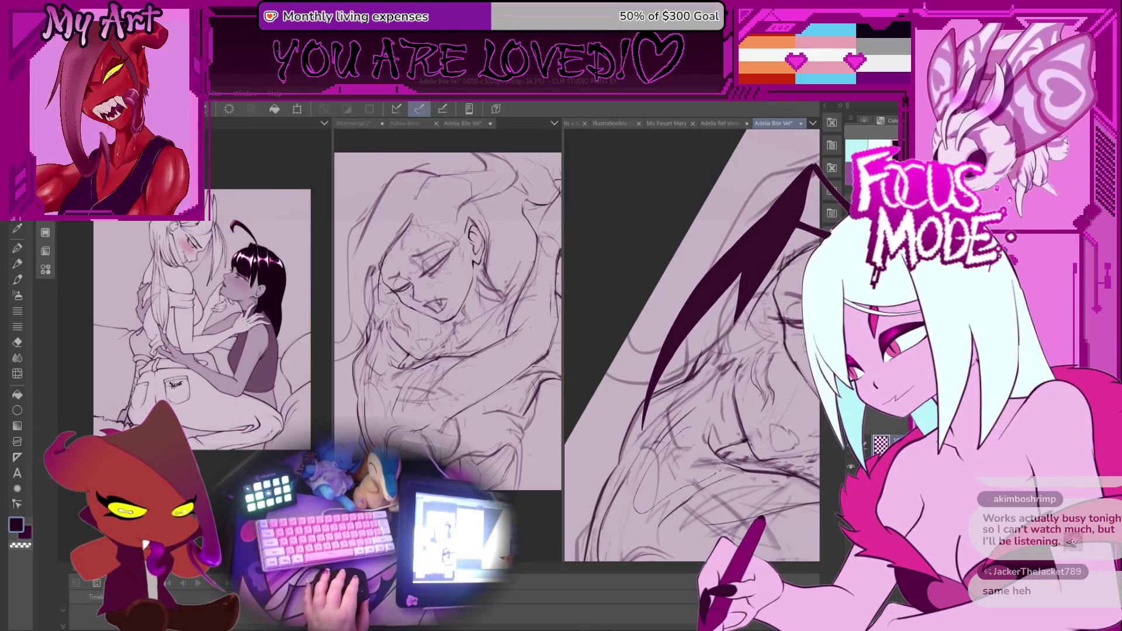
key(p)
scroll(677, 410, up, 1)
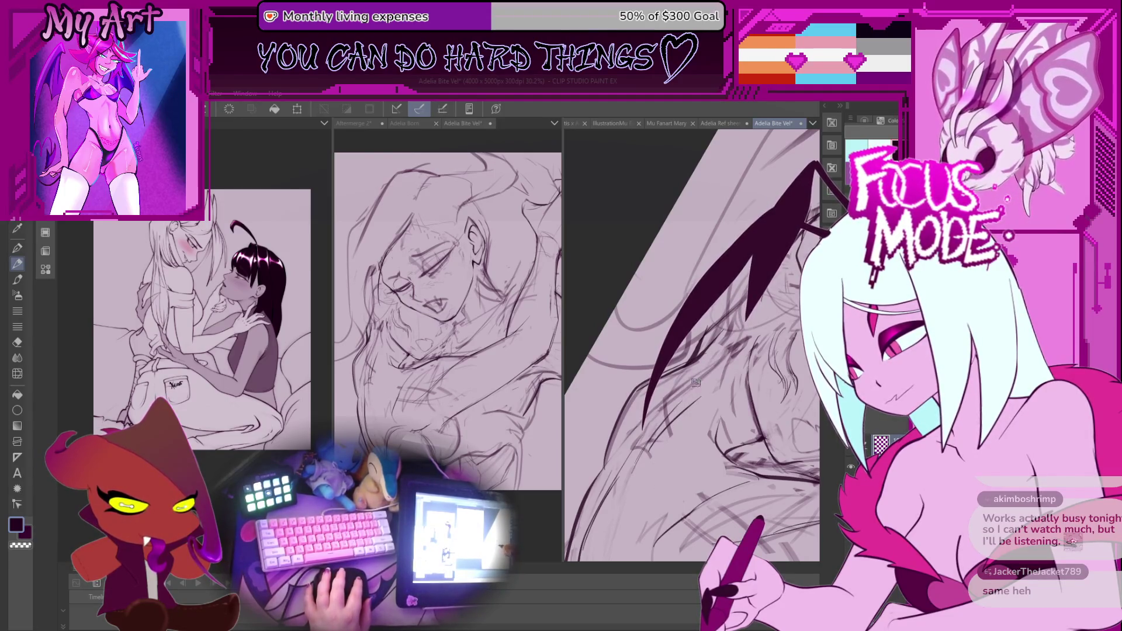
scroll(631, 413, up, 1)
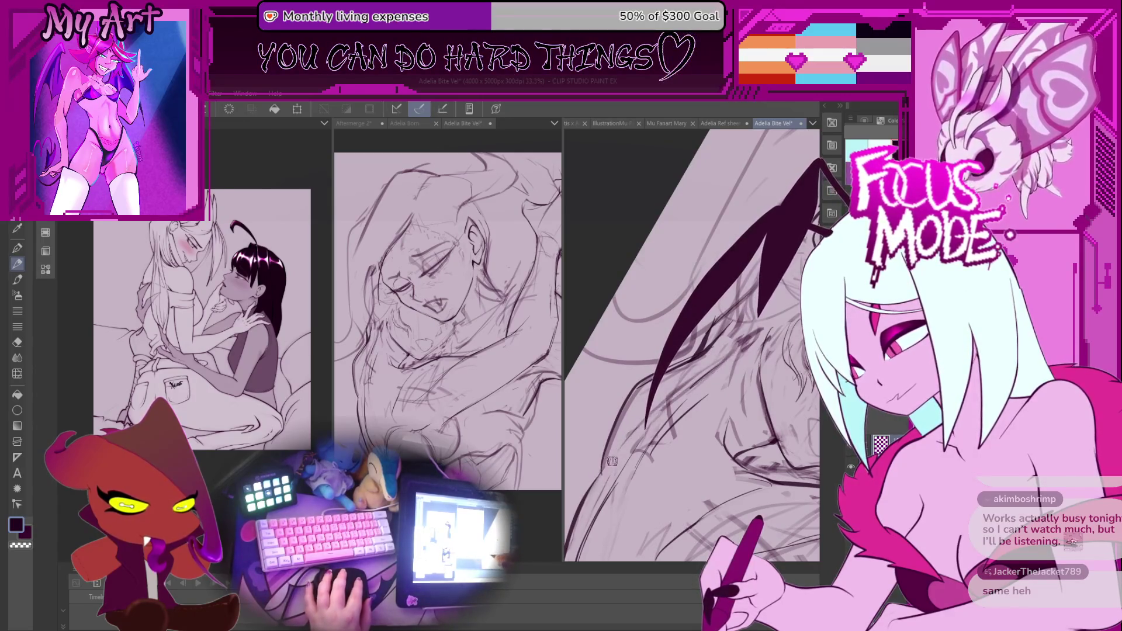
scroll(640, 421, down, 1)
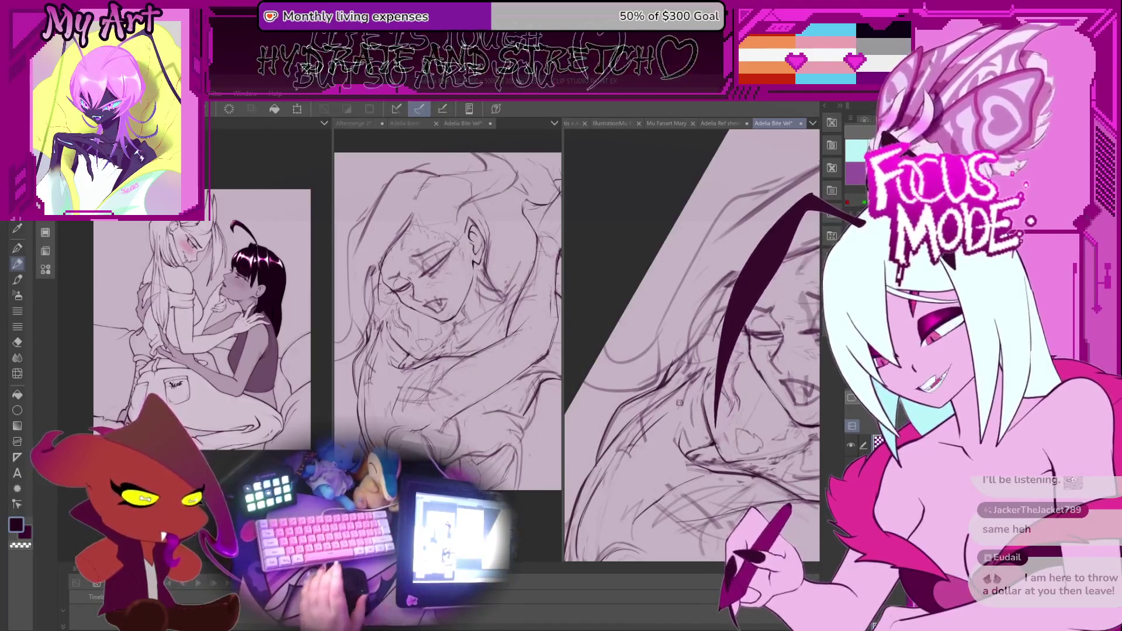
drag(688, 345, 637, 271)
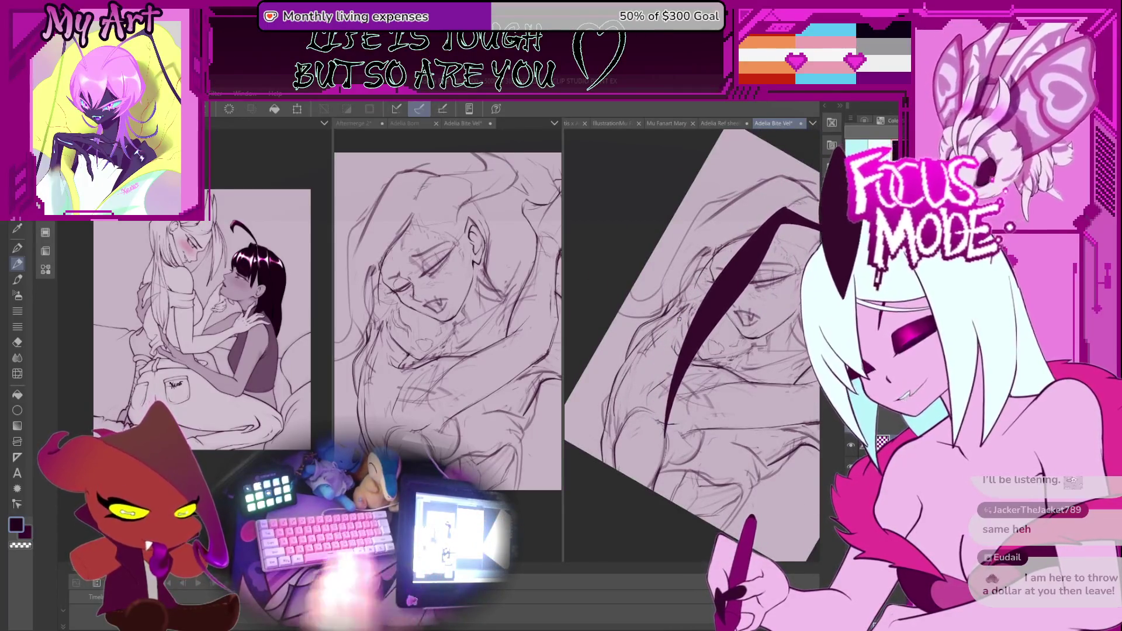
key(ctrl+@)
scroll(693, 345, up, 3)
scroll(649, 429, up, 3)
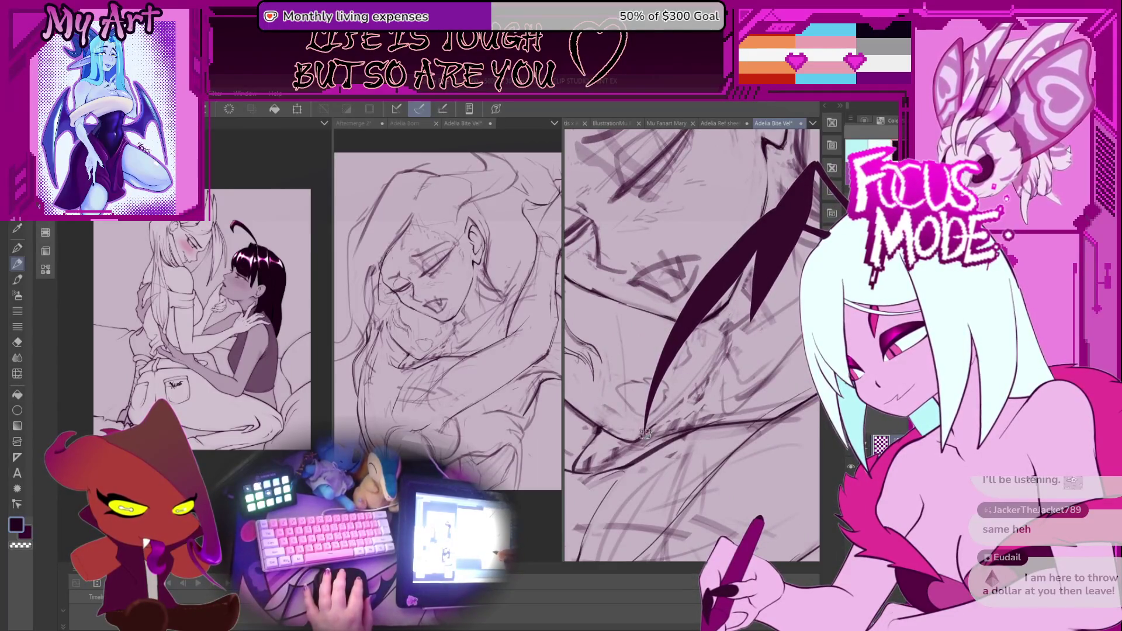
scroll(730, 317, up, 5)
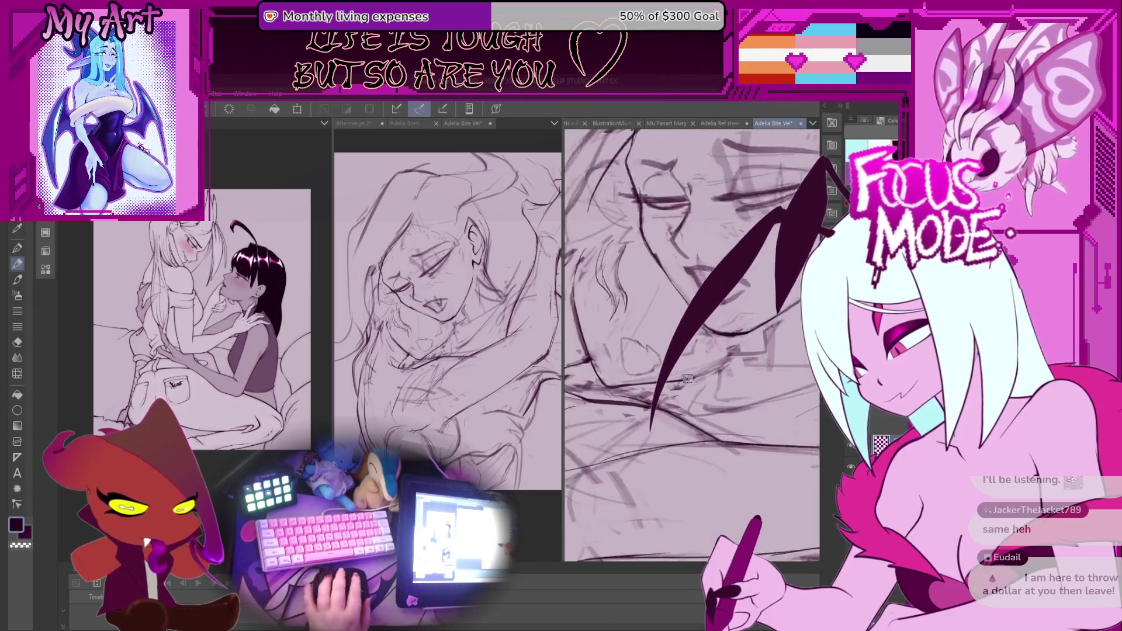
scroll(688, 379, down, 5)
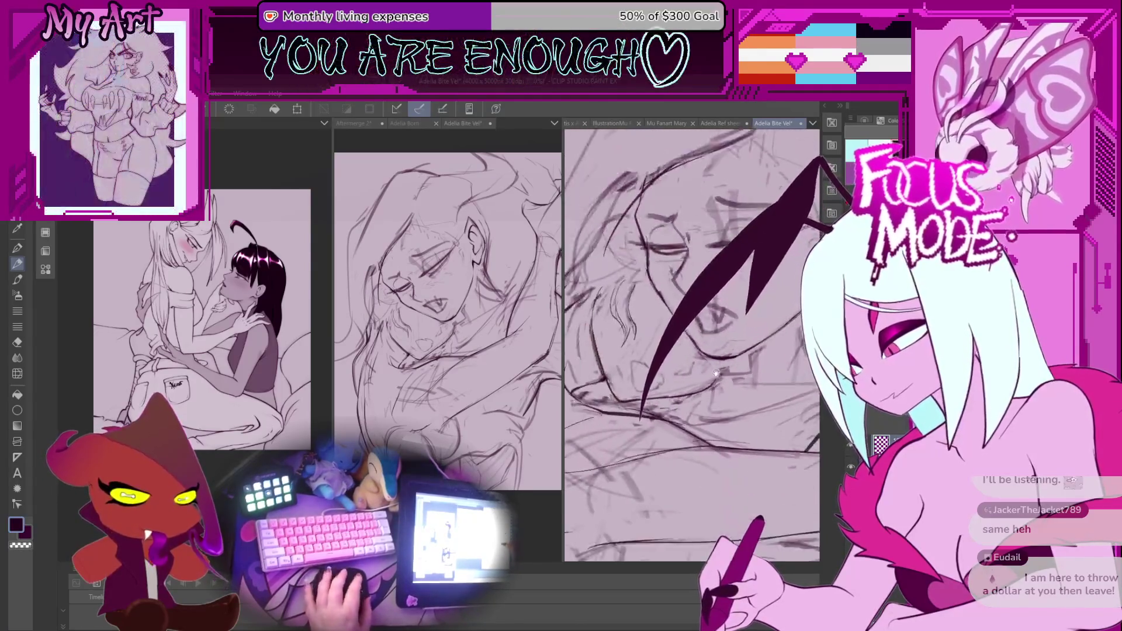
scroll(672, 419, up, 3)
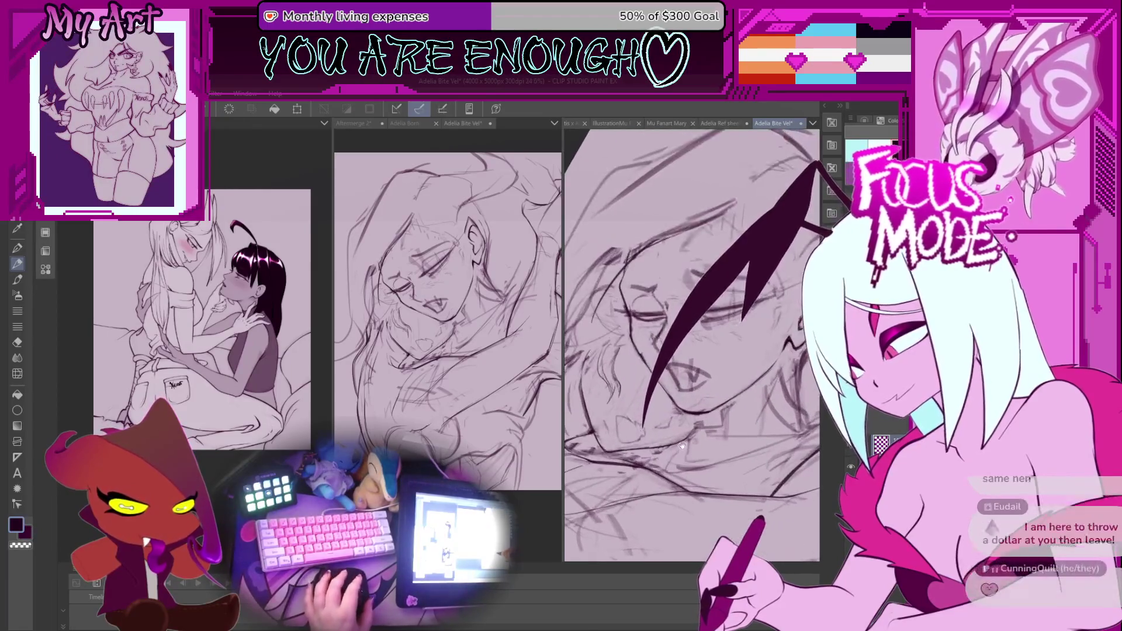
drag(664, 422, 682, 457)
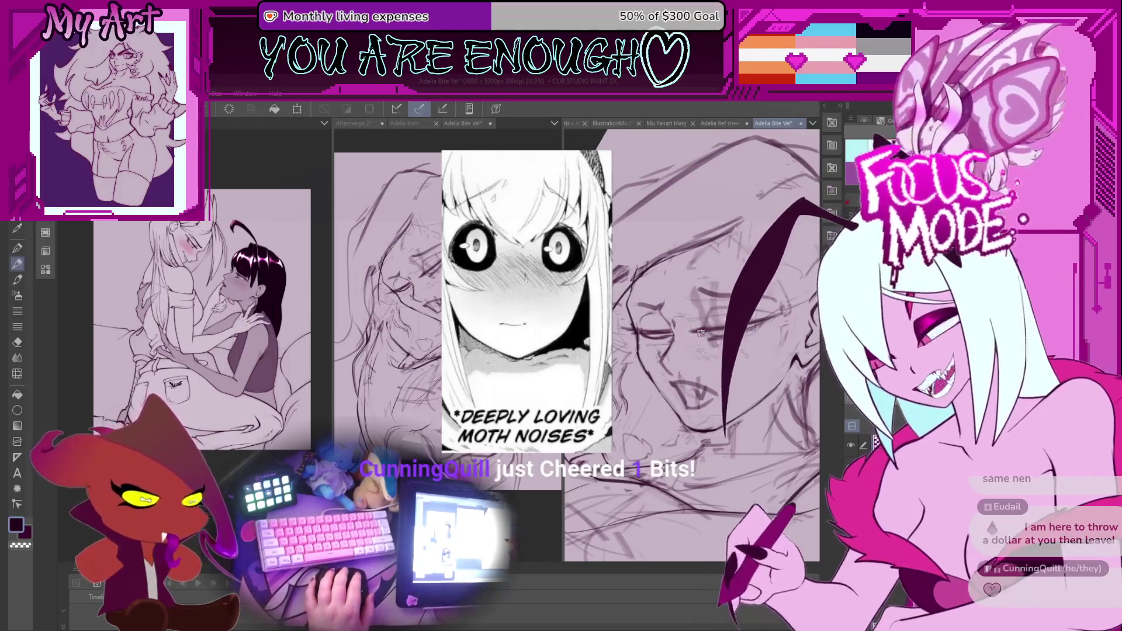
scroll(673, 444, down, 4)
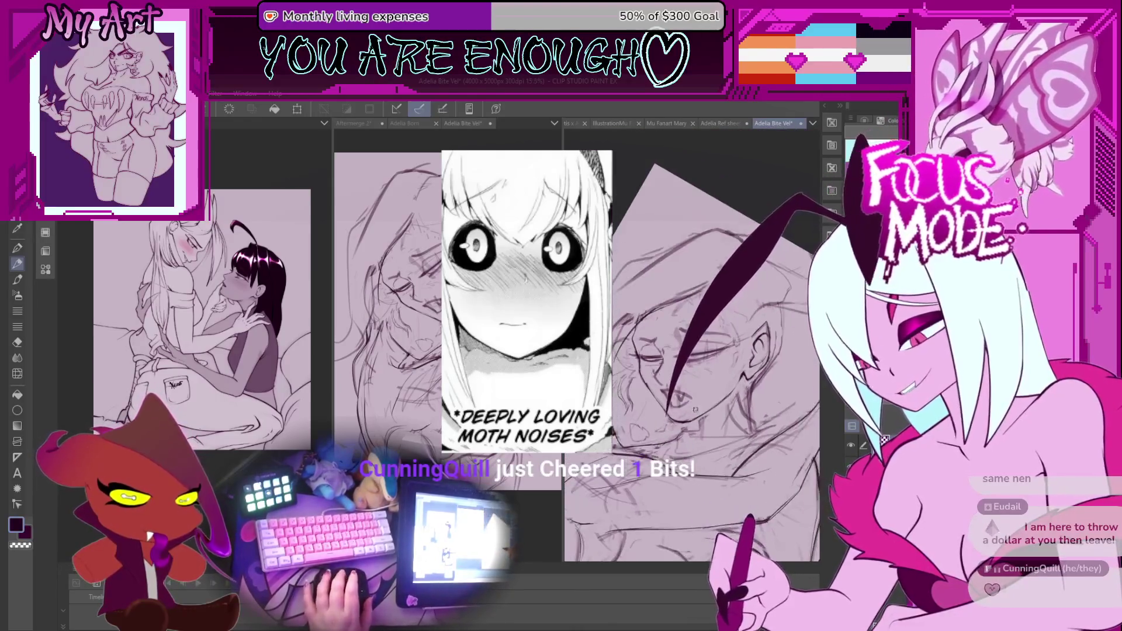
scroll(705, 410, up, 3)
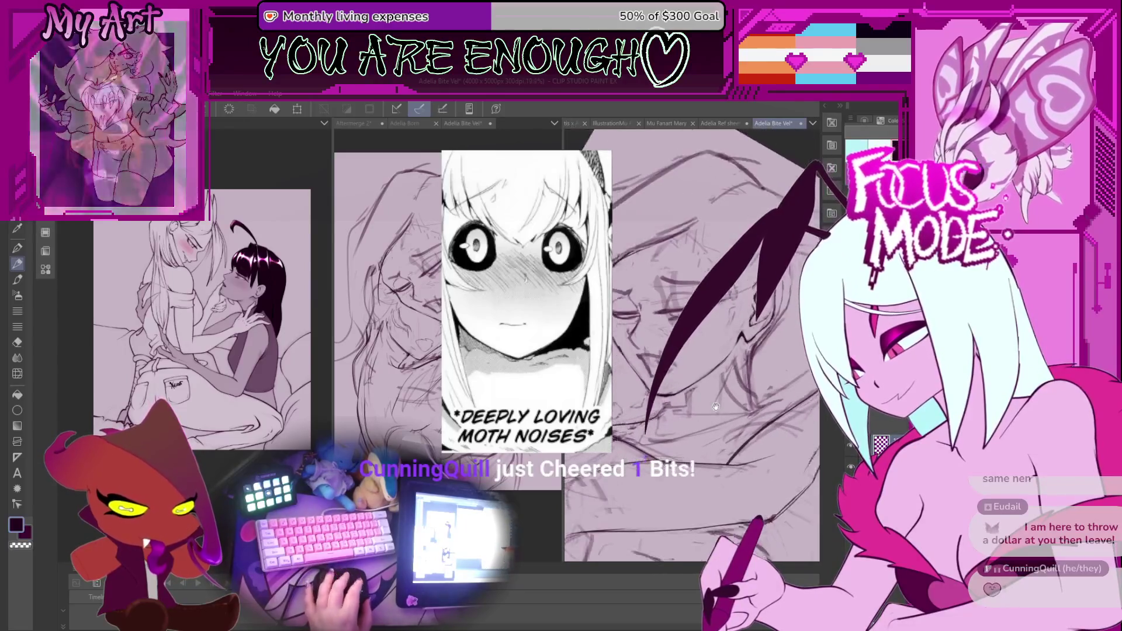
scroll(705, 410, down, 2)
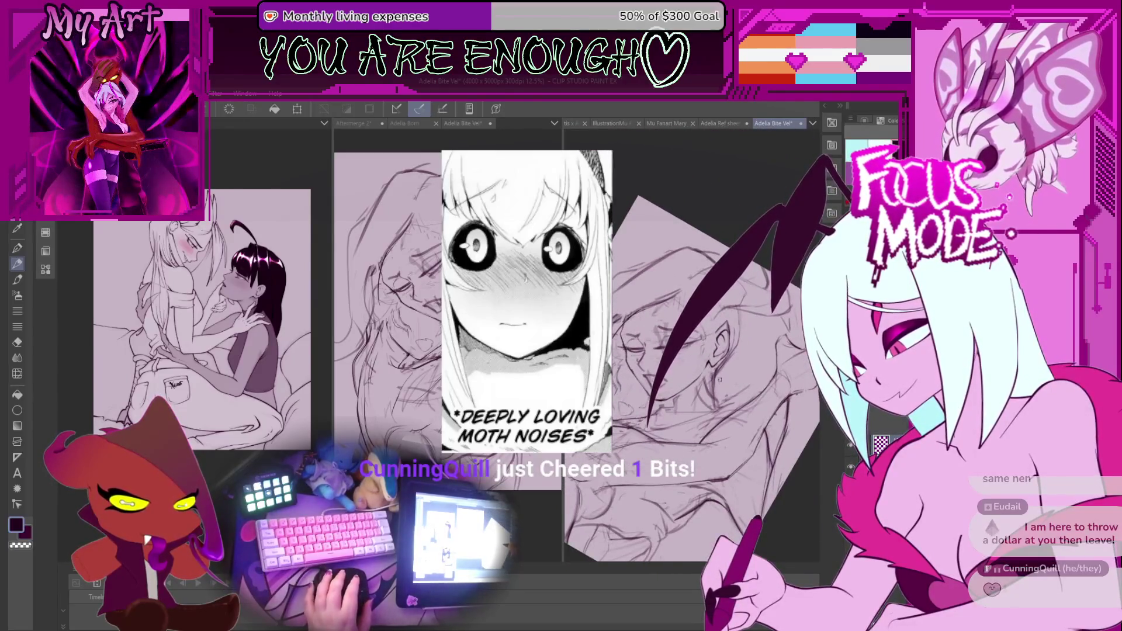
scroll(719, 380, up, 1)
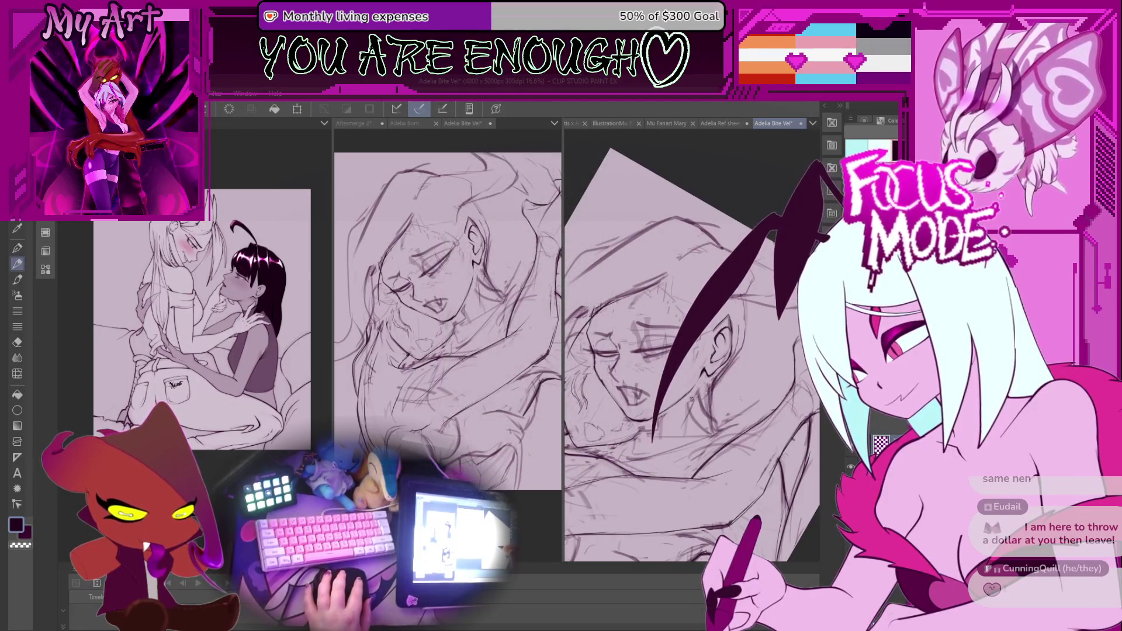
scroll(707, 389, down, 3)
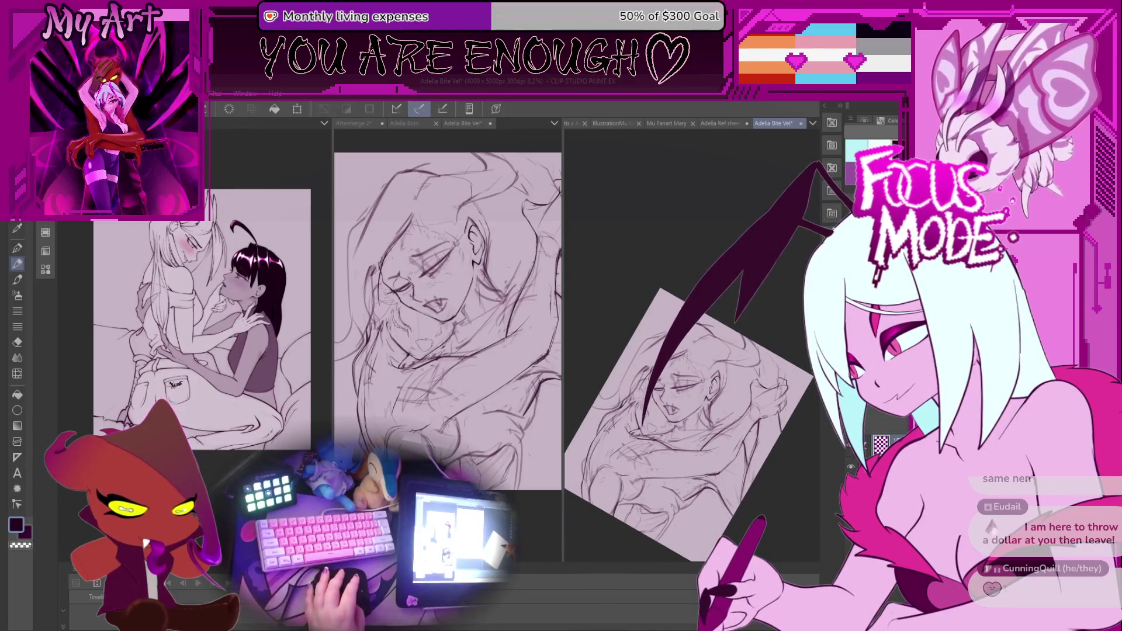
scroll(633, 384, up, 2)
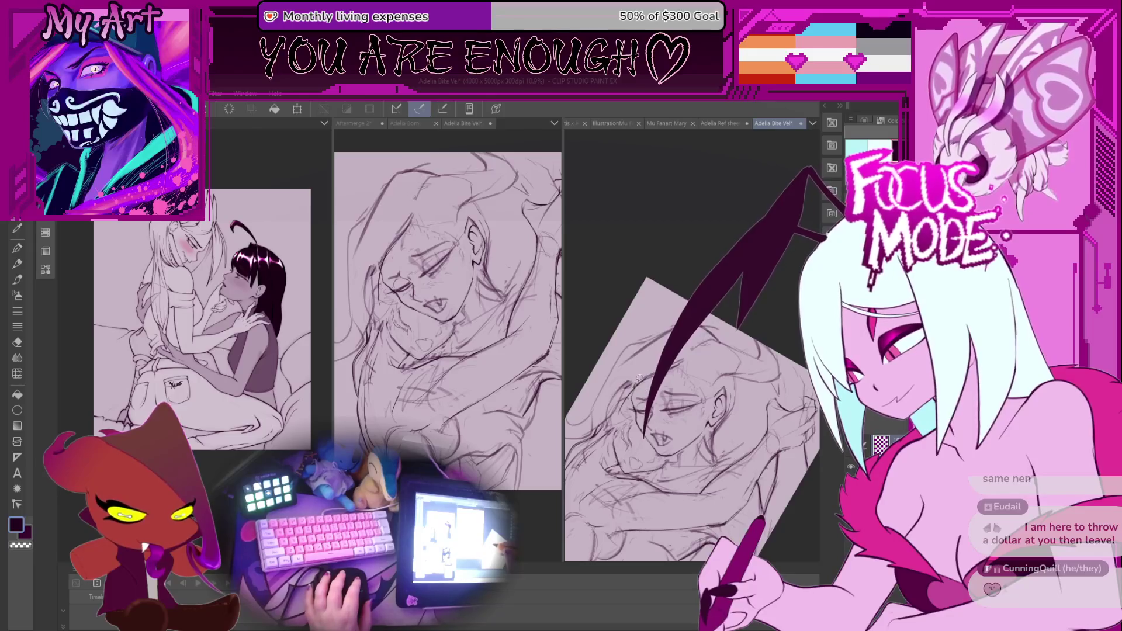
Lasso the face, nudge it slightly on the head, then deselect and return to the Pen
drag(660, 456, 699, 436)
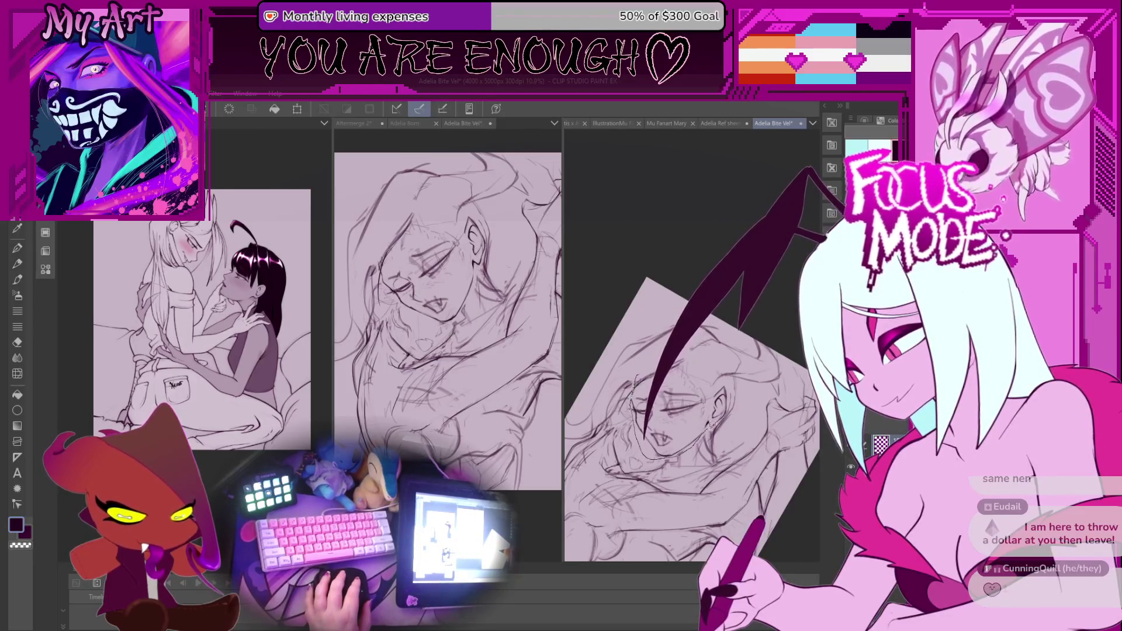
mouse_move(730, 381)
mouse_down()
mouse_move(698, 348)
mouse_move(646, 353)
mouse_up()
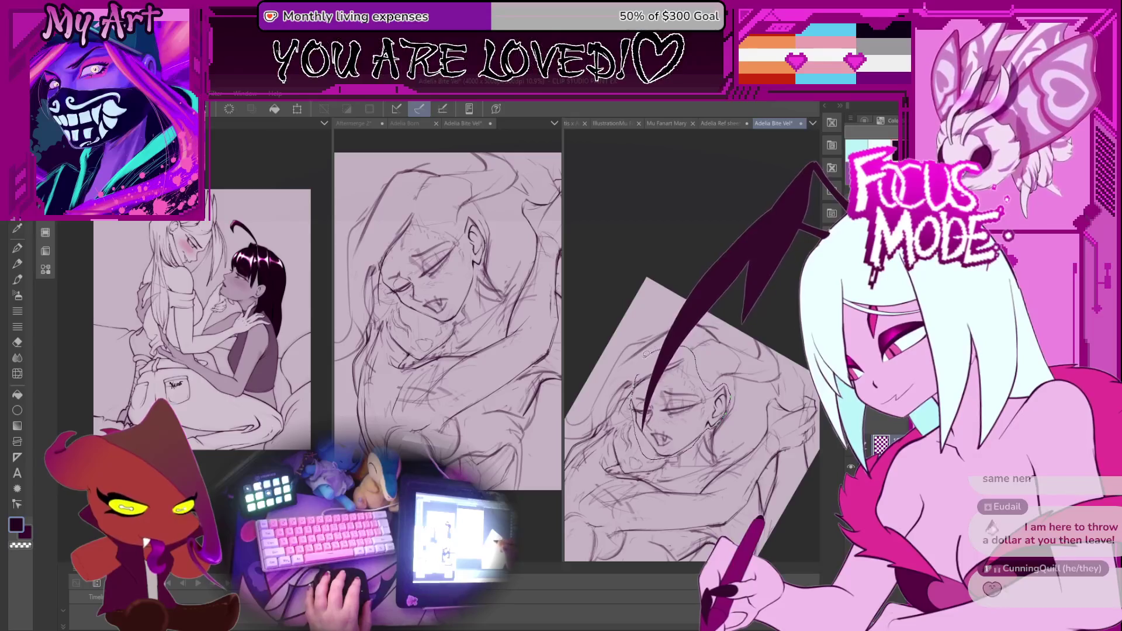
scroll(647, 425, up, 1)
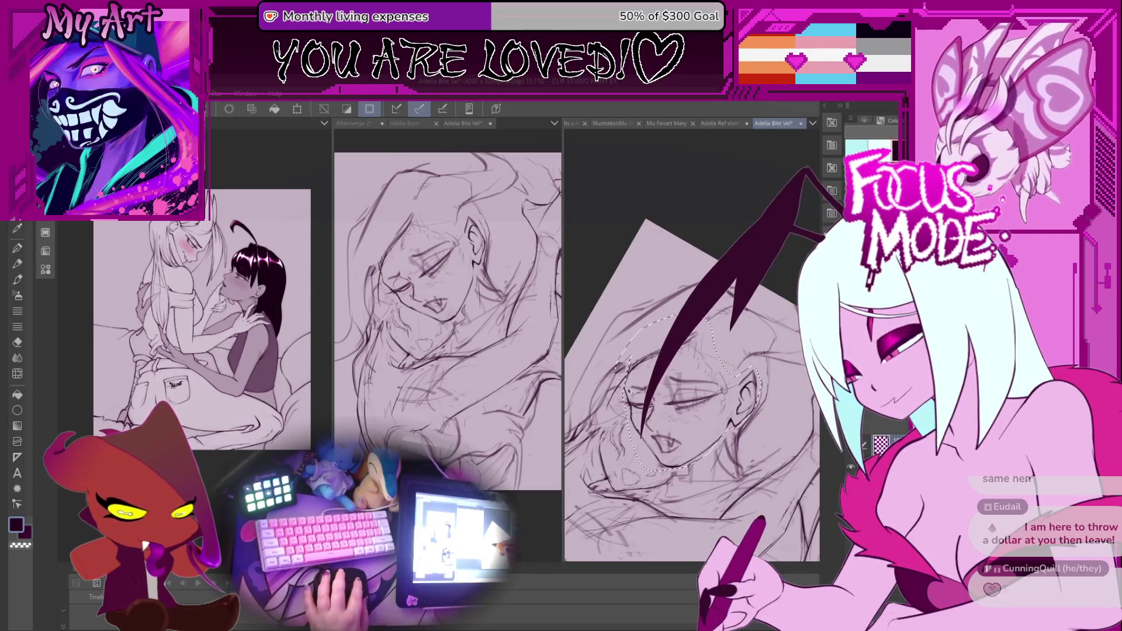
mouse_move(672, 444)
mouse_down()
mouse_move(657, 414)
mouse_move(667, 418)
mouse_up()
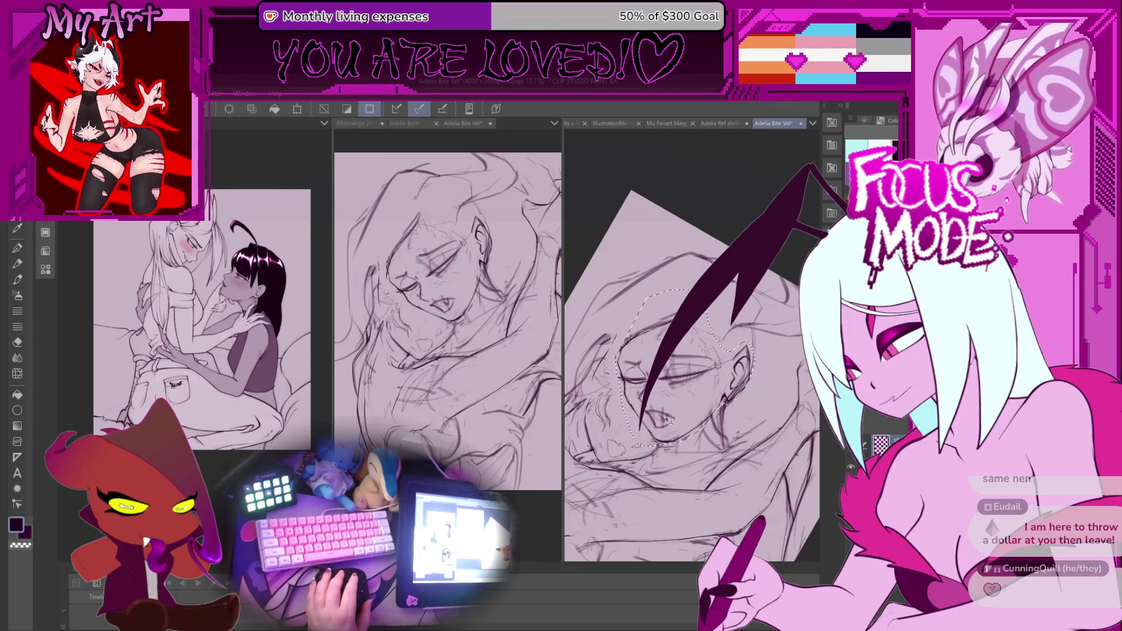
scroll(677, 422, down, 5)
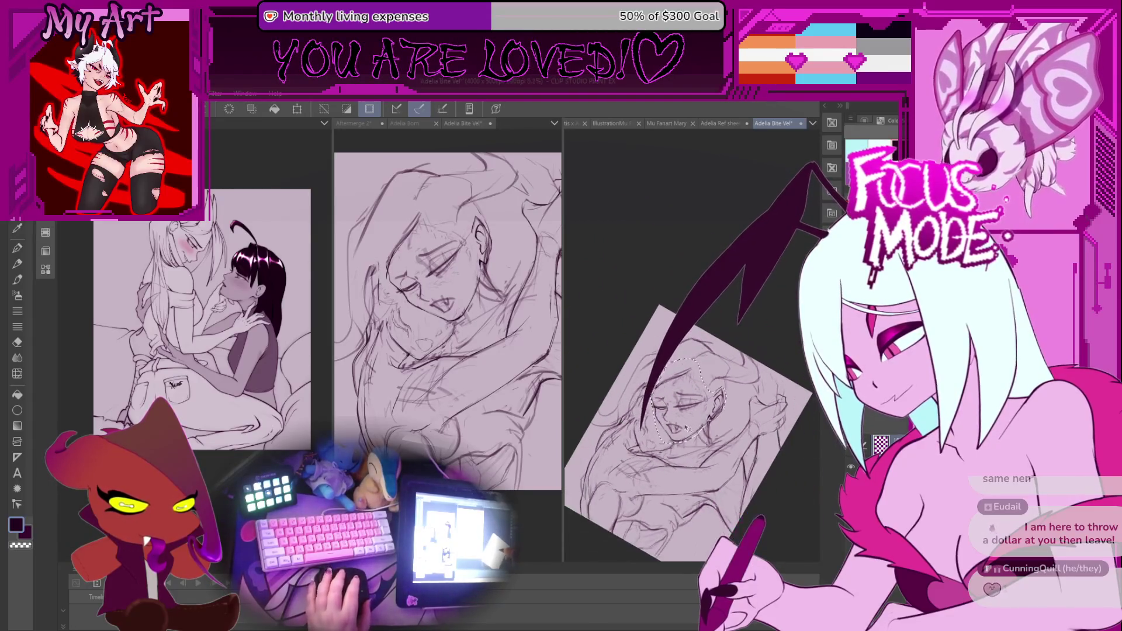
drag(688, 424, 689, 425)
key(ctrl+d)
key(p)
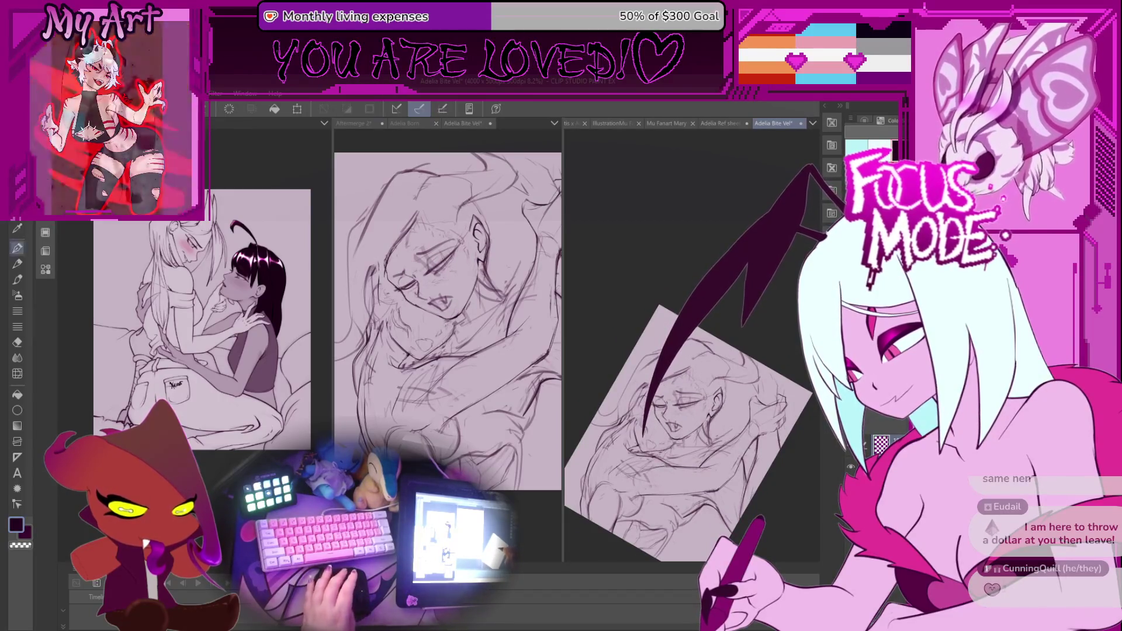
scroll(664, 465, up, 3)
scroll(692, 421, up, 3)
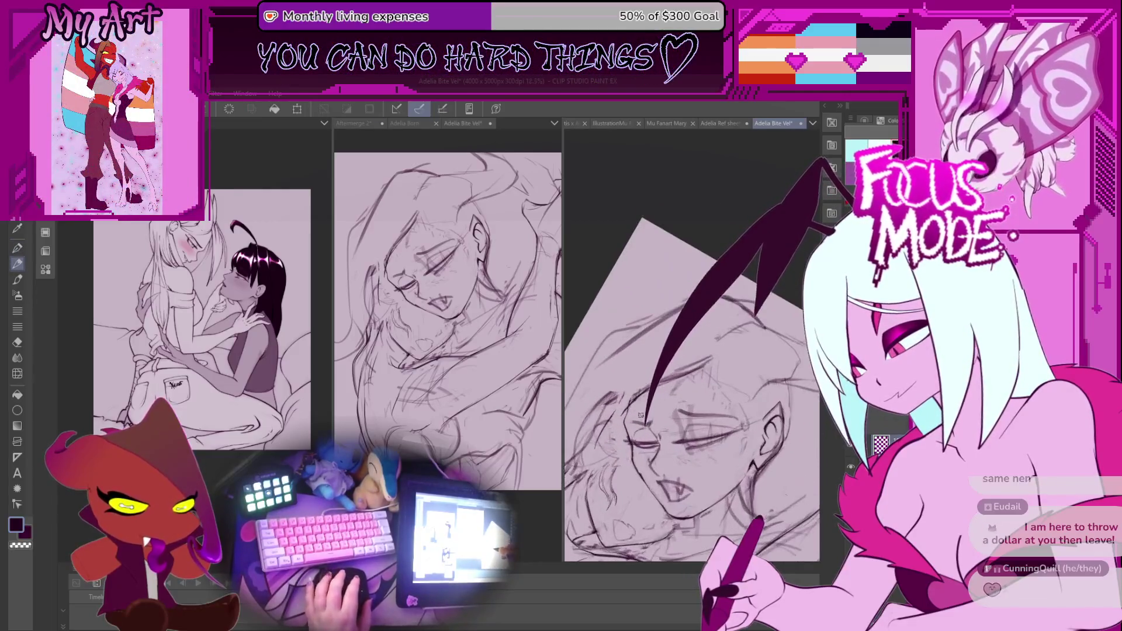
scroll(698, 387, up, 4)
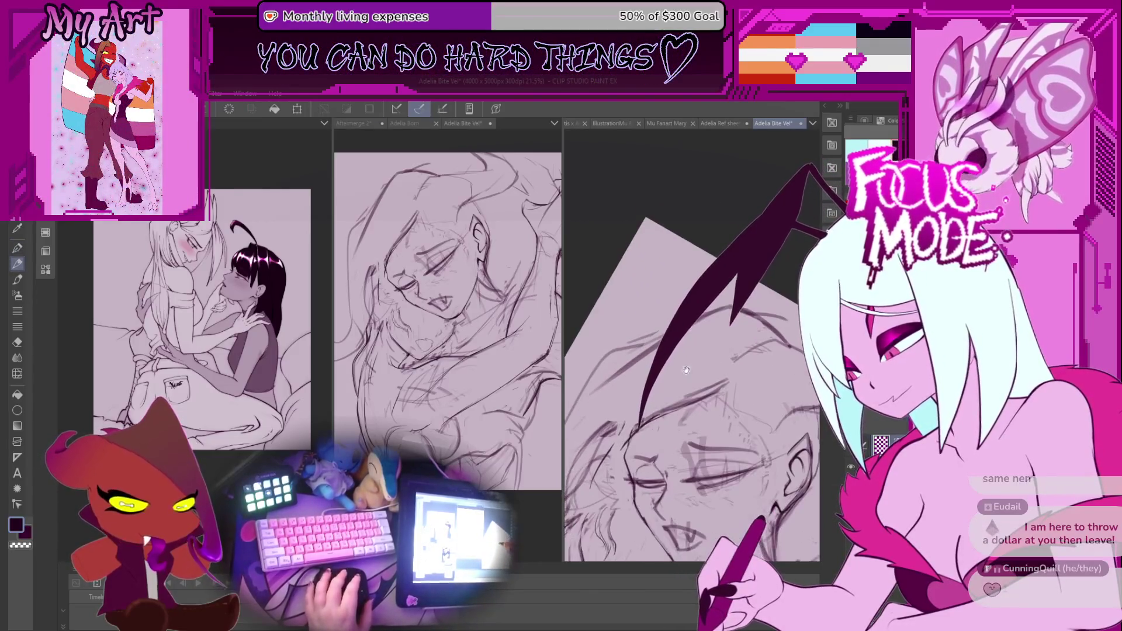
mouse_move(698, 387)
mouse_down()
mouse_move(711, 335)
mouse_move(637, 397)
mouse_up()
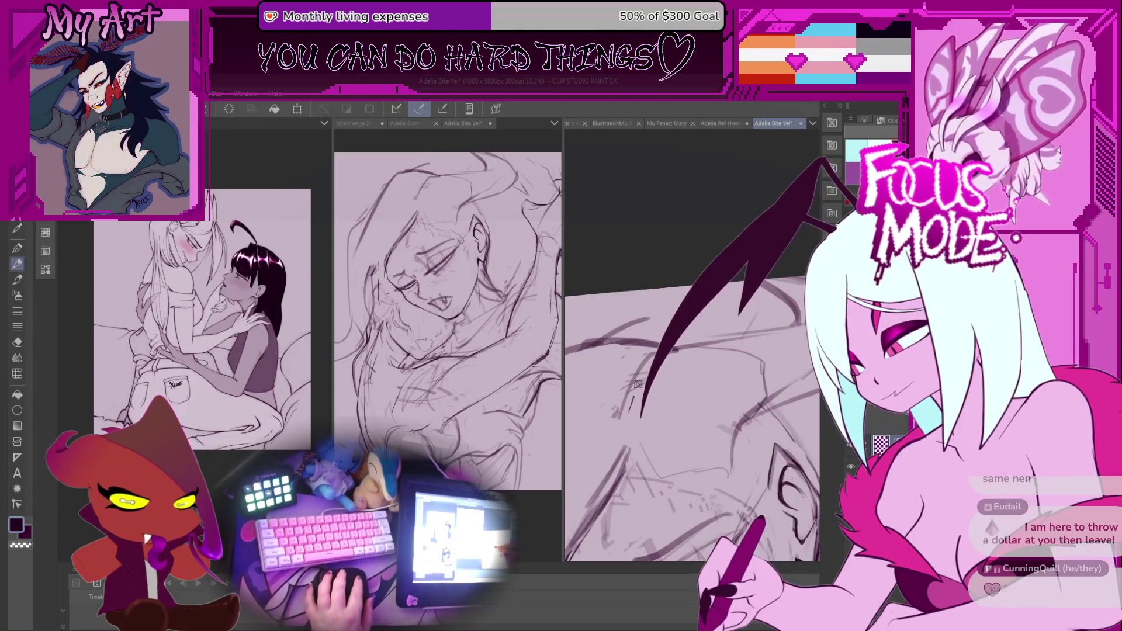
mouse_move(635, 390)
mouse_down()
mouse_move(626, 419)
mouse_move(753, 348)
mouse_move(683, 386)
mouse_up()
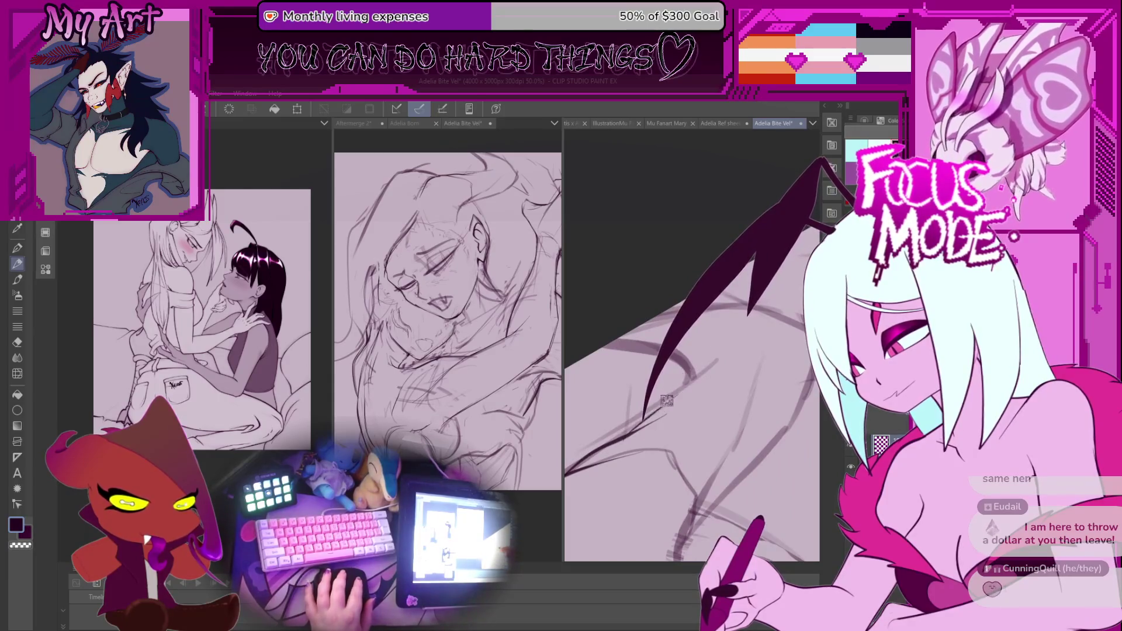
drag(698, 334, 693, 373)
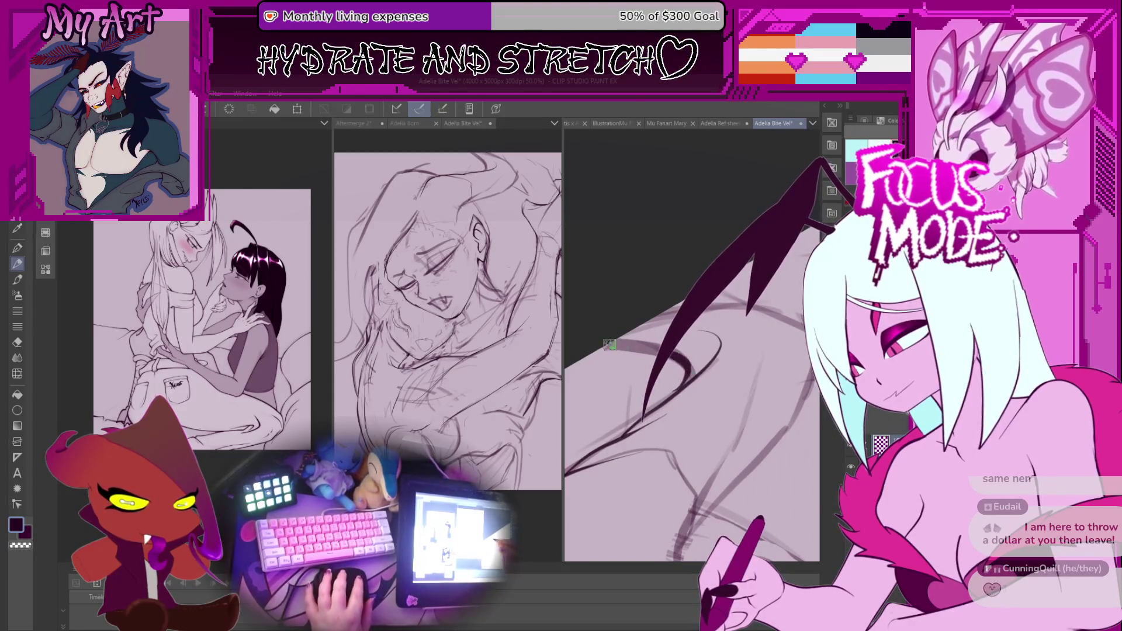
scroll(624, 344, down, 5)
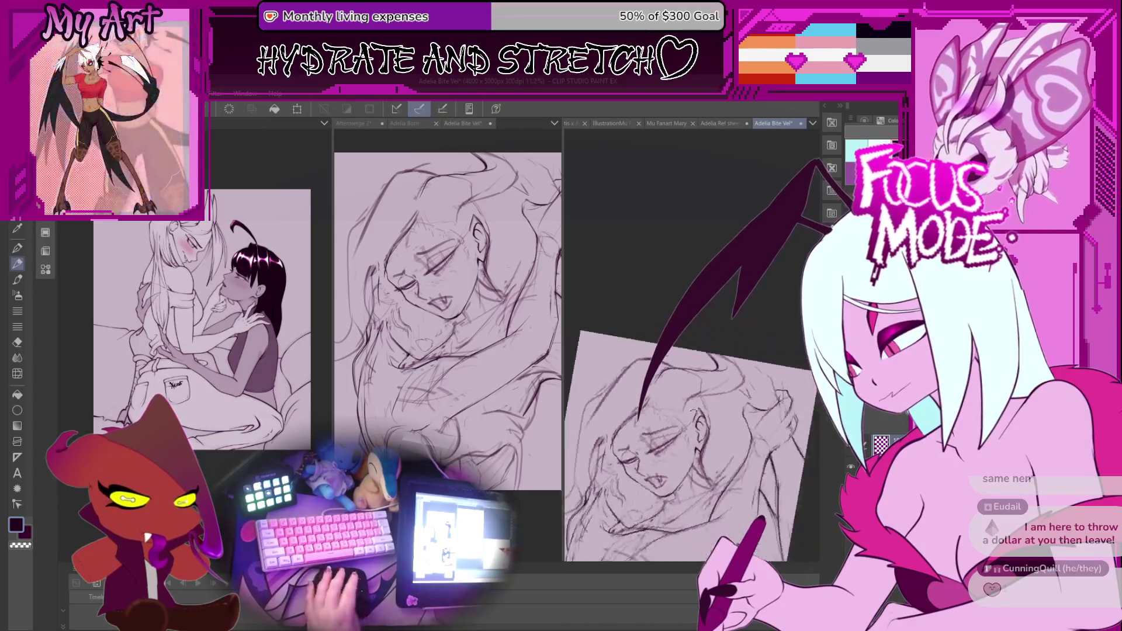
scroll(689, 409, up, 5)
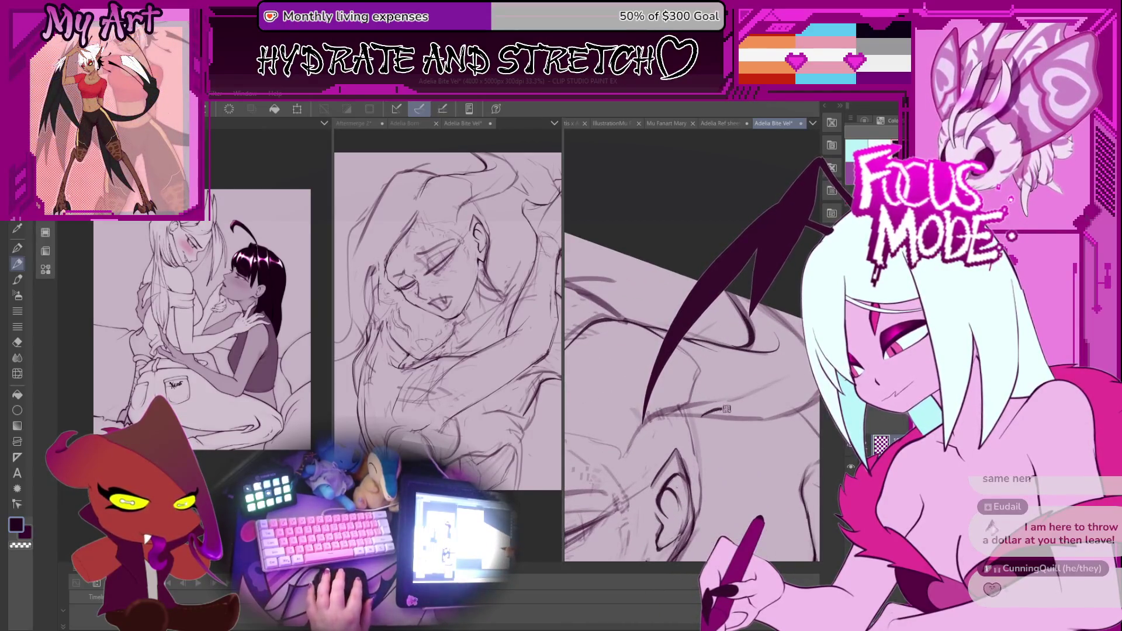
drag(707, 406, 722, 409)
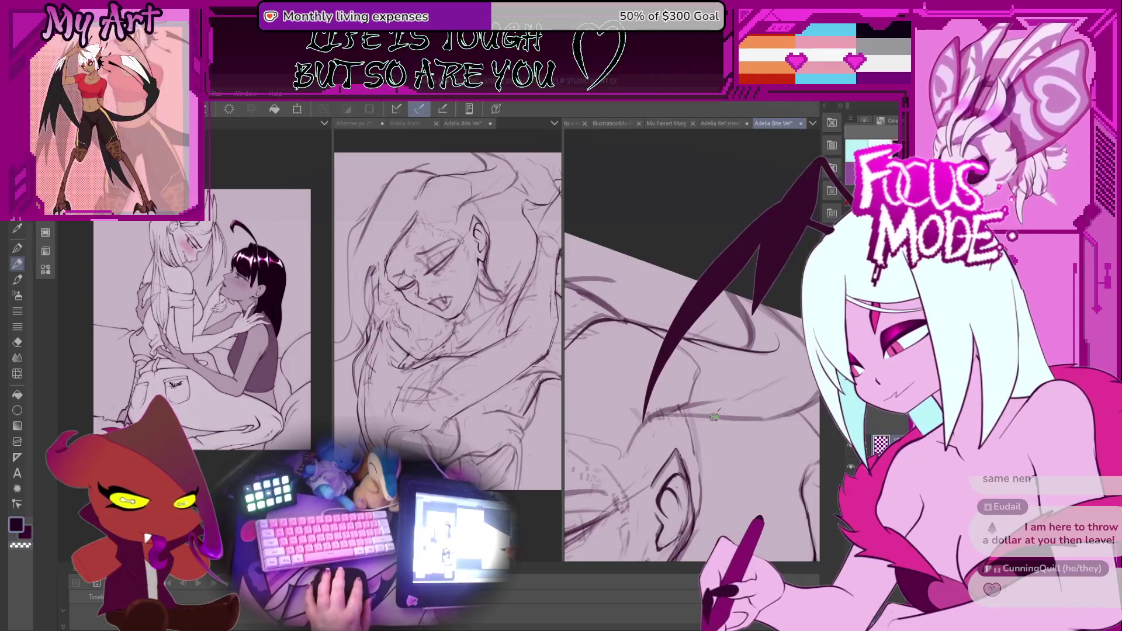
scroll(721, 397, down, 2)
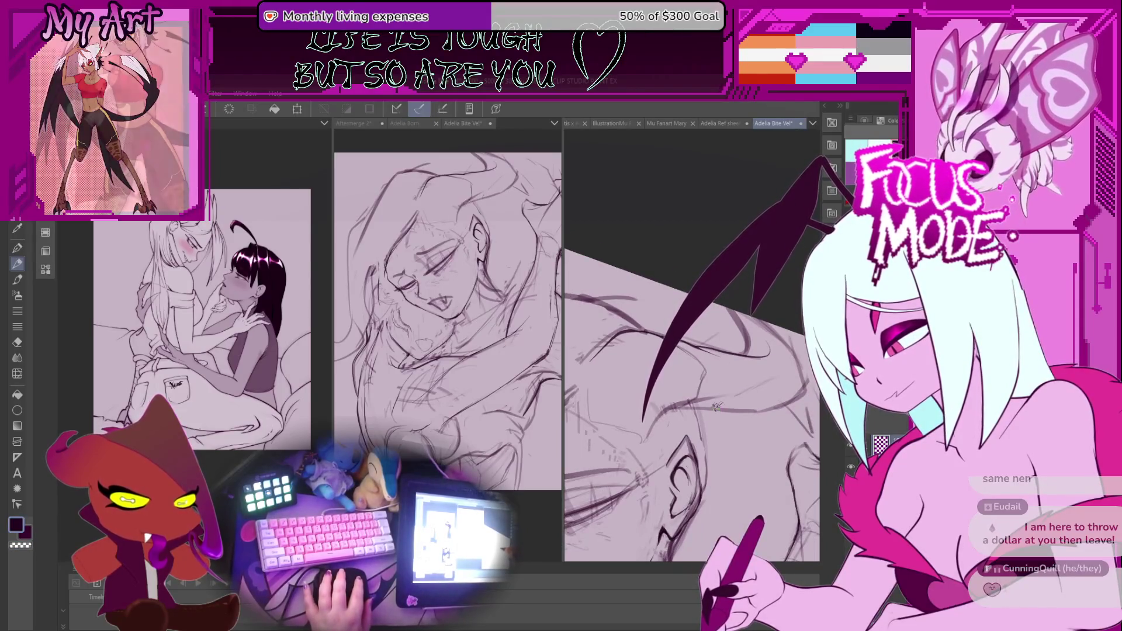
drag(725, 387, 742, 416)
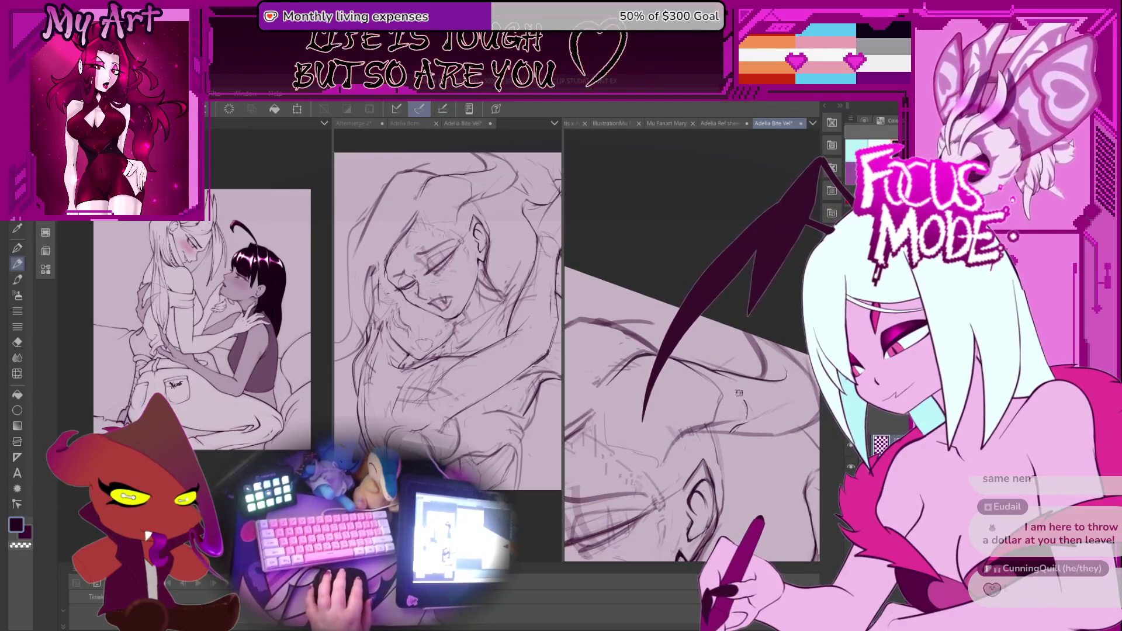
drag(726, 374, 702, 375)
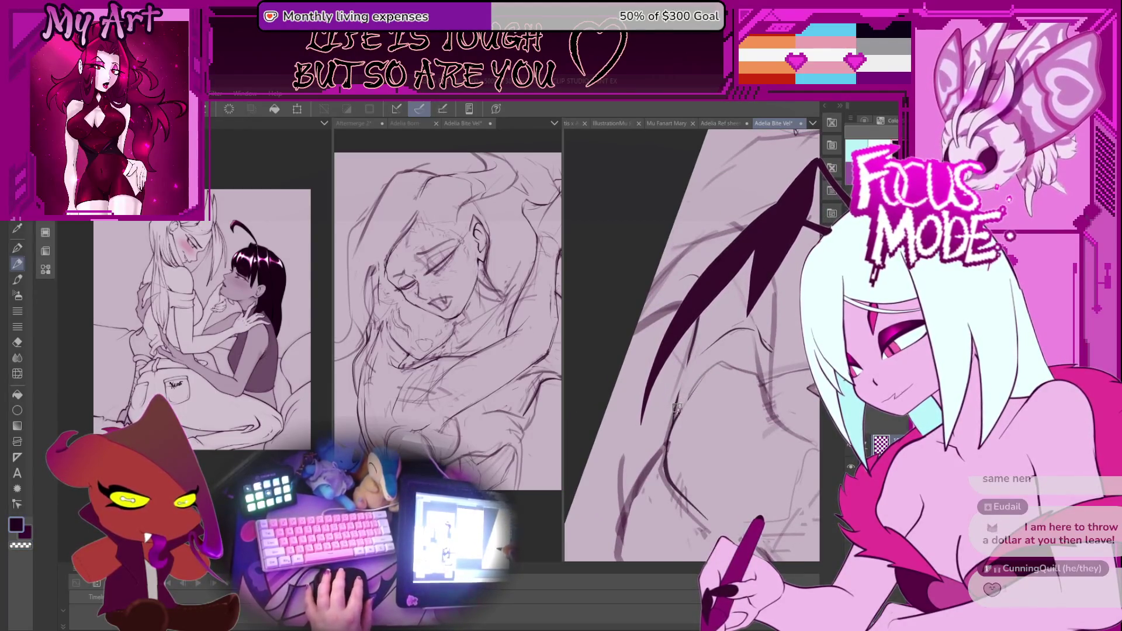
drag(675, 407, 704, 355)
mouse_move(760, 329)
mouse_down()
mouse_move(742, 373)
mouse_move(658, 426)
mouse_move(666, 411)
mouse_up()
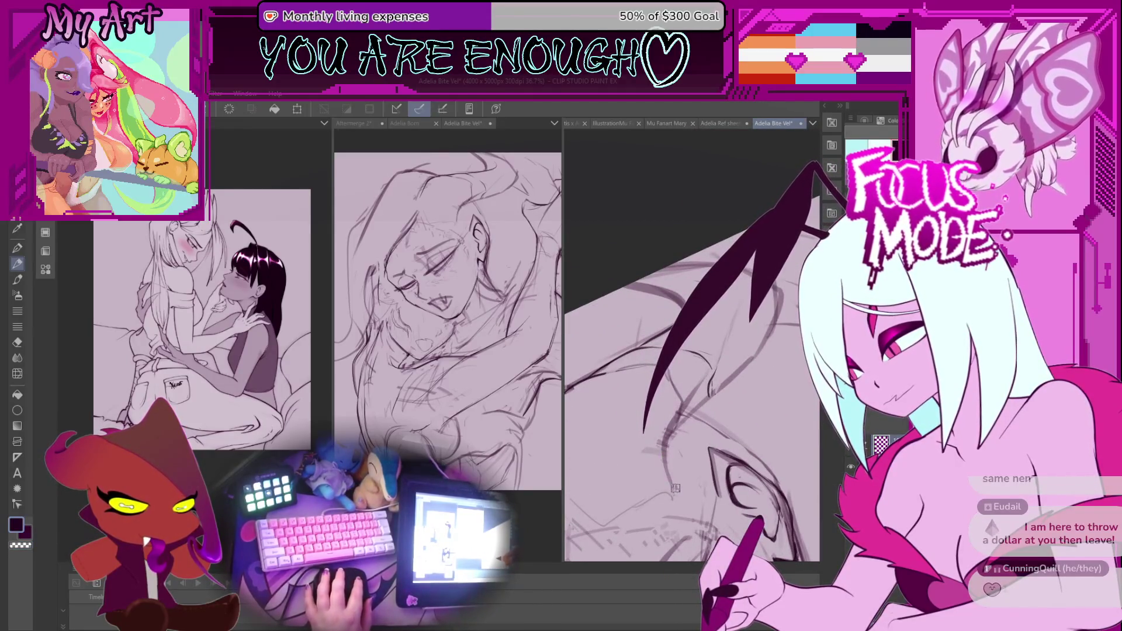
scroll(701, 421, up, 1)
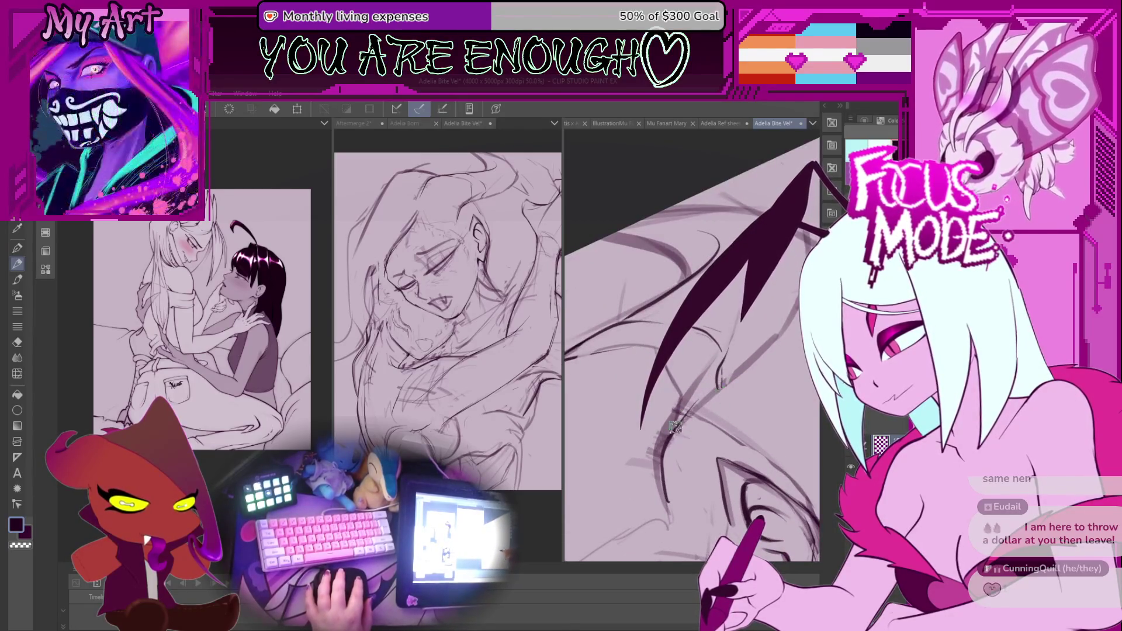
mouse_move(711, 392)
mouse_down()
mouse_move(640, 458)
mouse_move(689, 385)
mouse_move(721, 374)
mouse_move(683, 435)
mouse_move(726, 383)
mouse_move(701, 350)
mouse_move(689, 409)
mouse_move(760, 251)
mouse_move(726, 383)
mouse_move(701, 350)
mouse_move(686, 403)
mouse_move(748, 286)
mouse_move(726, 383)
mouse_up()
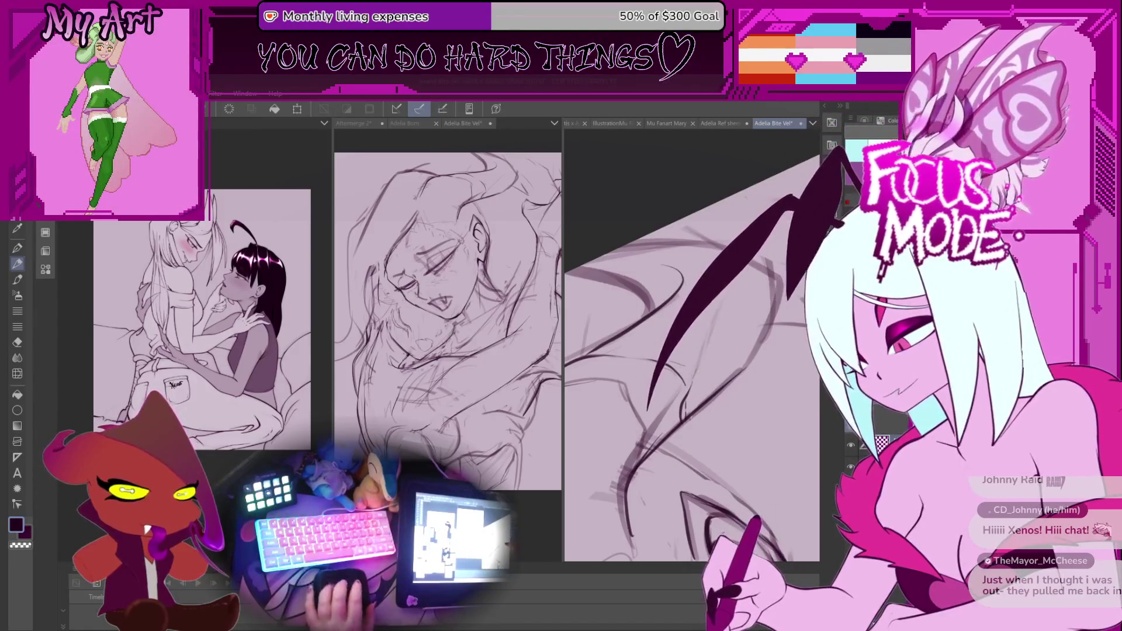
Zoom in and darken the ear line with a fresh stroke, then rotate the view about 45°
scroll(685, 418, down, 5)
scroll(685, 418, up, 4)
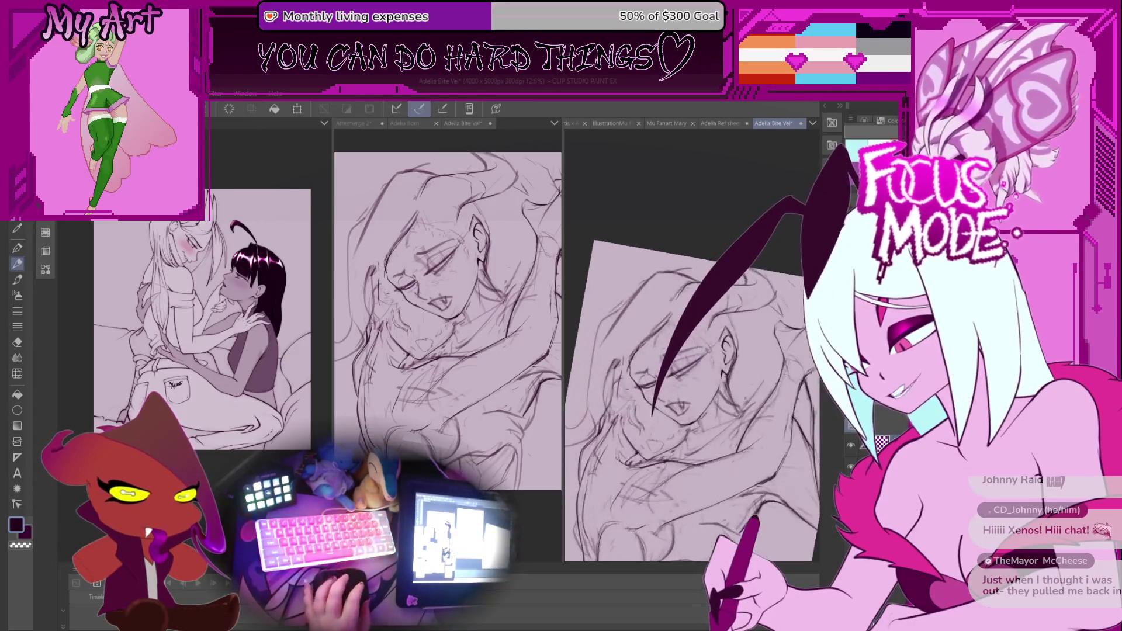
scroll(712, 404, up, 5)
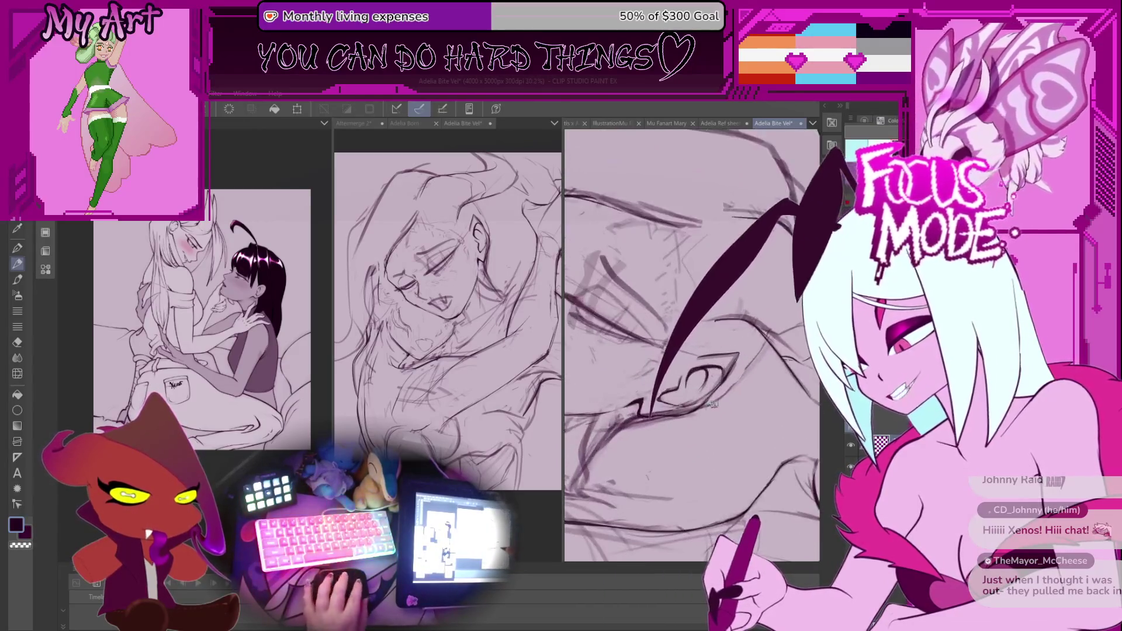
drag(703, 403, 750, 357)
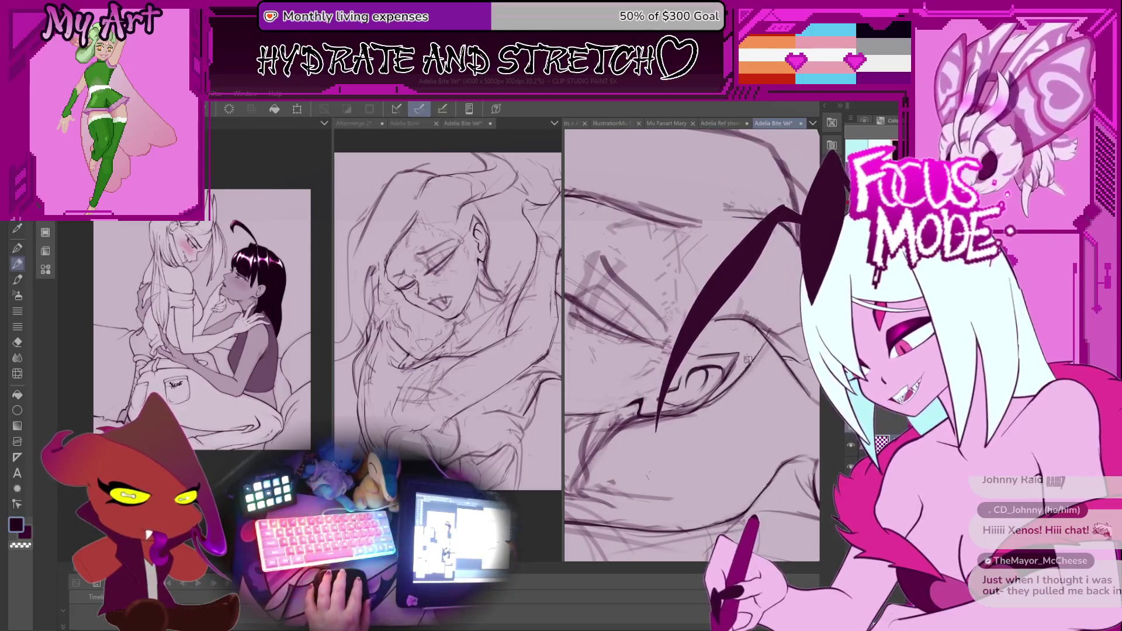
scroll(722, 427, down, 3)
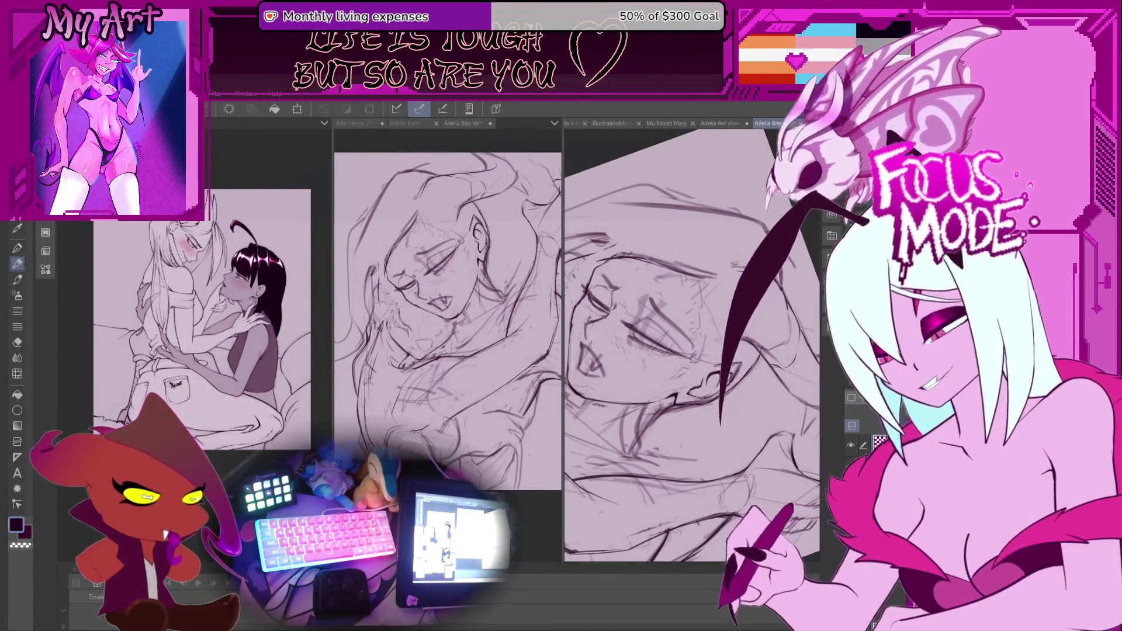
key(minus)
key(minus)
key(minus)
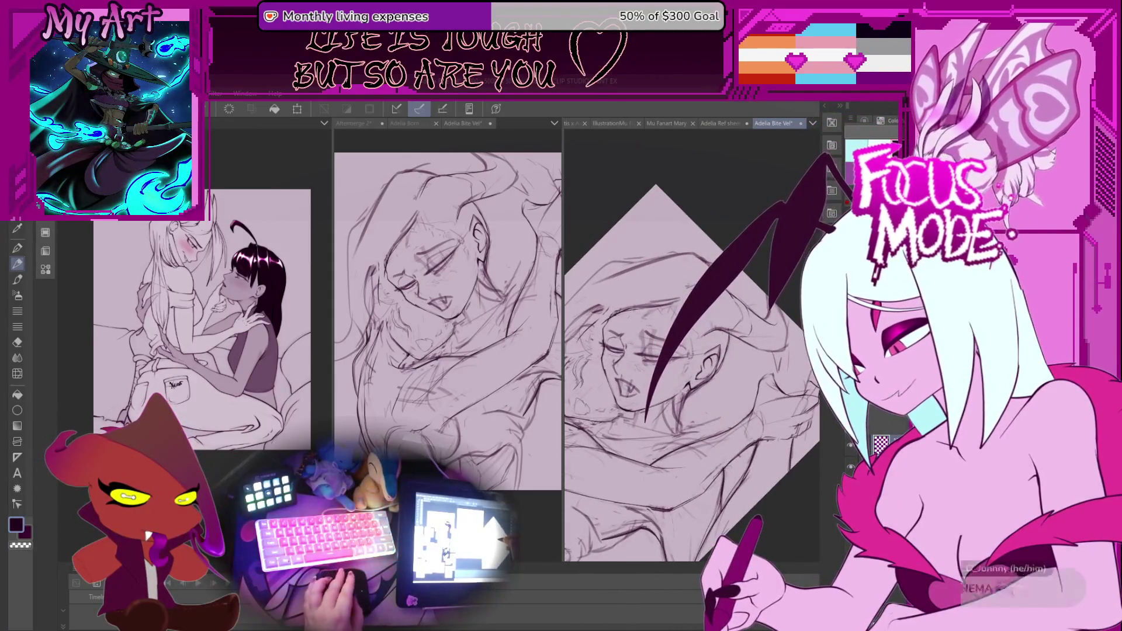
Rotate and reposition the lassoed closed eye with Ctrl+T and commit the transform
key(minus)
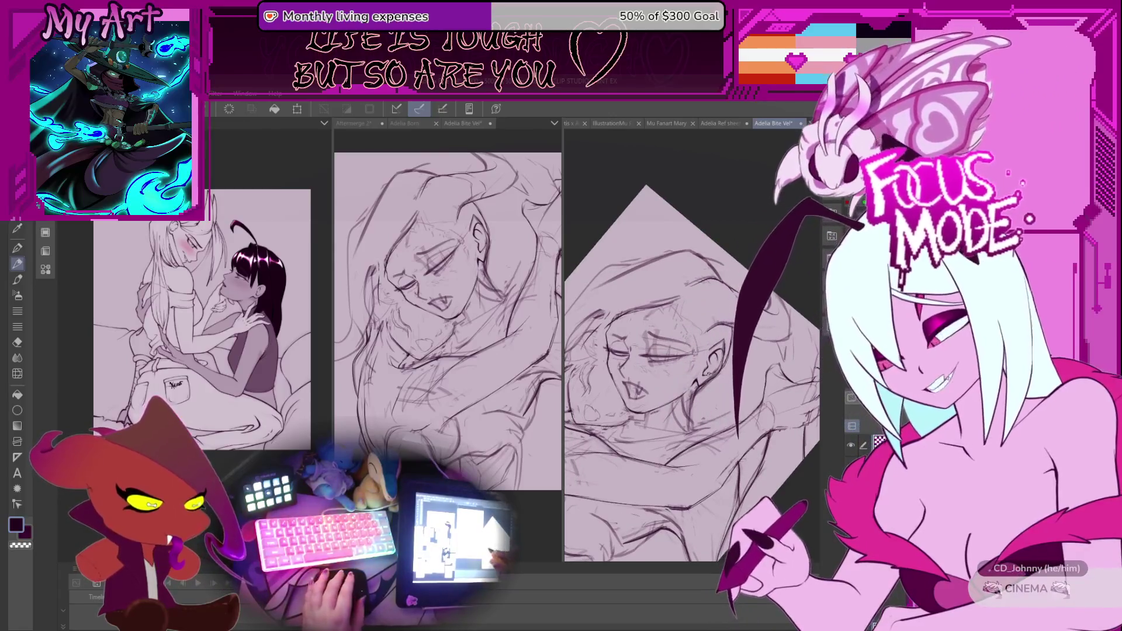
key(plus)
key(plus)
key(plus)
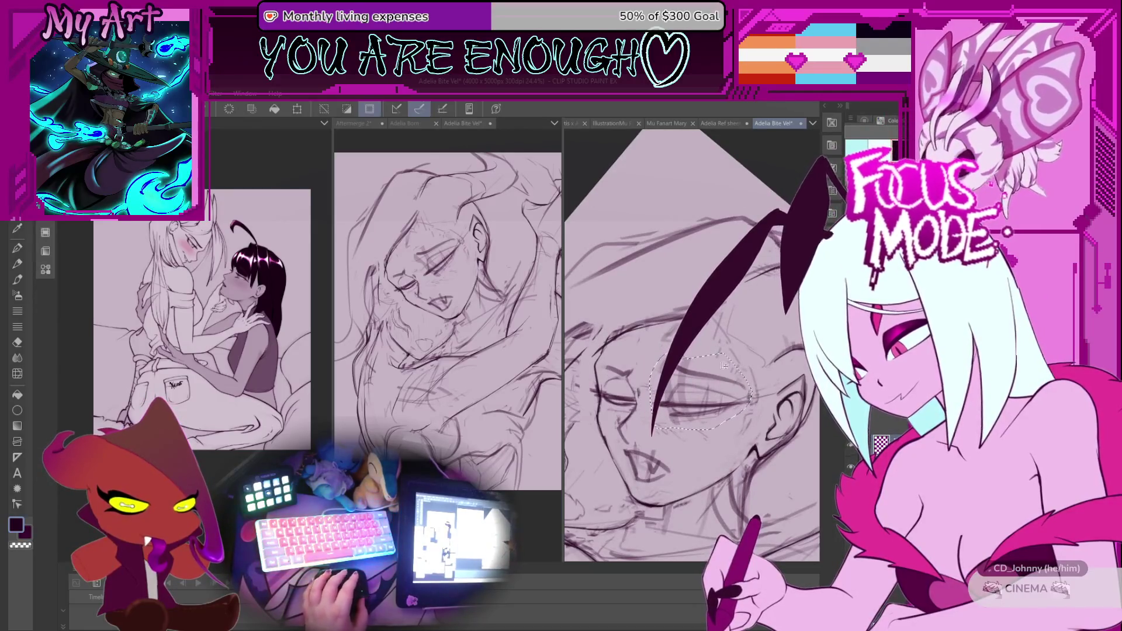
key(ctrl+t)
key(Return)
mouse_move(763, 389)
mouse_down()
mouse_move(734, 389)
mouse_move(685, 363)
mouse_up()
key(ctrl+t)
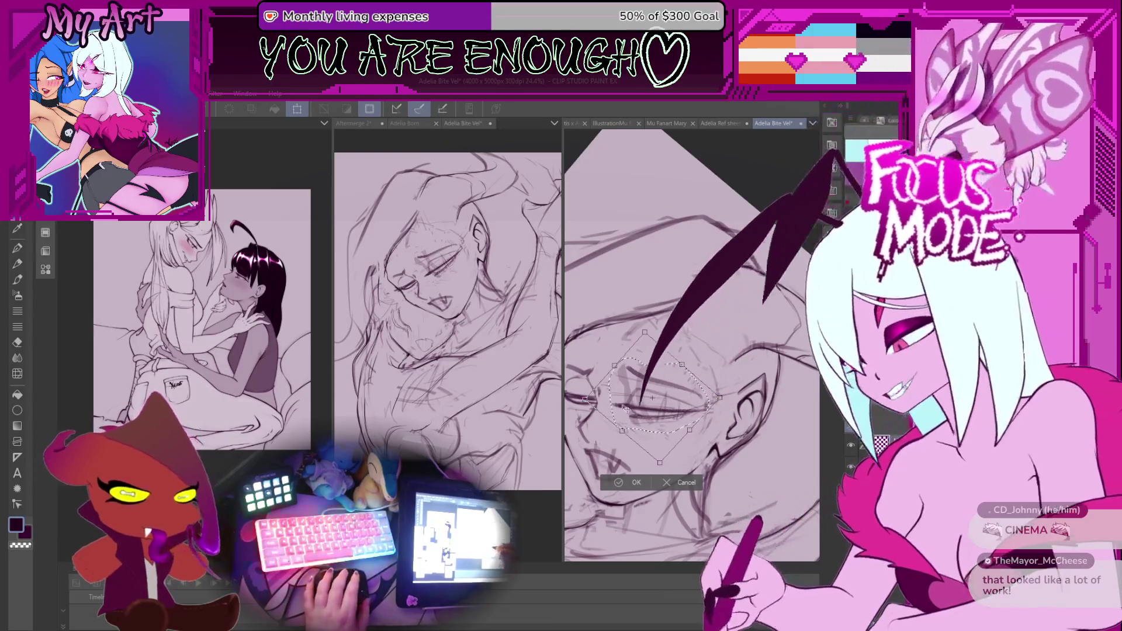
scroll(624, 409, up, 1)
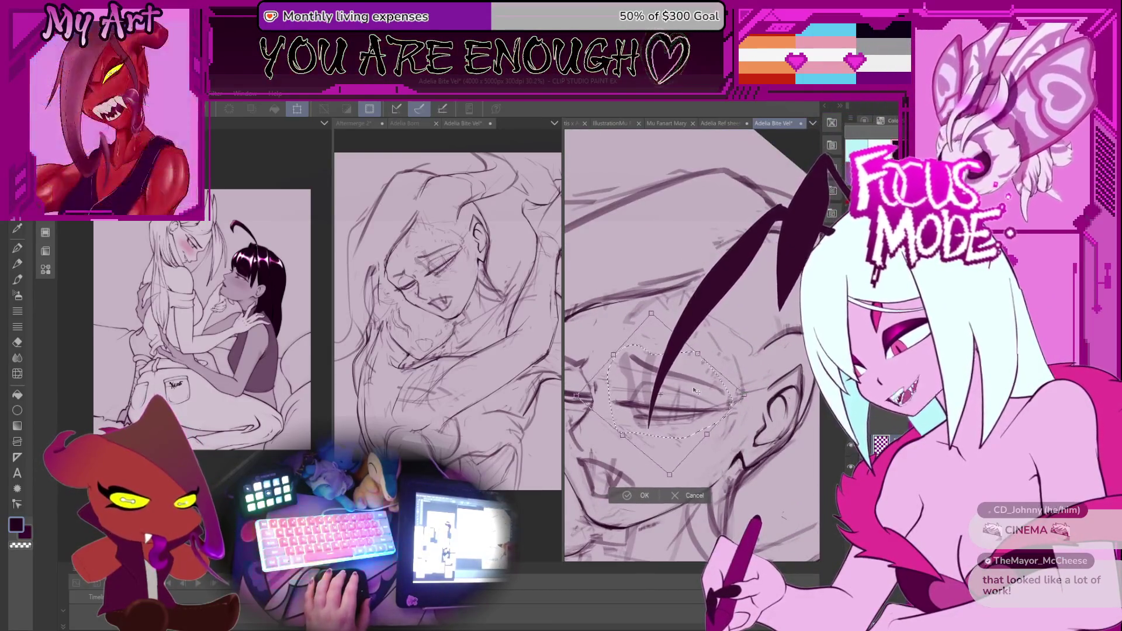
drag(696, 399, 727, 395)
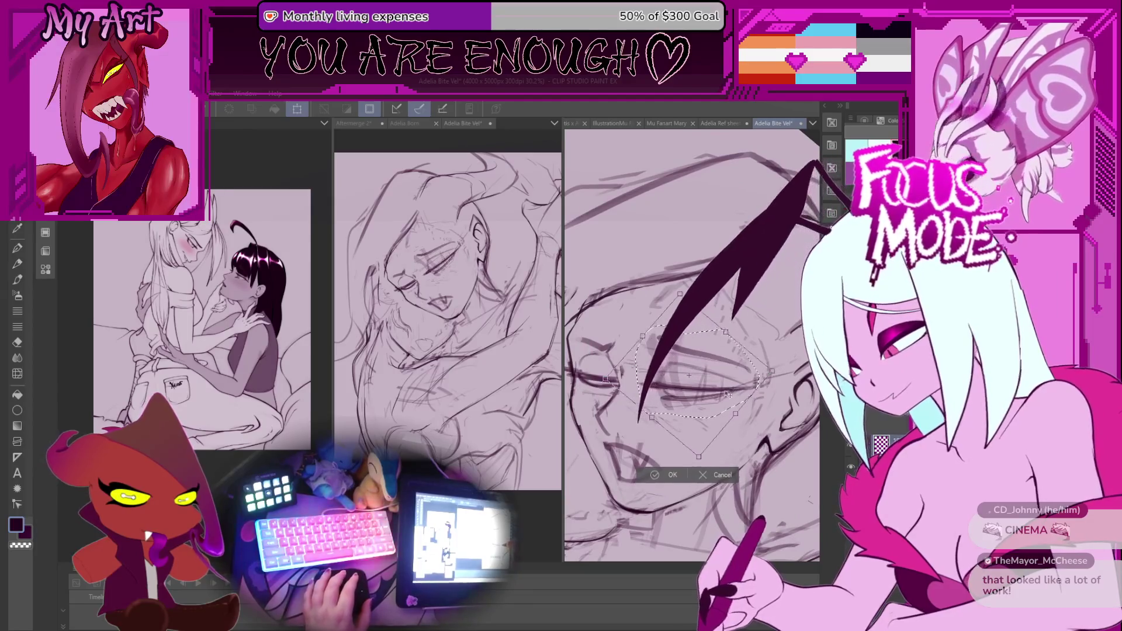
key(Return)
drag(646, 447, 605, 423)
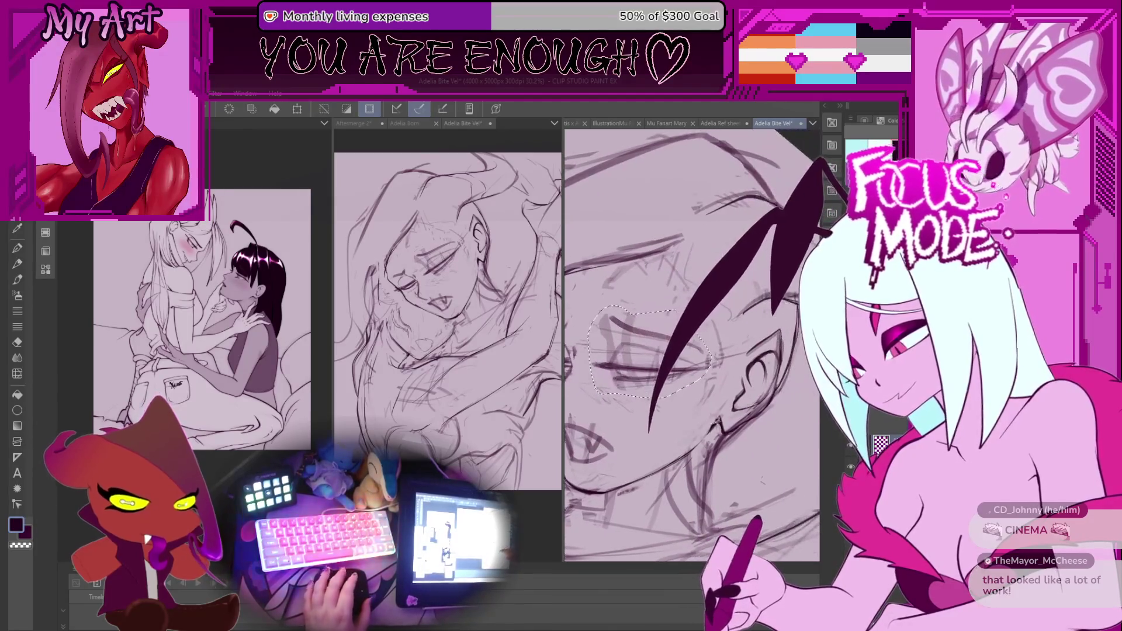
Lasso-select the whole ear, rotating and zooming the view in on it
drag(725, 283, 647, 432)
drag(669, 365, 638, 432)
key(m)
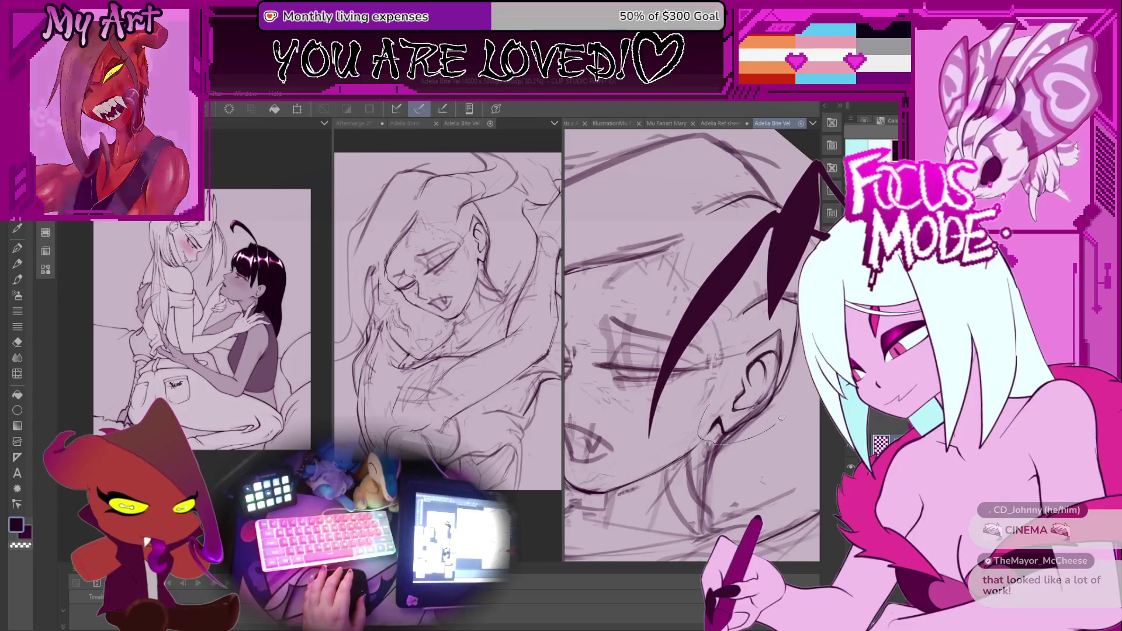
drag(777, 322, 761, 370)
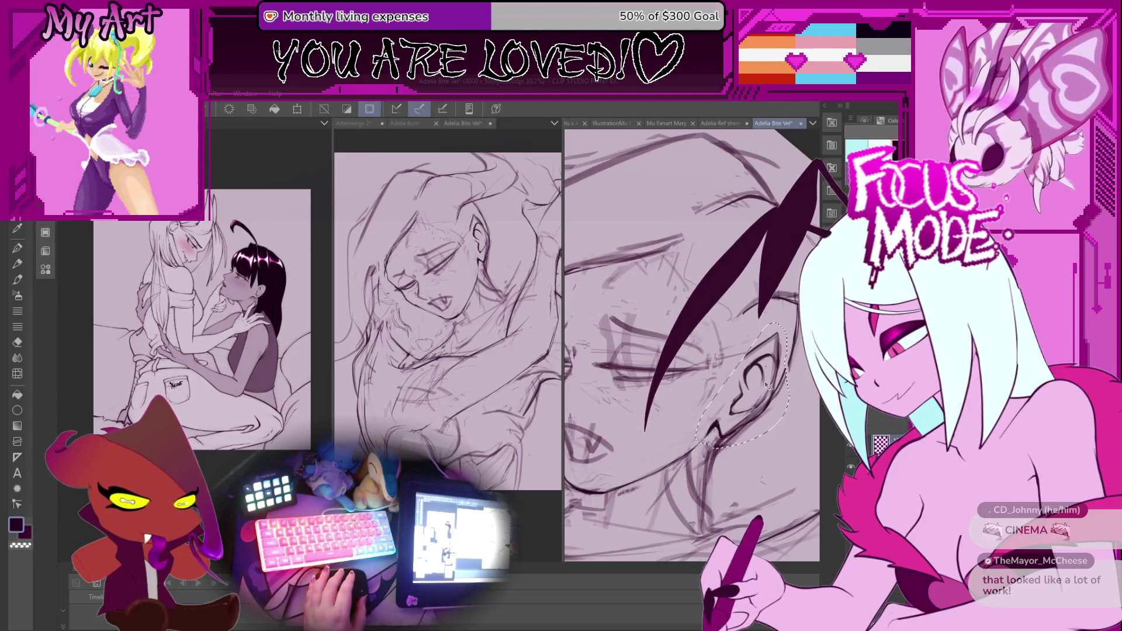
key(minus)
key(minus)
key(minus)
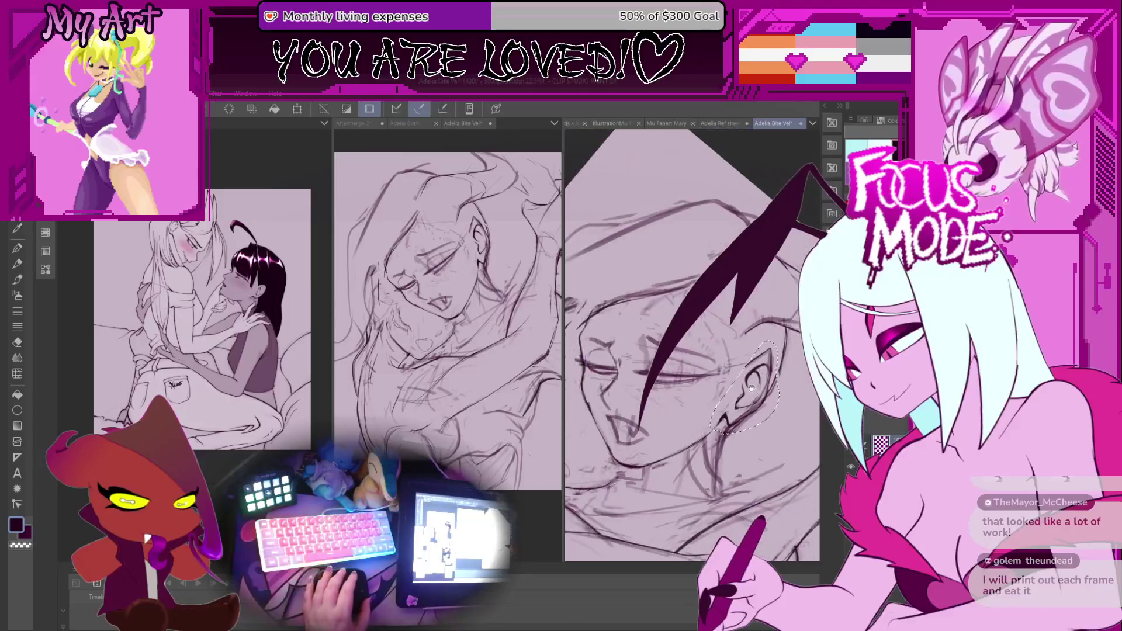
key(minus)
key(minus)
key(minus)
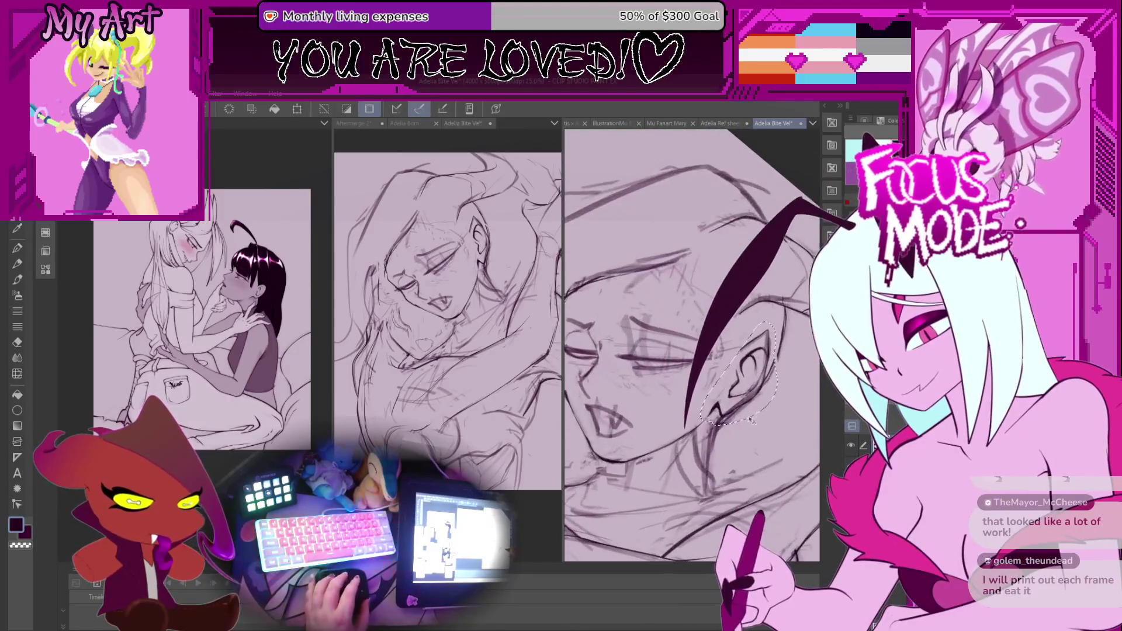
key(minus)
key(minus)
key(minus)
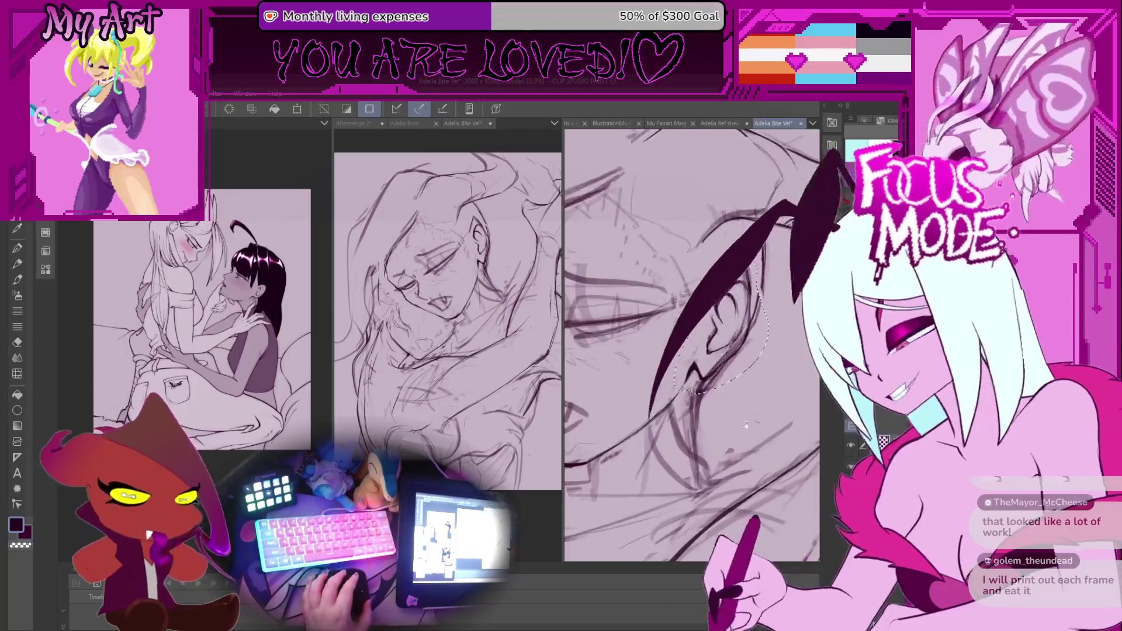
drag(747, 377, 641, 357)
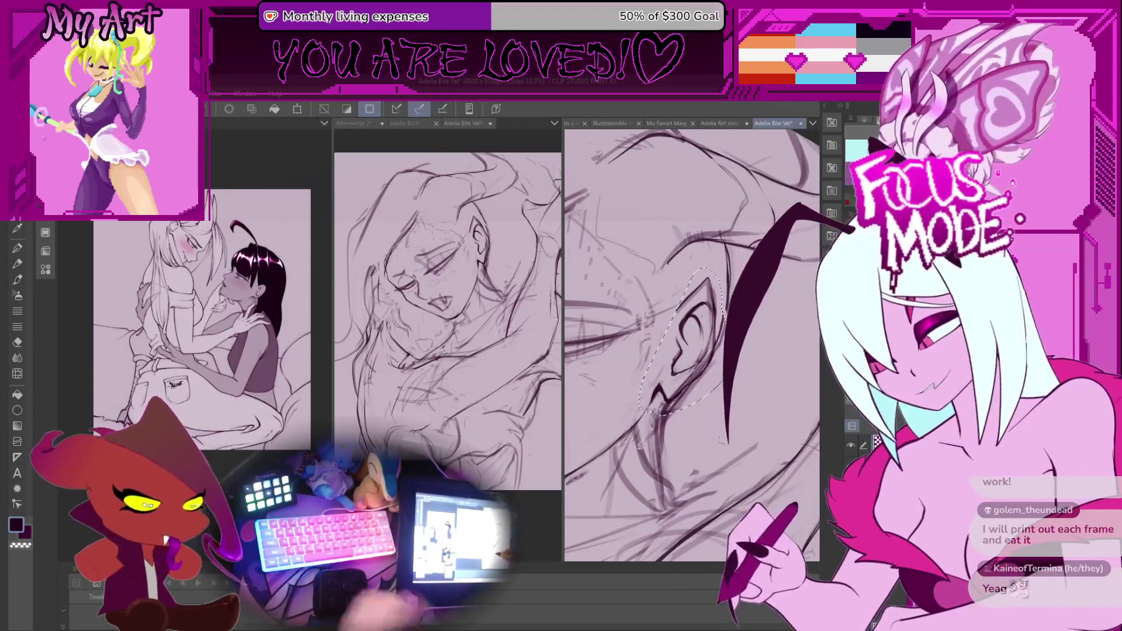
drag(649, 447, 642, 387)
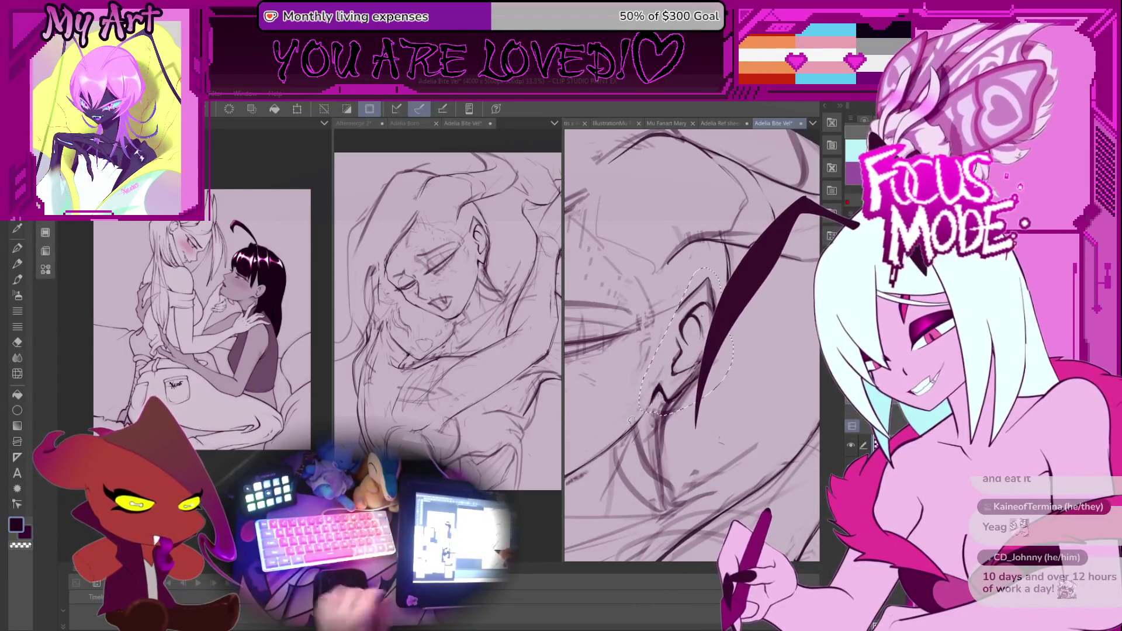
drag(643, 431, 674, 439)
scroll(674, 439, up, 1)
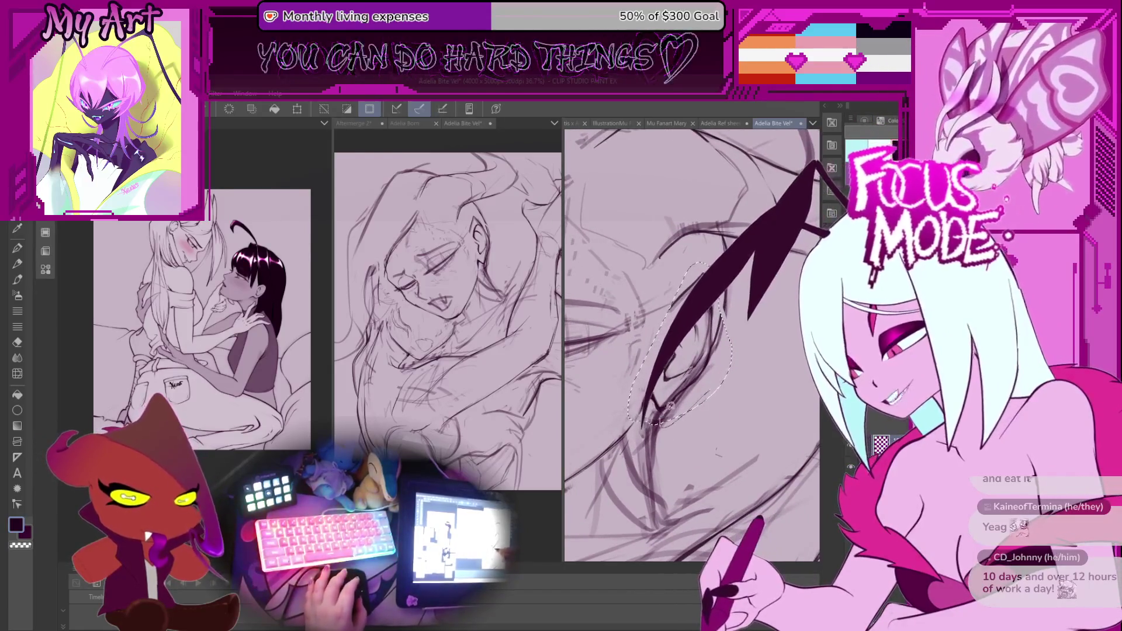
scroll(709, 410, up, 1)
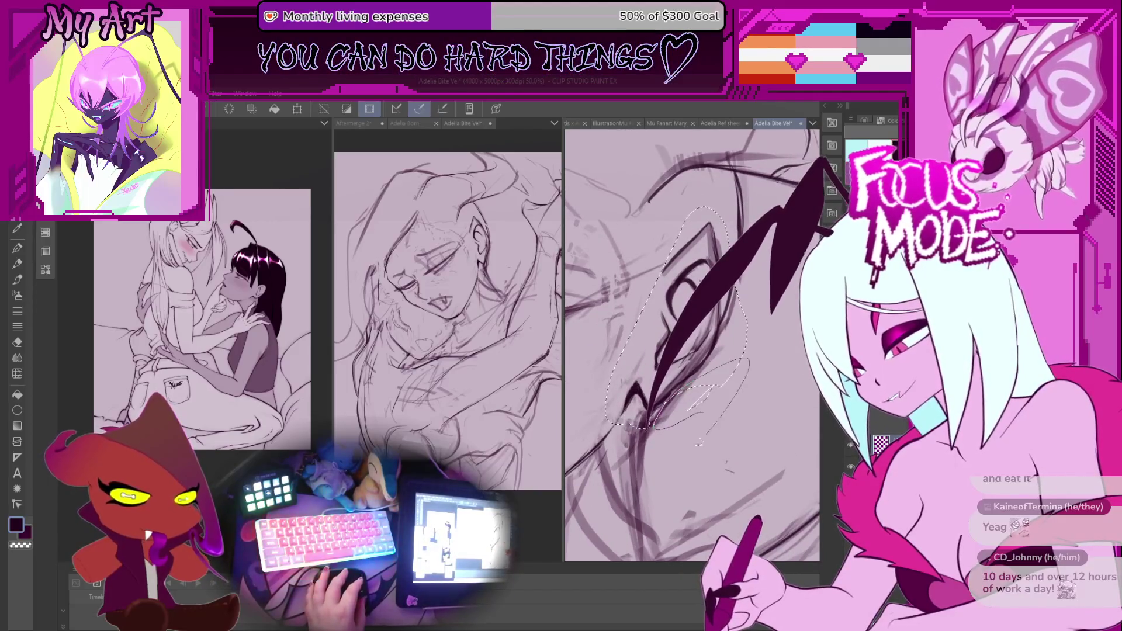
scroll(696, 410, up, 2)
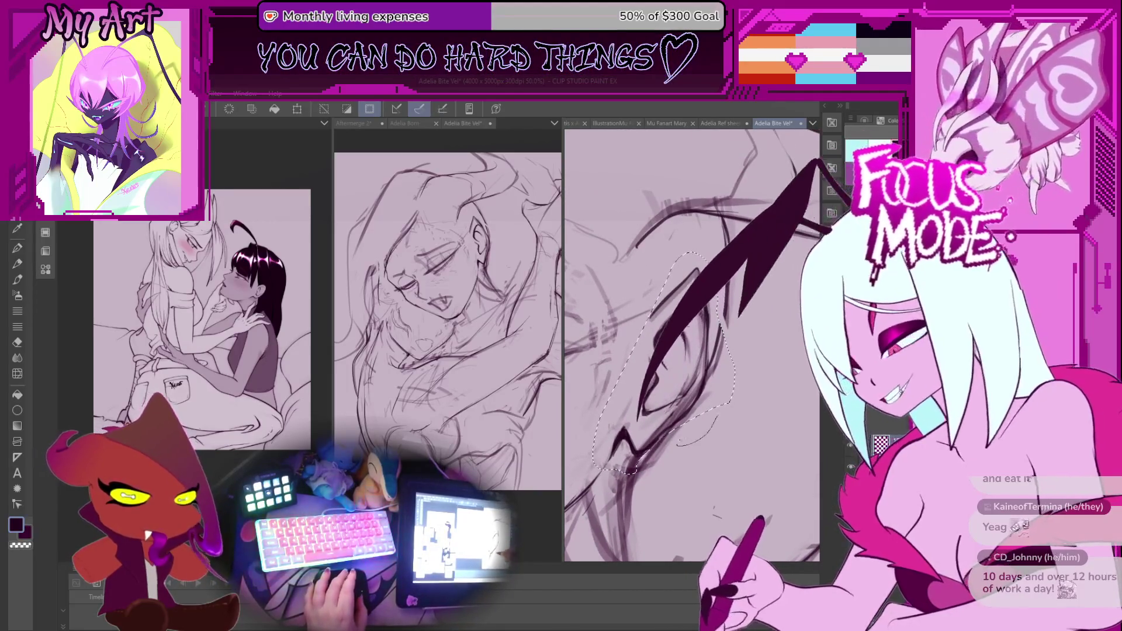
drag(731, 295, 727, 304)
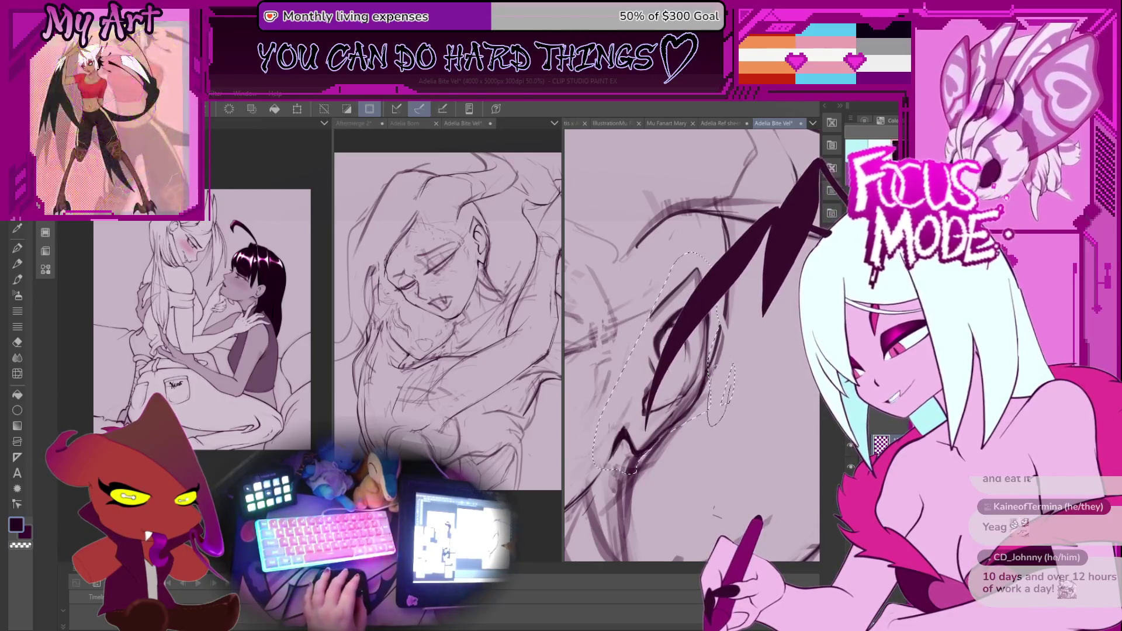
drag(712, 455, 704, 450)
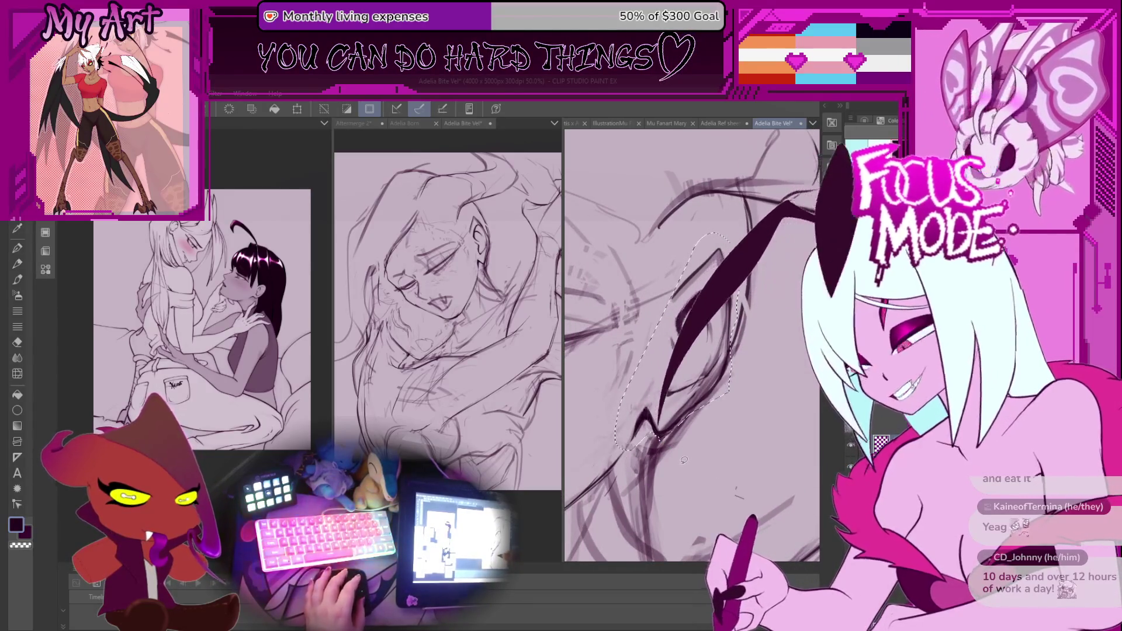
Rotate, move and shrink the ear with free transform, then confirm its new rotation
key(ctrl+t)
mouse_move(691, 354)
mouse_down()
mouse_move(730, 354)
mouse_move(718, 362)
mouse_up()
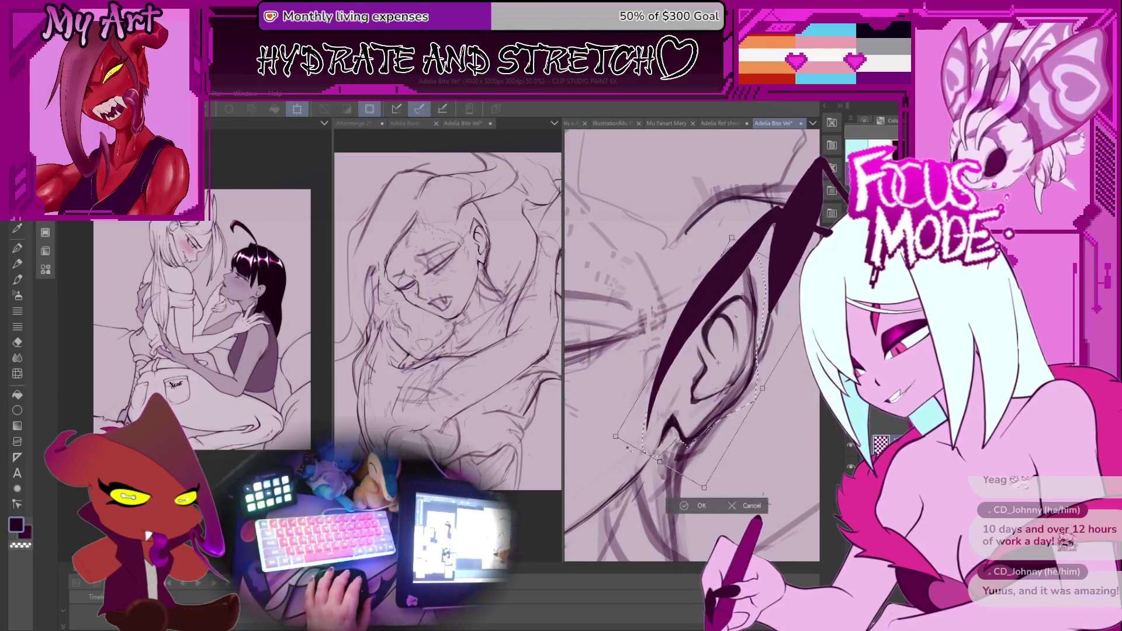
drag(603, 438, 606, 447)
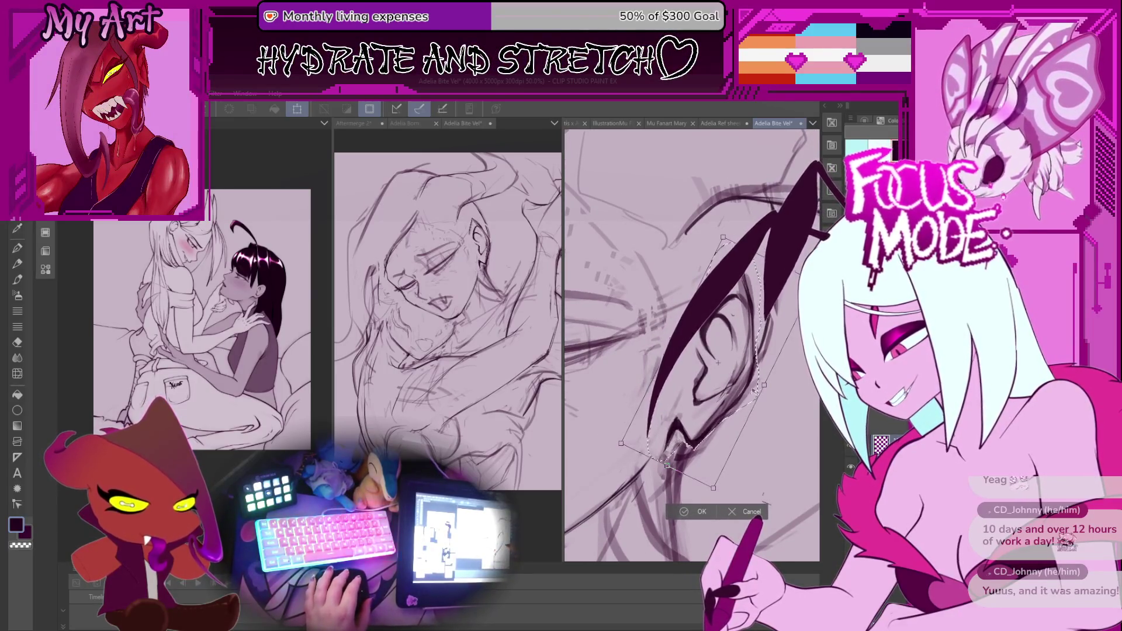
drag(772, 358, 746, 348)
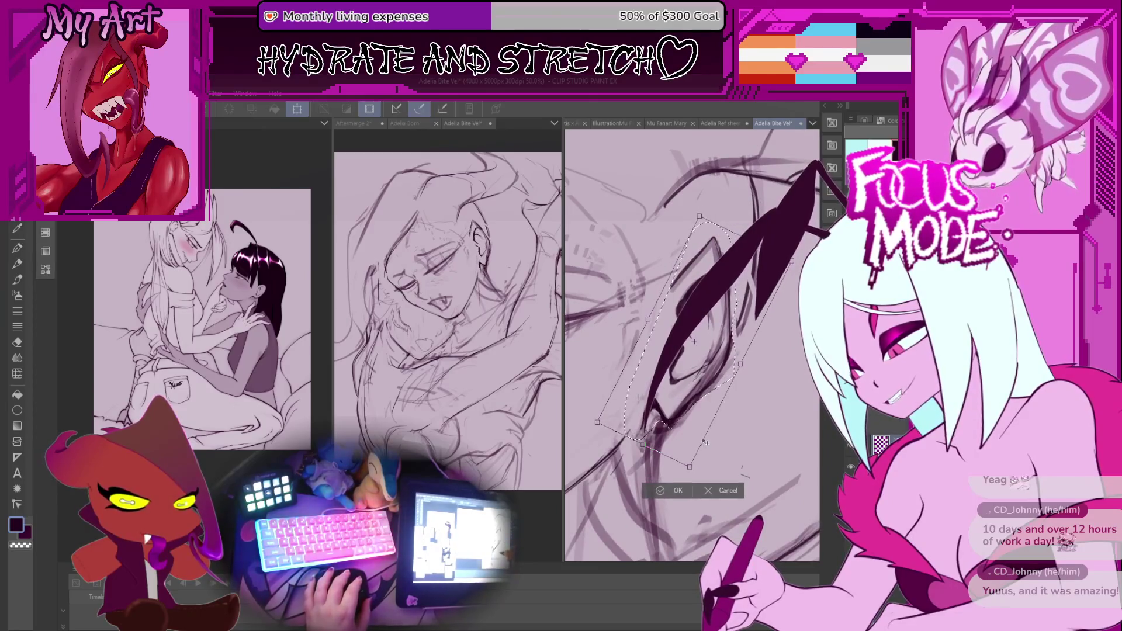
drag(690, 466, 682, 462)
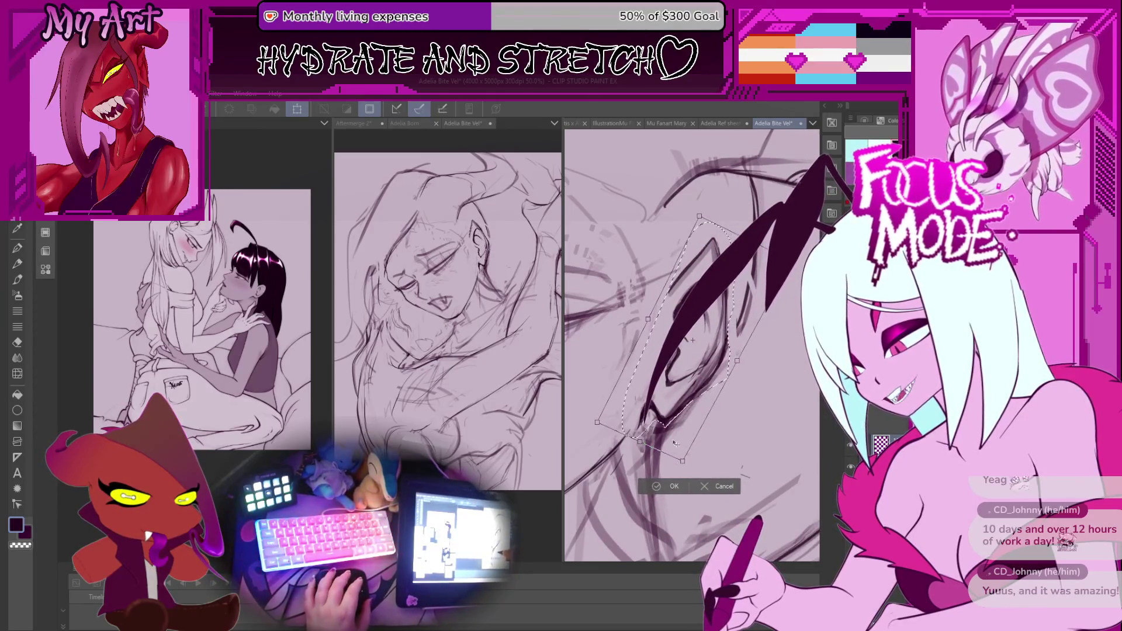
key(Escape)
key(ctrl+t)
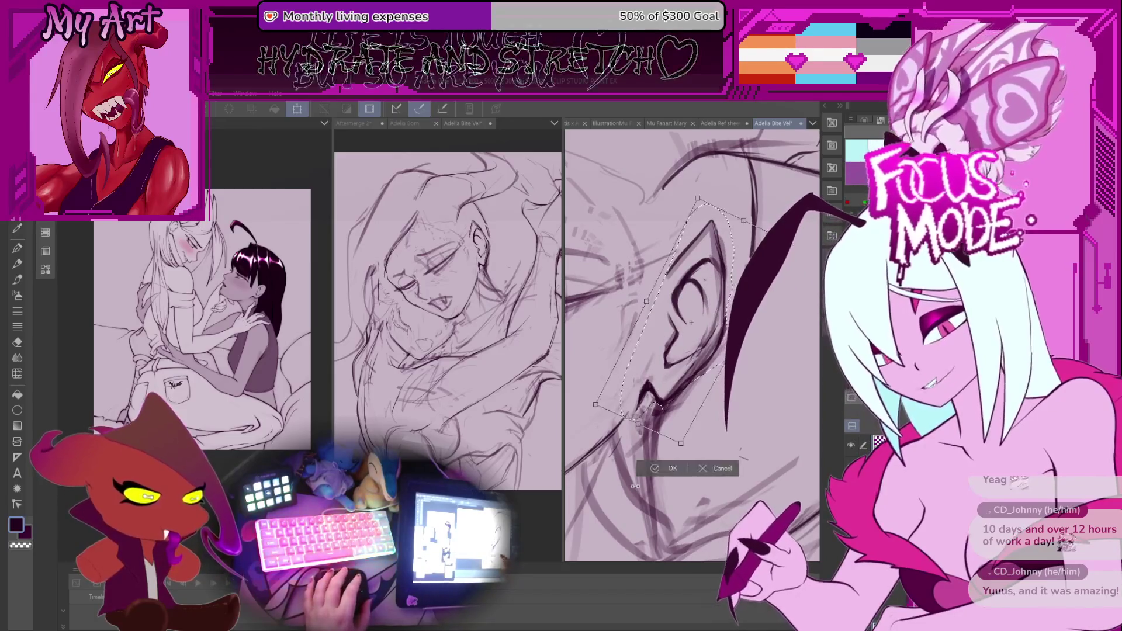
click(653, 468)
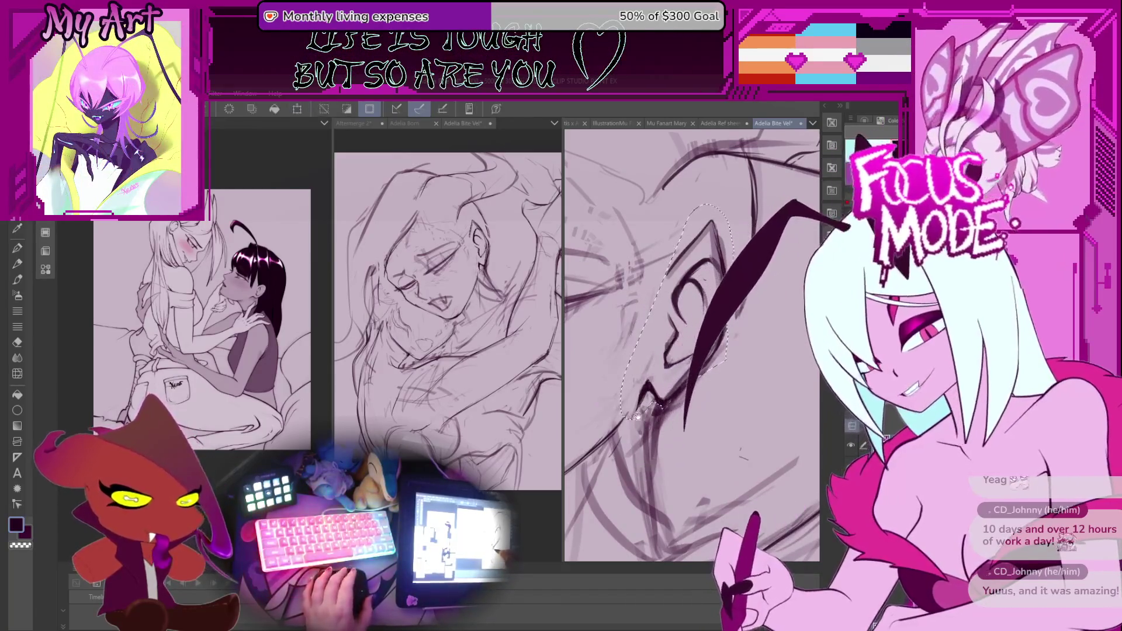
Clear the ear selection and zoom out to show the whole sleeping face
key(ctrl+z)
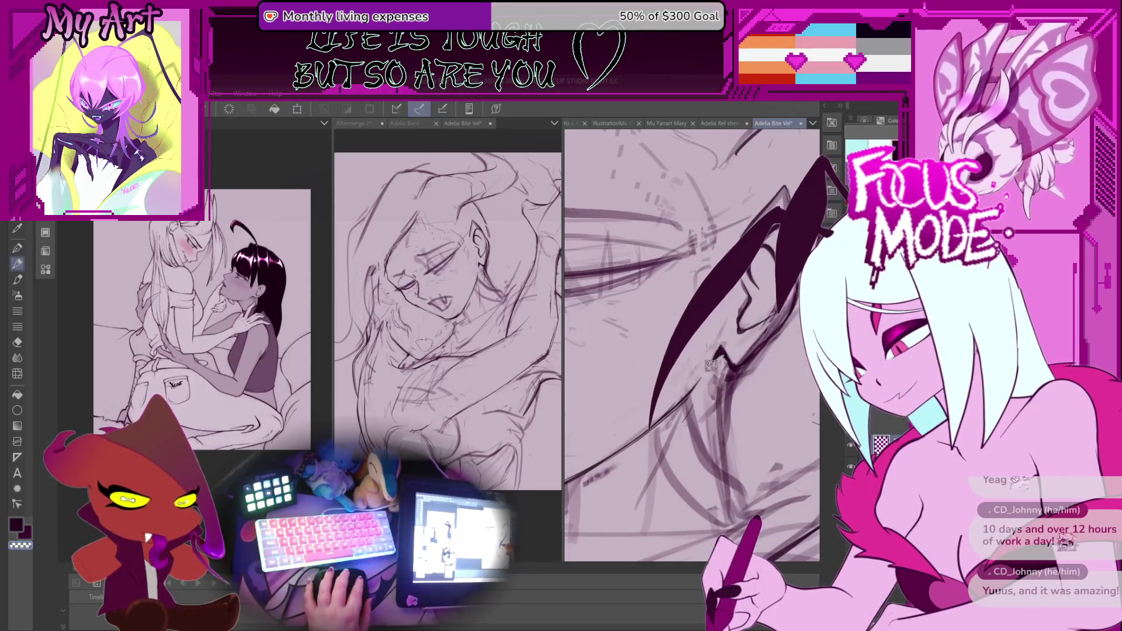
drag(720, 366, 691, 440)
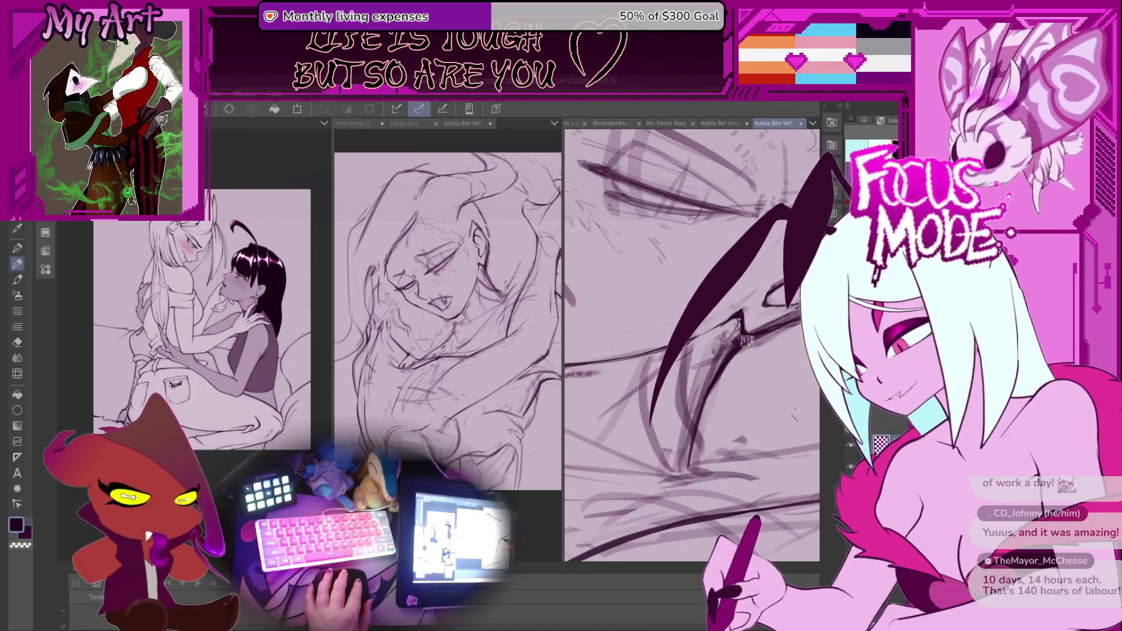
drag(758, 331, 719, 455)
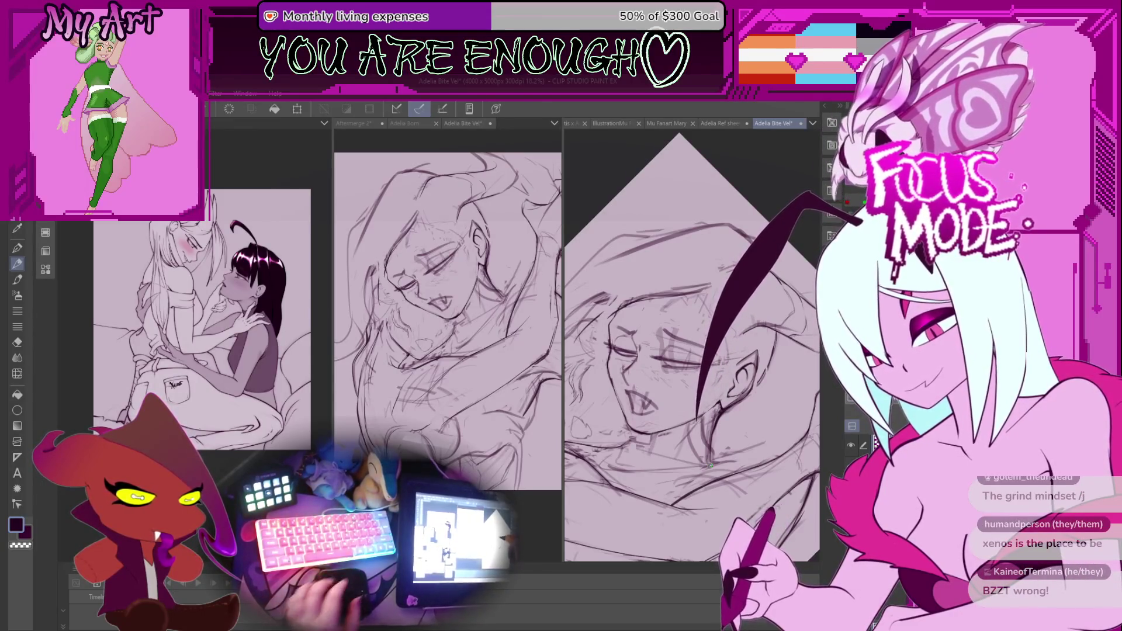
scroll(708, 464, down, 3)
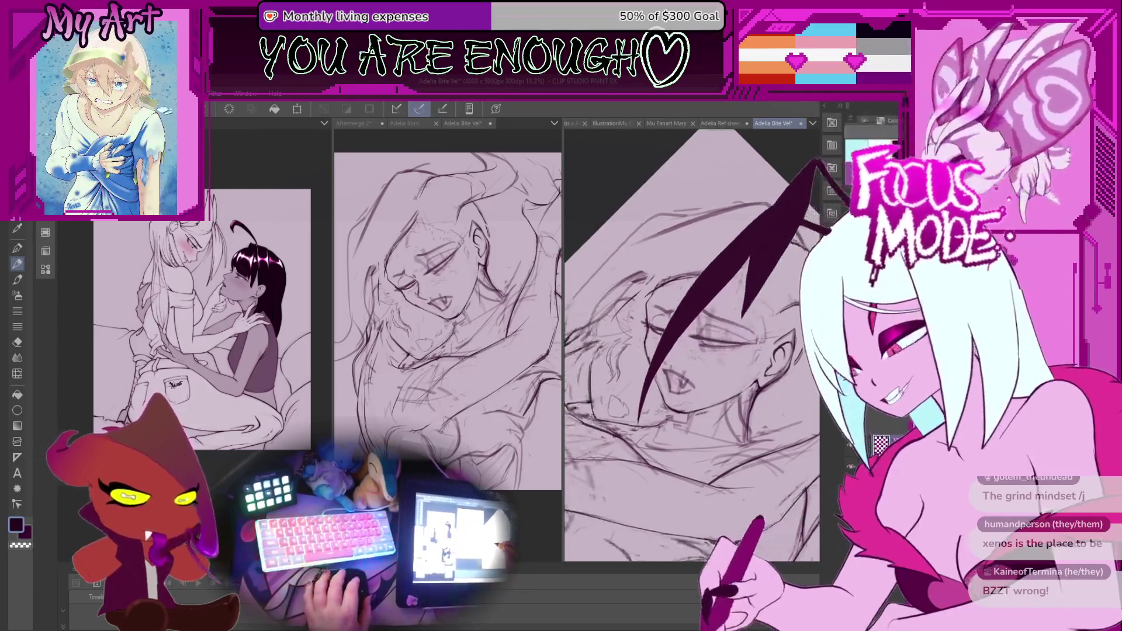
Reframe the face, switch to the pencil, then bring up the Velarie Ref sheet tab
scroll(674, 394, down, 1)
scroll(643, 402, up, 5)
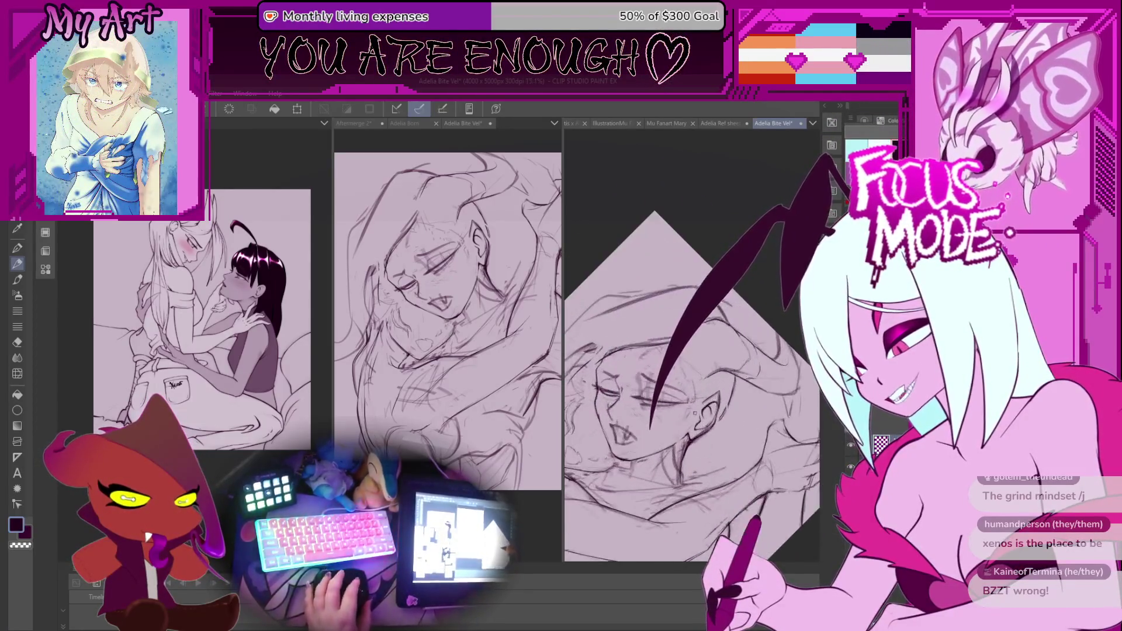
drag(643, 402, 665, 413)
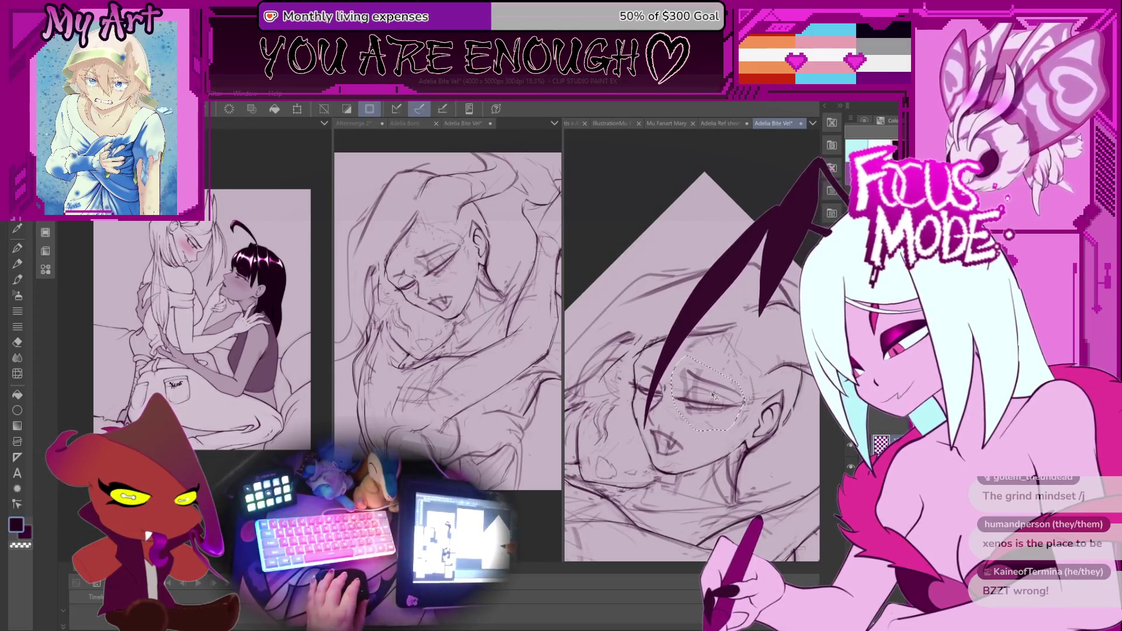
scroll(641, 418, down, 4)
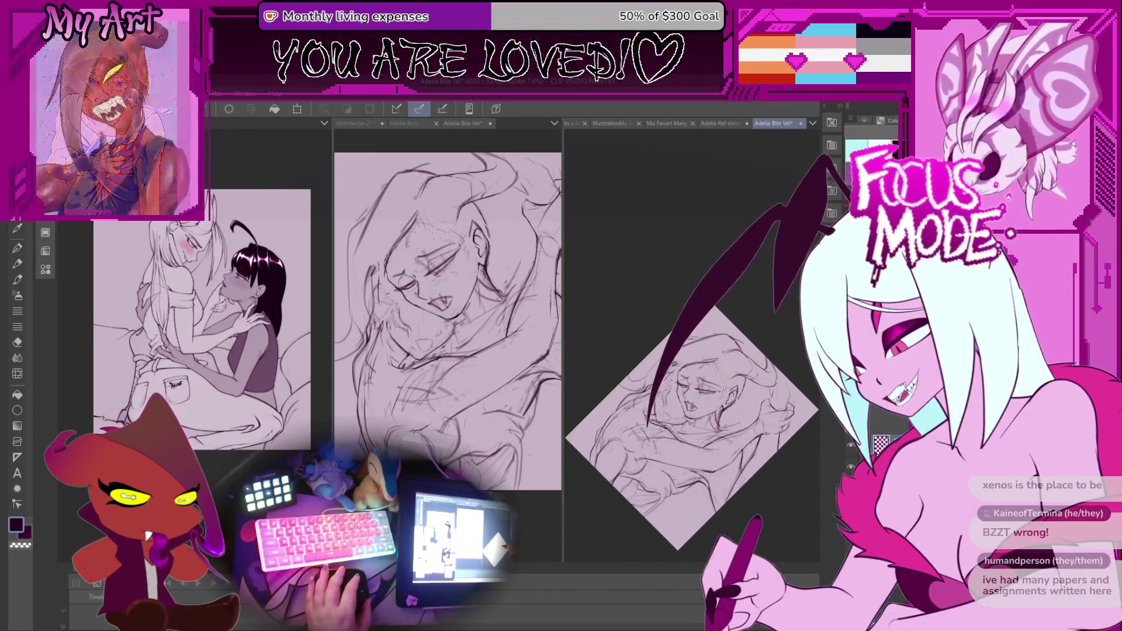
scroll(722, 380, up, 4)
key(p)
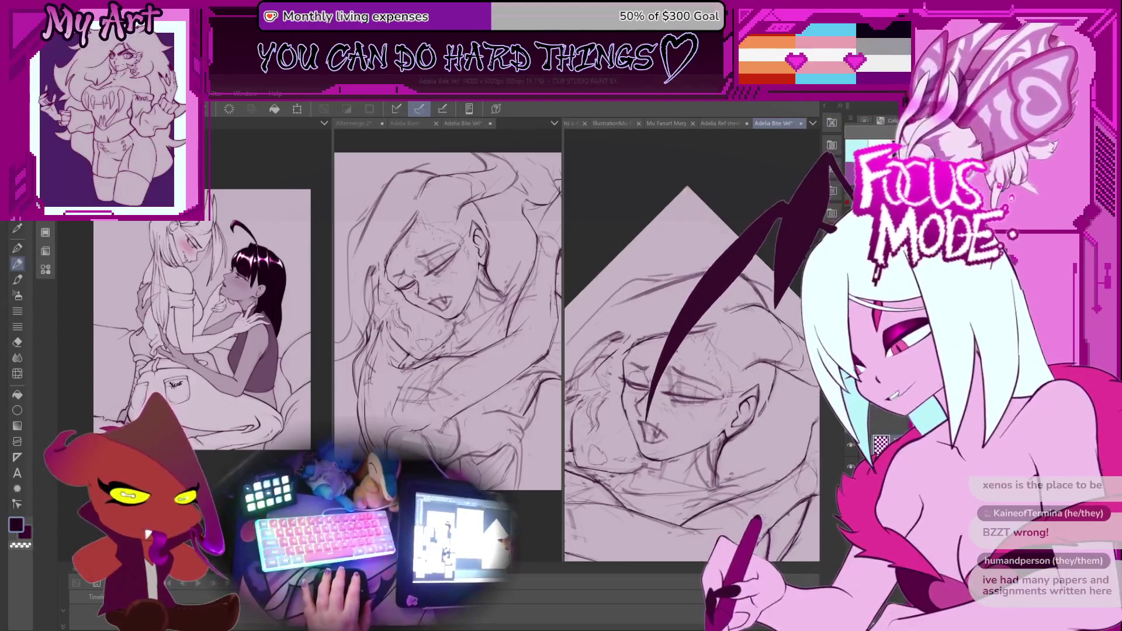
scroll(692, 344, up, 4)
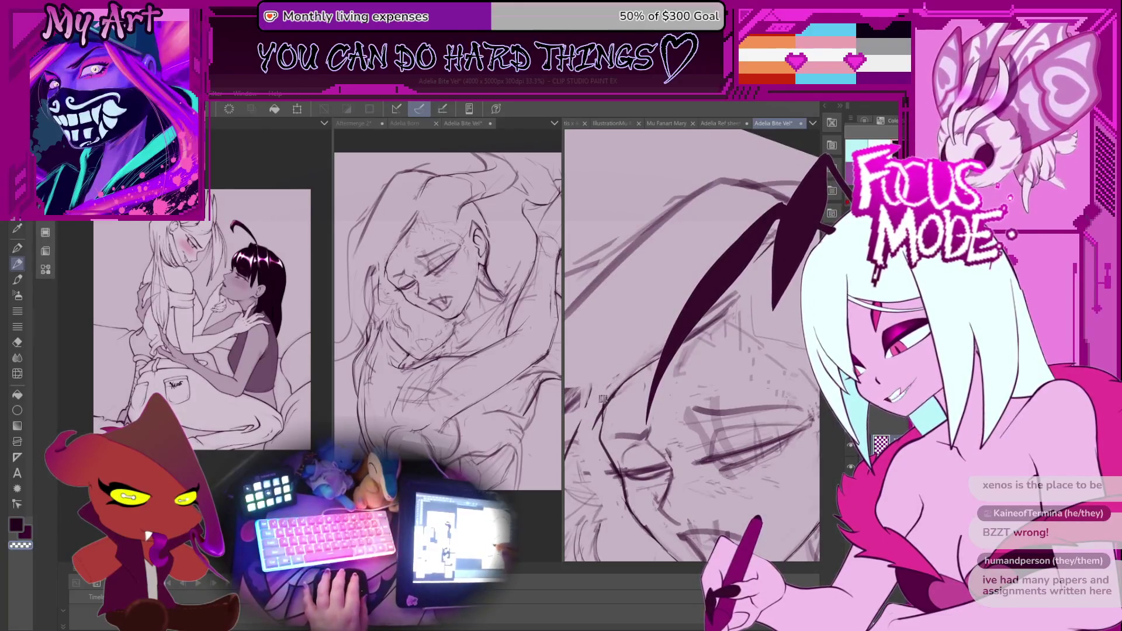
scroll(666, 362, down, 2)
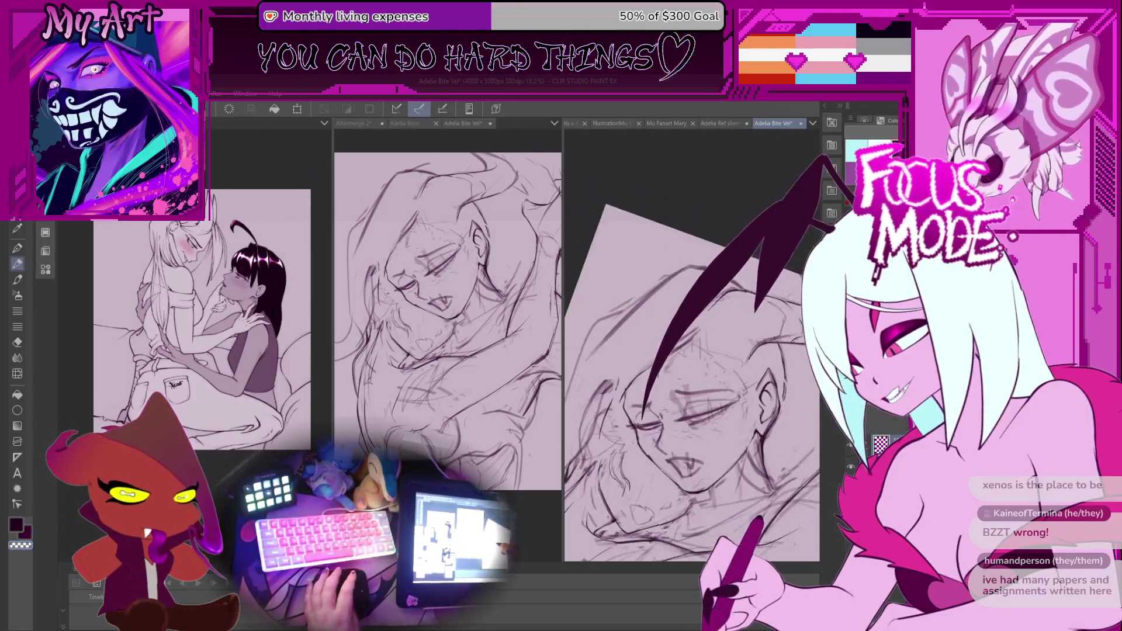
scroll(685, 373, up, 2)
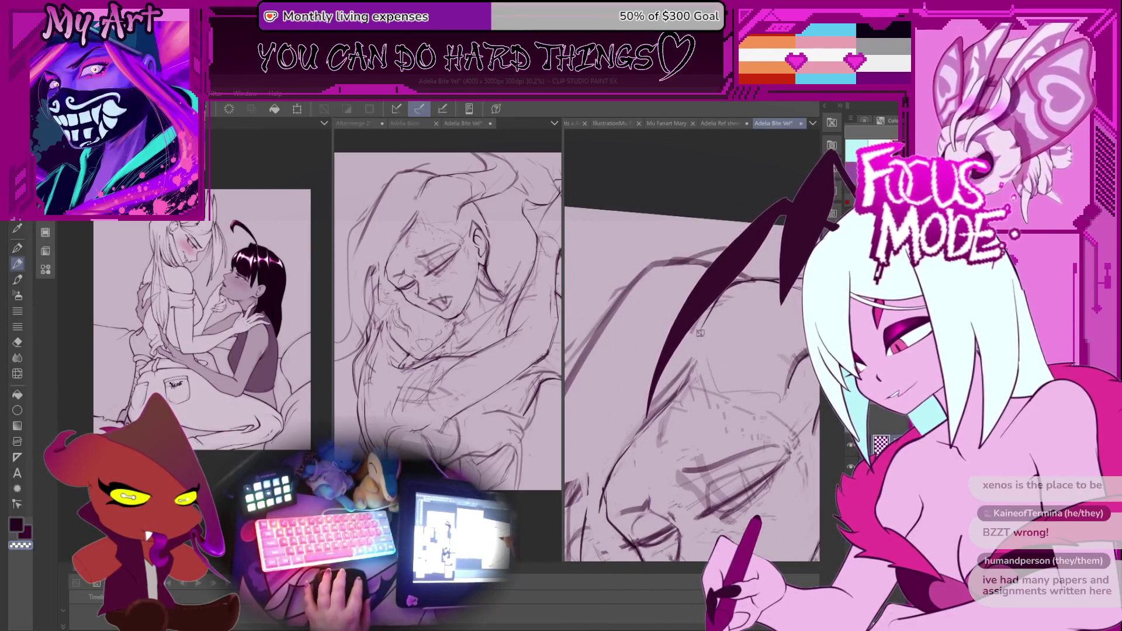
scroll(703, 329, down, 2)
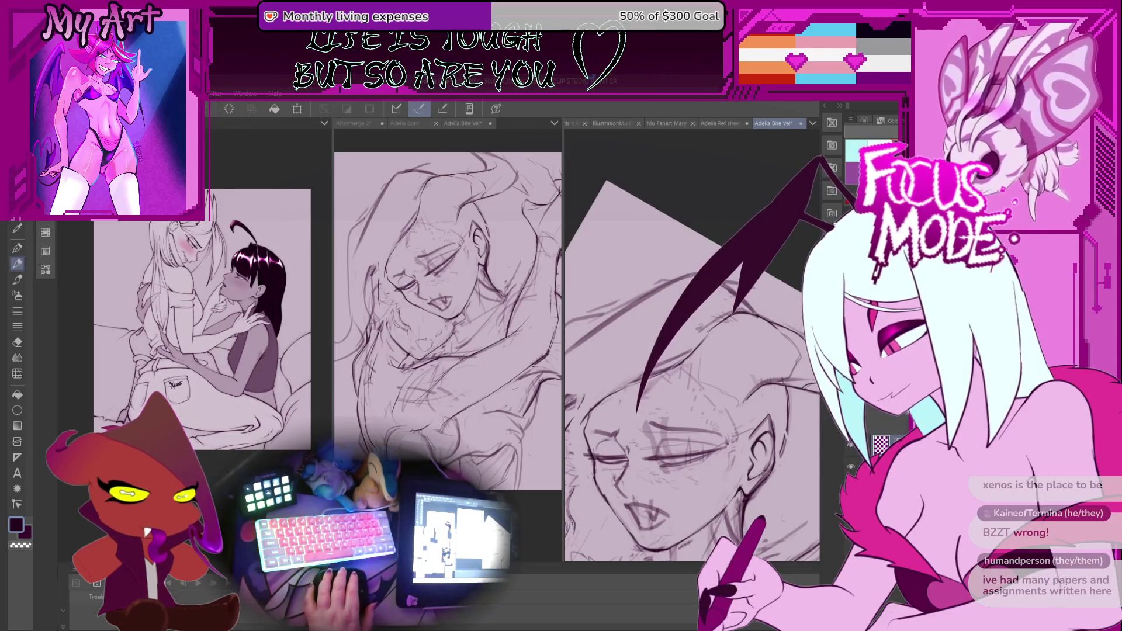
key(ctrl+Tab)
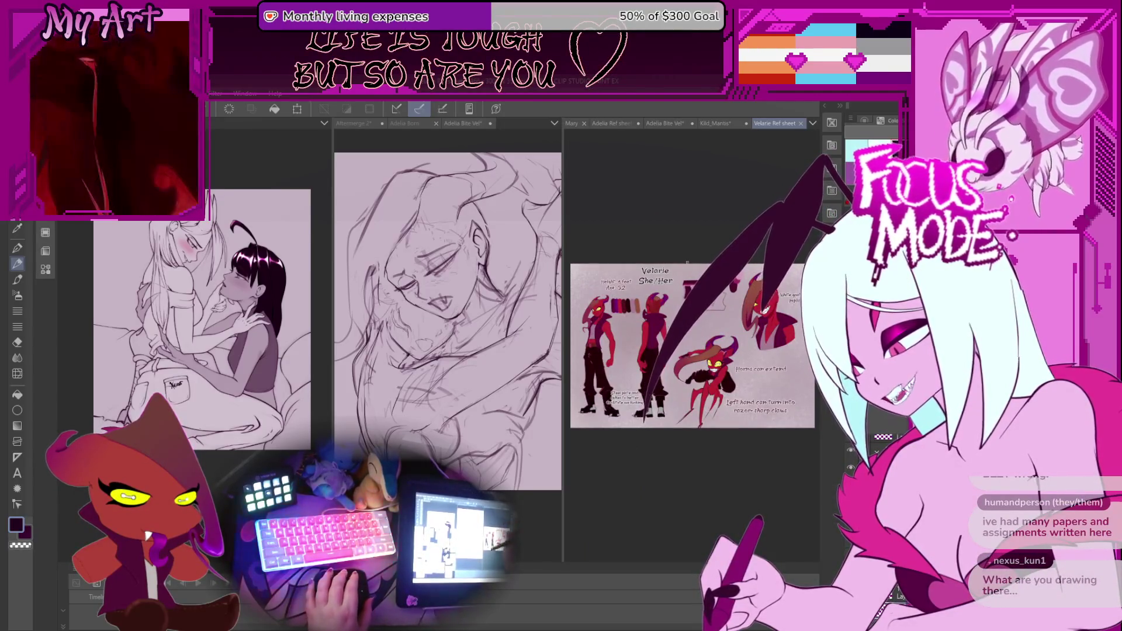
View the Adelia Ref sheet 1 tab, then switch back to the Adelia Bite sketch
scroll(687, 263, up, 2)
scroll(658, 265, up, 3)
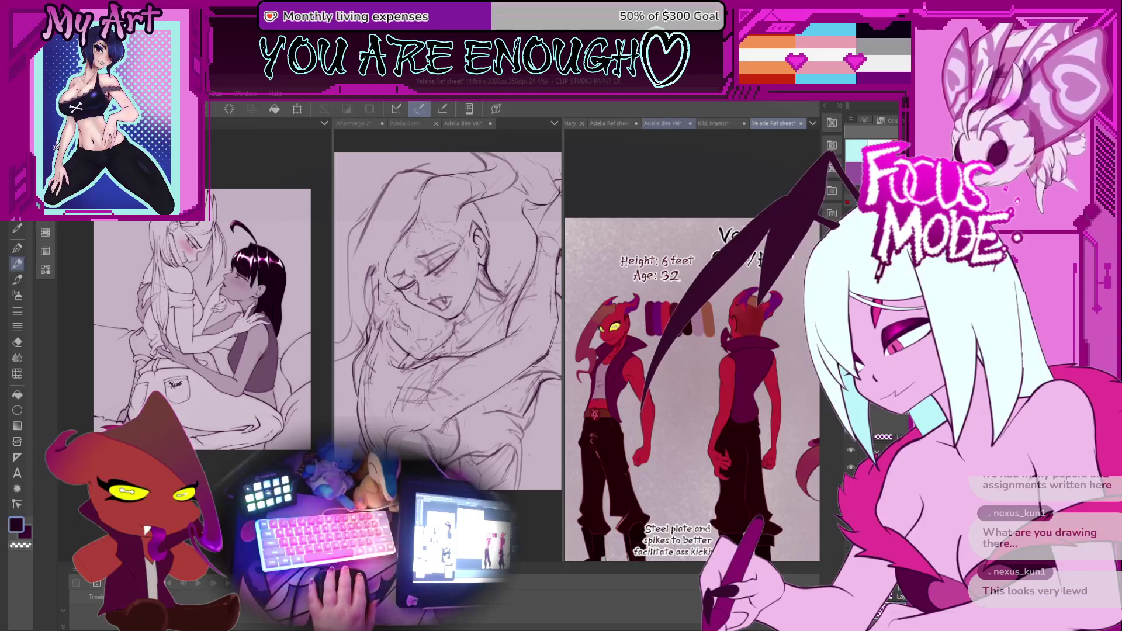
click(622, 124)
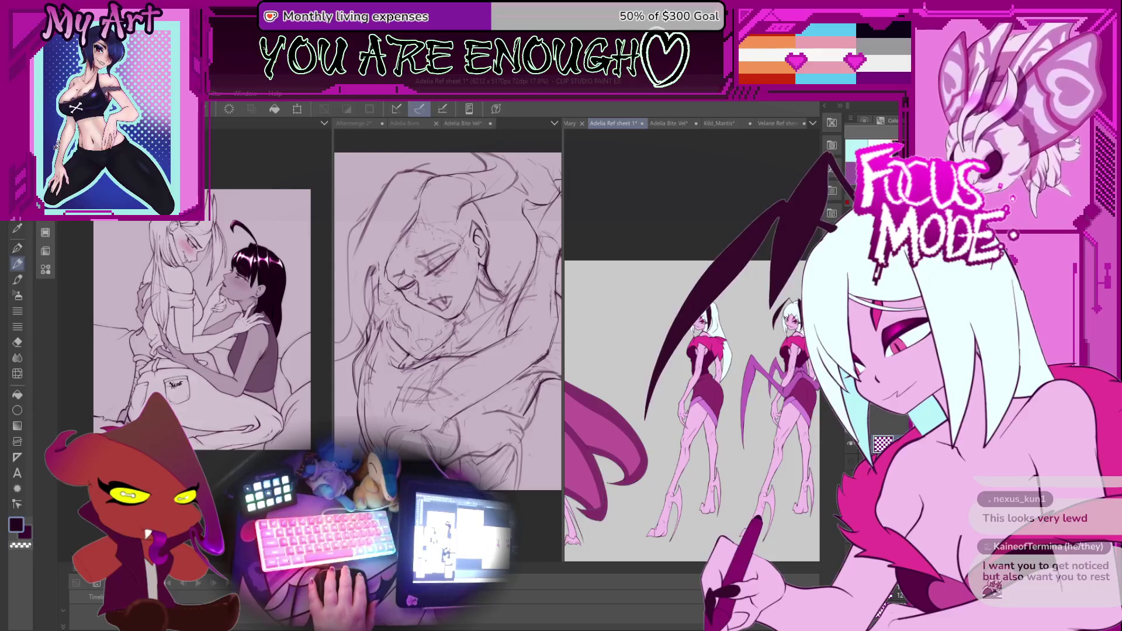
key(ctrl+Tab)
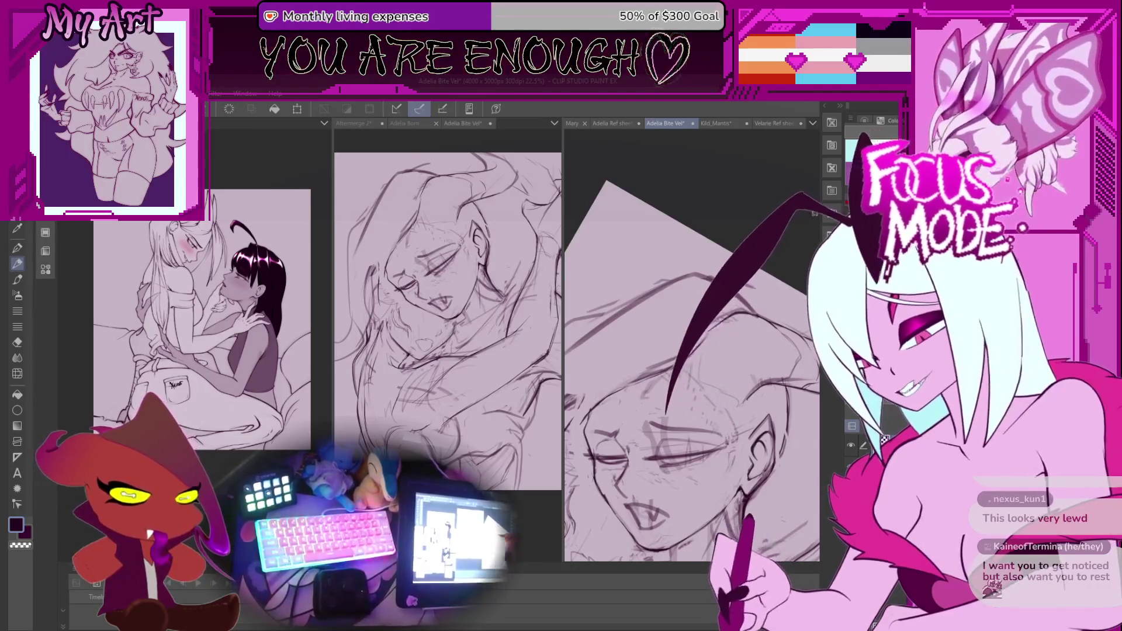
Level, enlarge and re-tilt the view around the face to outline the ear
scroll(799, 298, down, 1)
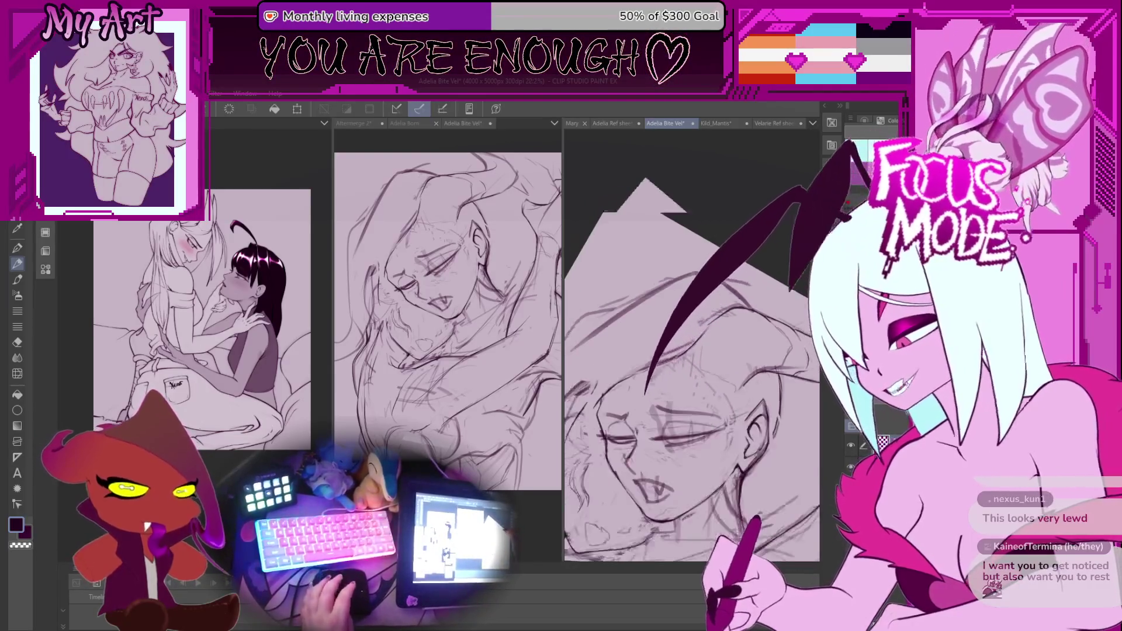
scroll(691, 345, up, 2)
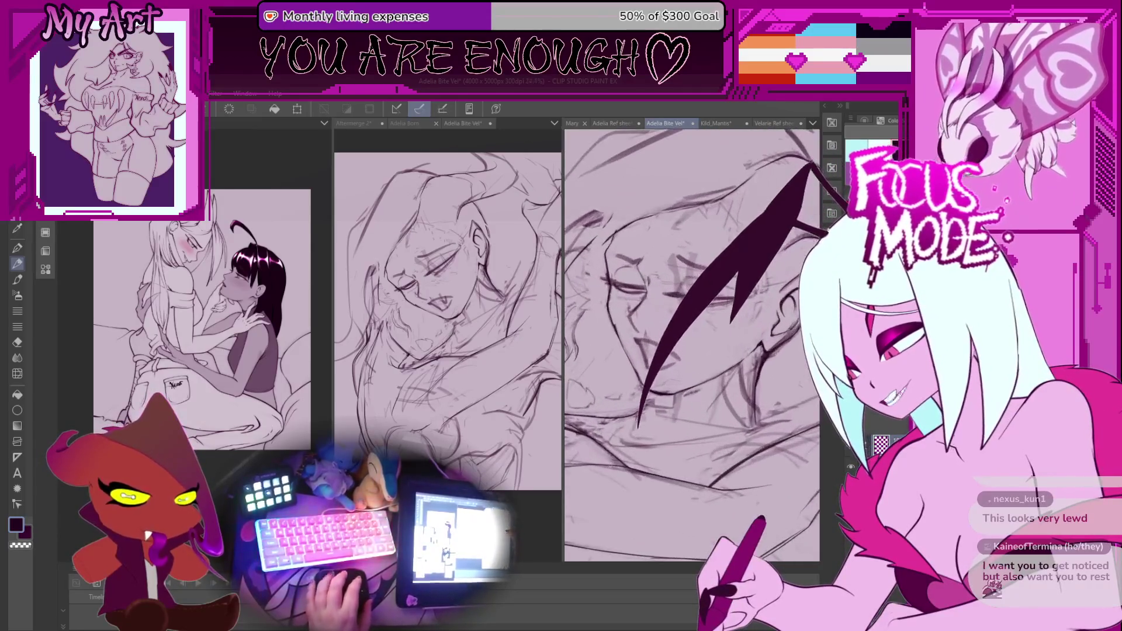
drag(690, 315, 639, 432)
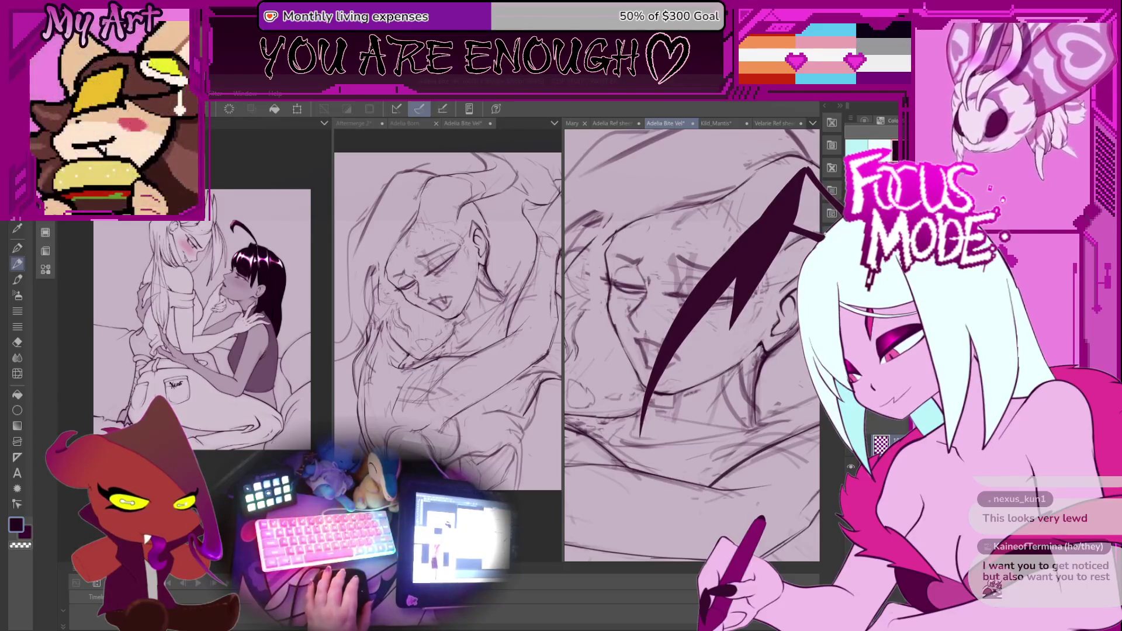
drag(714, 317, 606, 372)
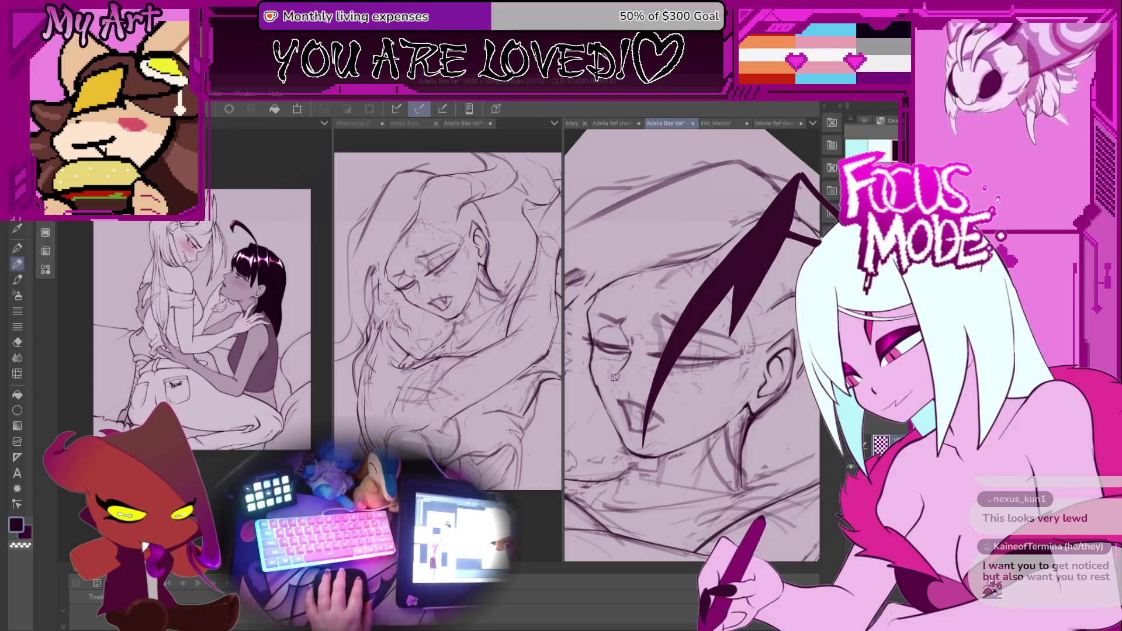
mouse_move(618, 331)
mouse_down()
mouse_move(673, 347)
mouse_move(696, 337)
mouse_move(747, 382)
mouse_up()
Transform the selected ear again and confirm its new placement
key(ctrl+t)
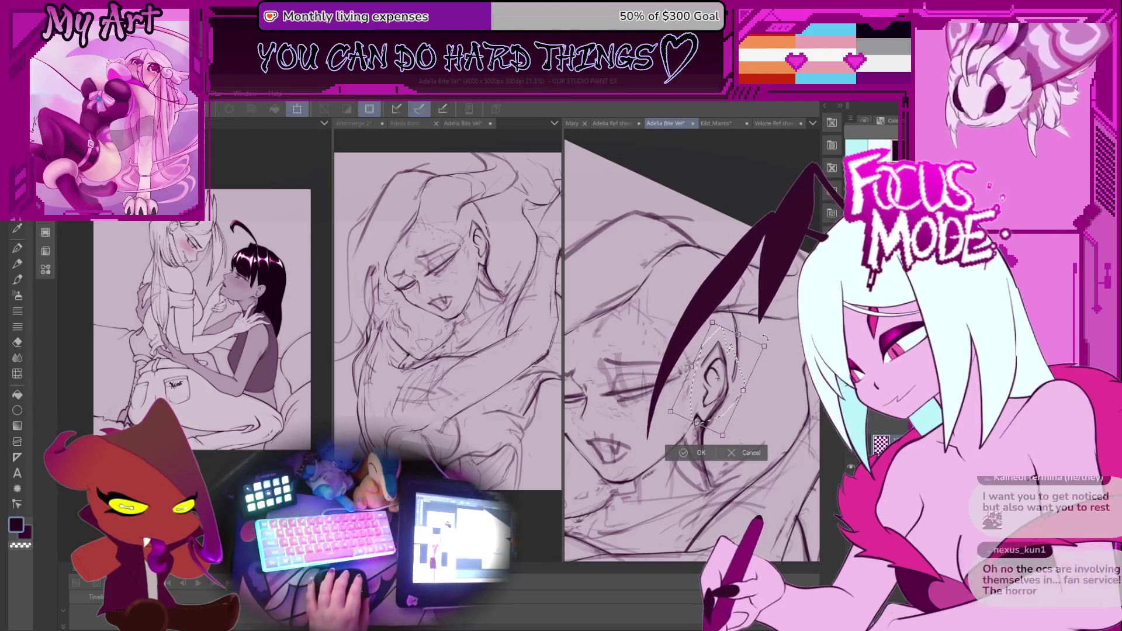
key(Return)
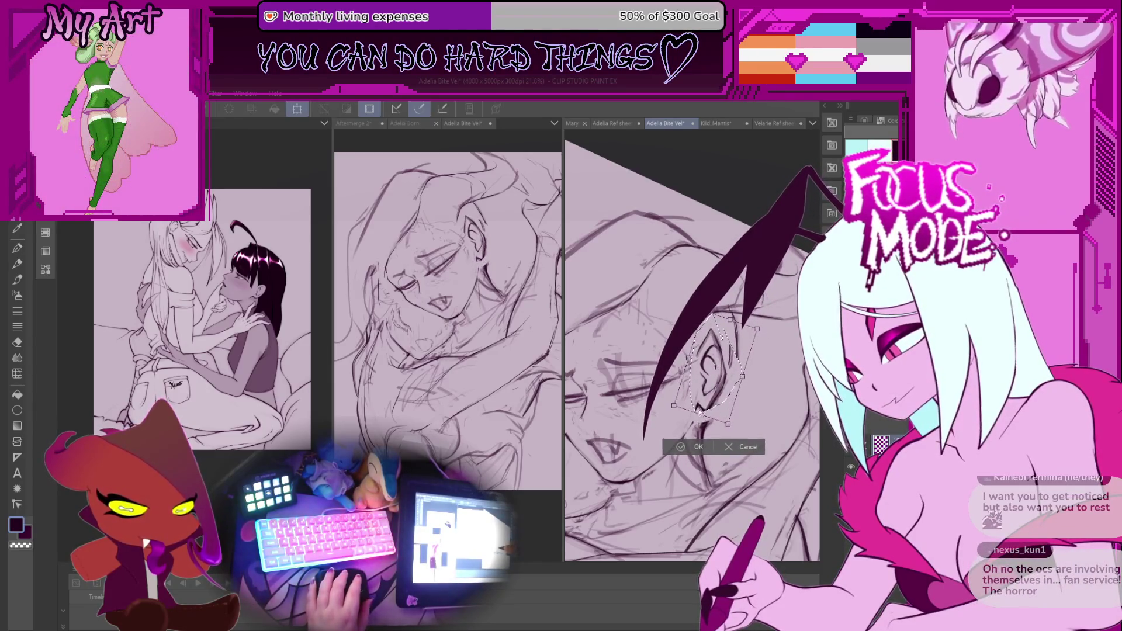
drag(688, 428, 697, 416)
key(ctrl+t)
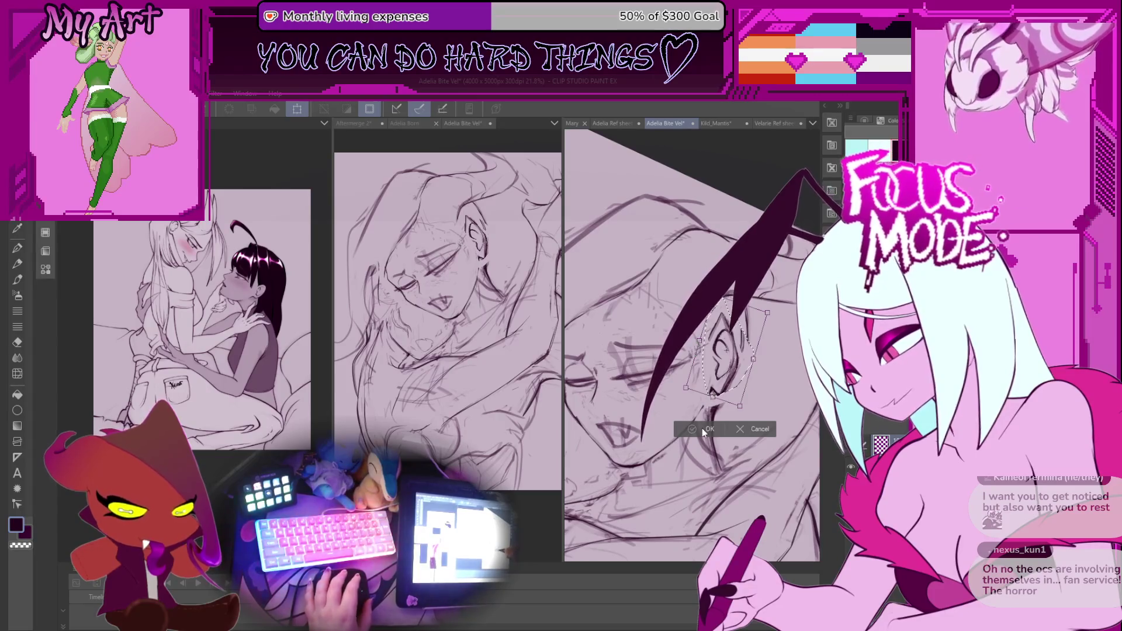
click(702, 427)
Lasso the eye to adjust its strokes, then select the mouth and chin area
mouse_move(663, 312)
mouse_down()
mouse_move(626, 363)
mouse_move(663, 412)
mouse_up()
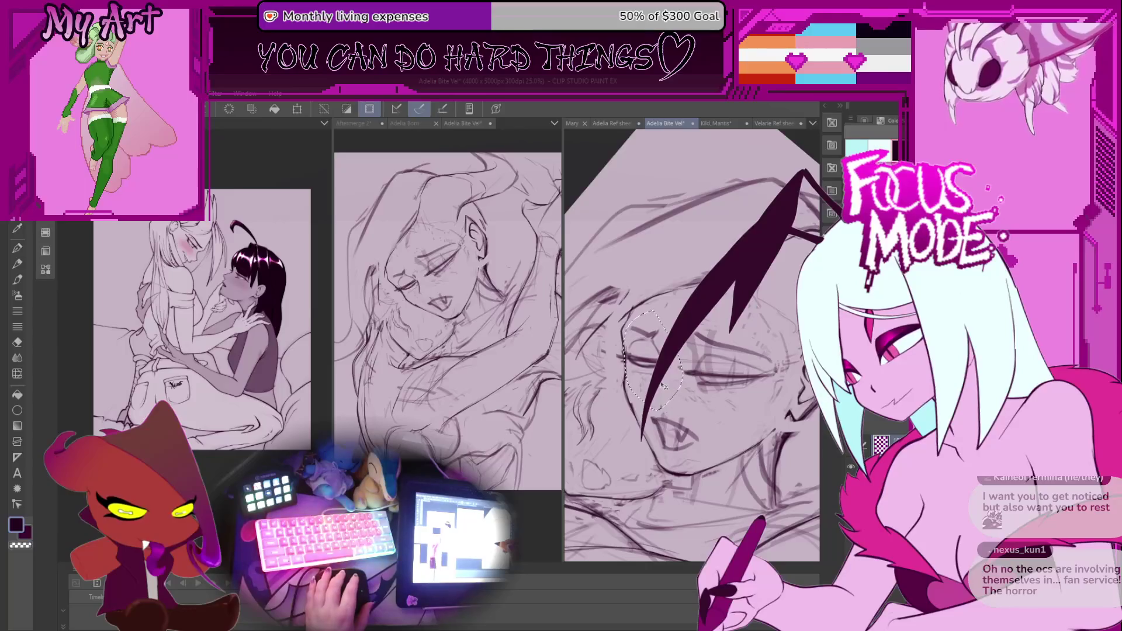
drag(760, 391, 730, 327)
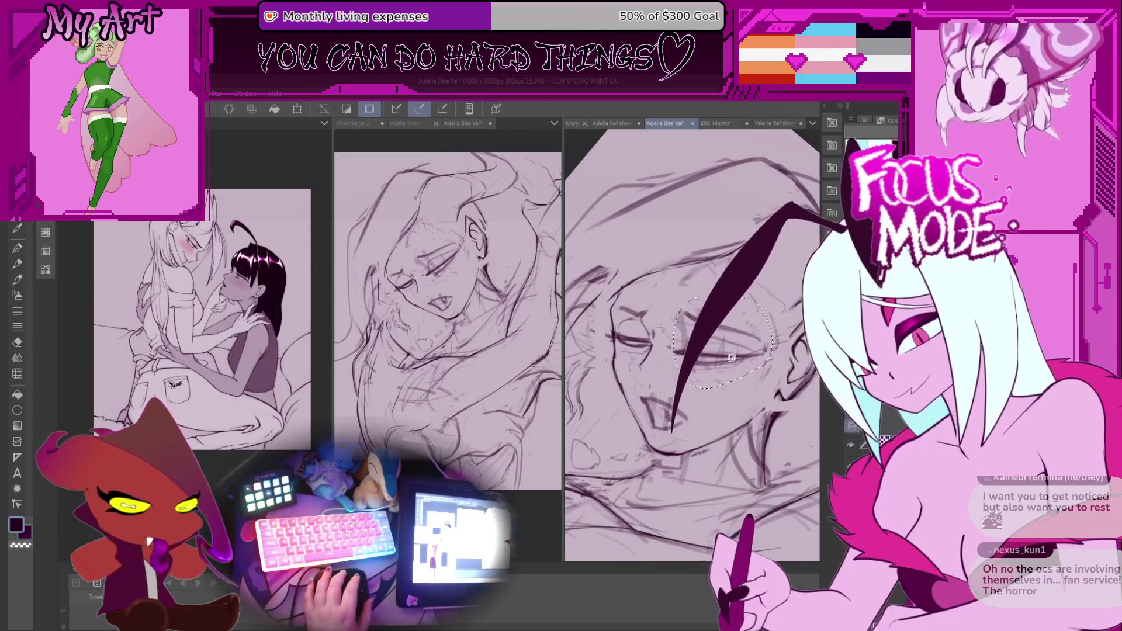
drag(718, 367, 709, 373)
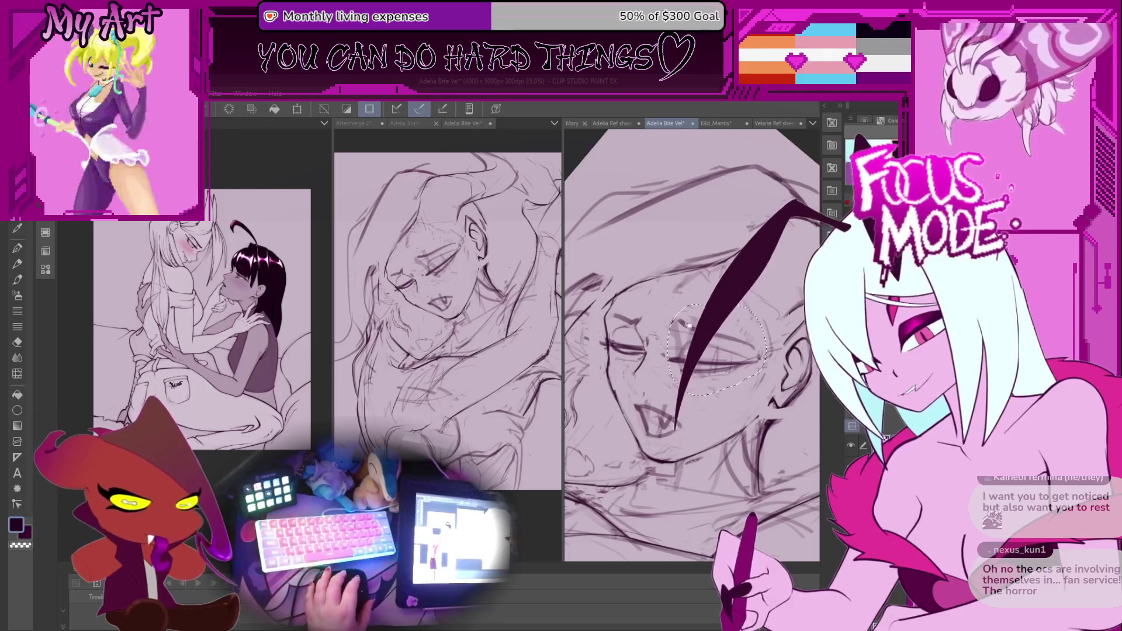
mouse_move(704, 398)
mouse_down()
mouse_move(715, 359)
mouse_move(701, 385)
mouse_up()
mouse_move(654, 420)
mouse_down()
mouse_move(641, 478)
mouse_move(616, 399)
mouse_up()
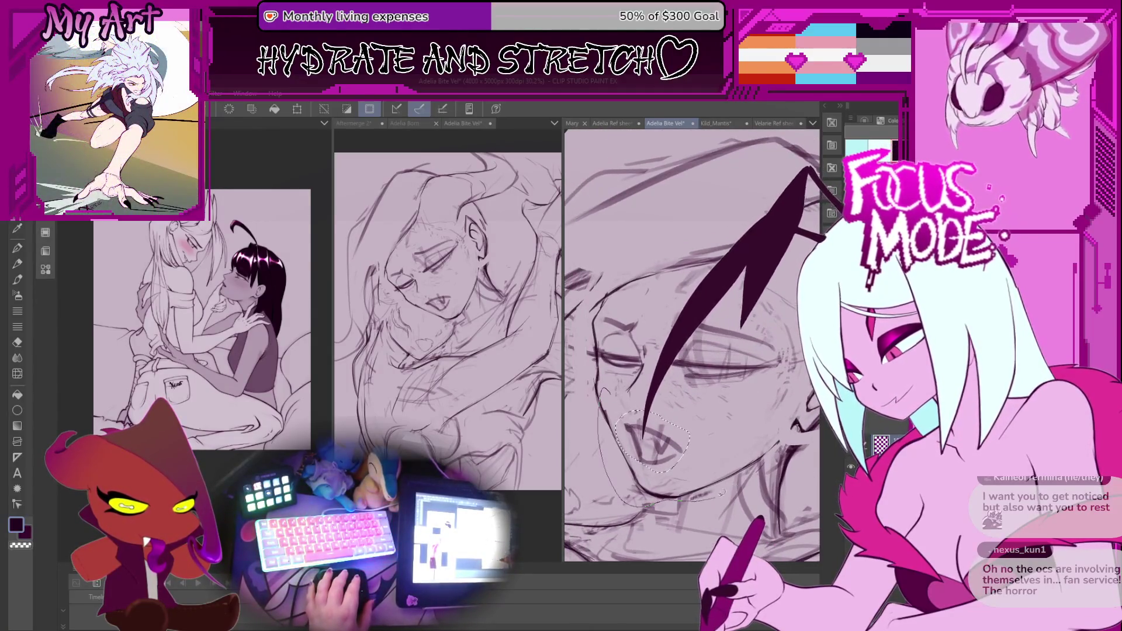
mouse_move(725, 494)
mouse_down()
mouse_move(771, 436)
mouse_move(689, 465)
mouse_up()
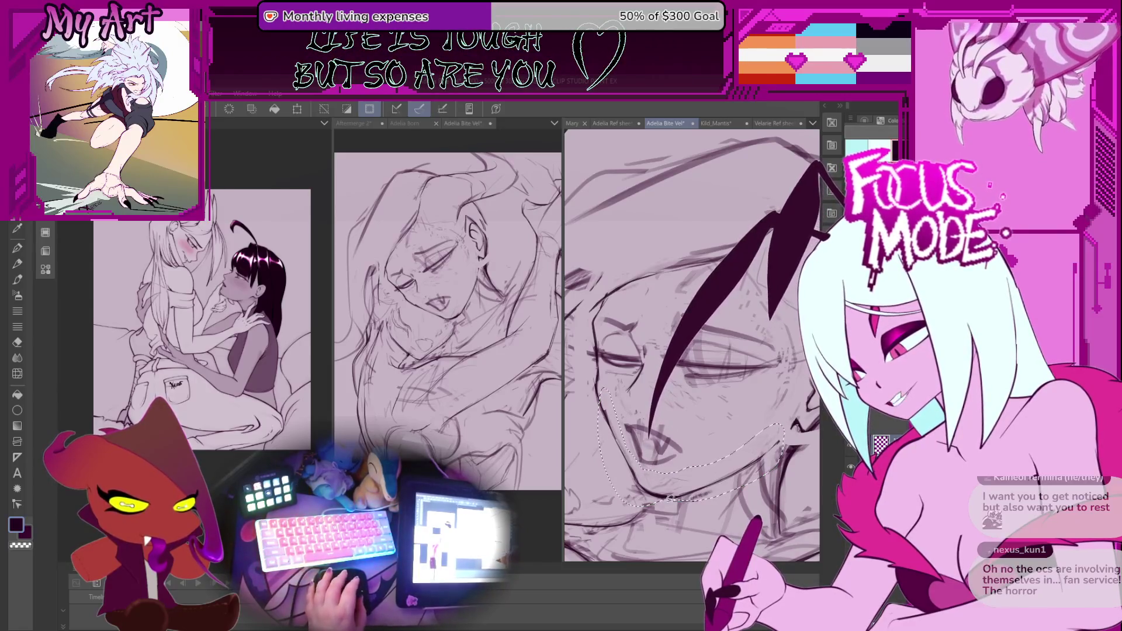
Rotate the view to about a 45° tilt, then deselect and return to the pen
drag(735, 506, 728, 476)
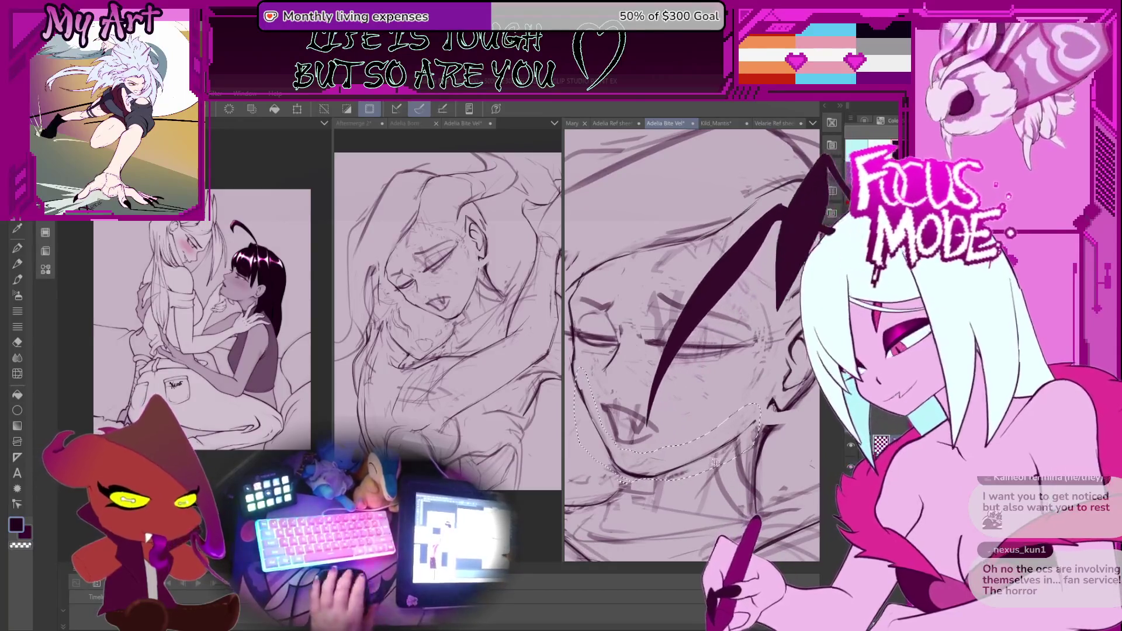
mouse_move(712, 447)
mouse_down()
mouse_move(709, 389)
mouse_move(731, 403)
mouse_up()
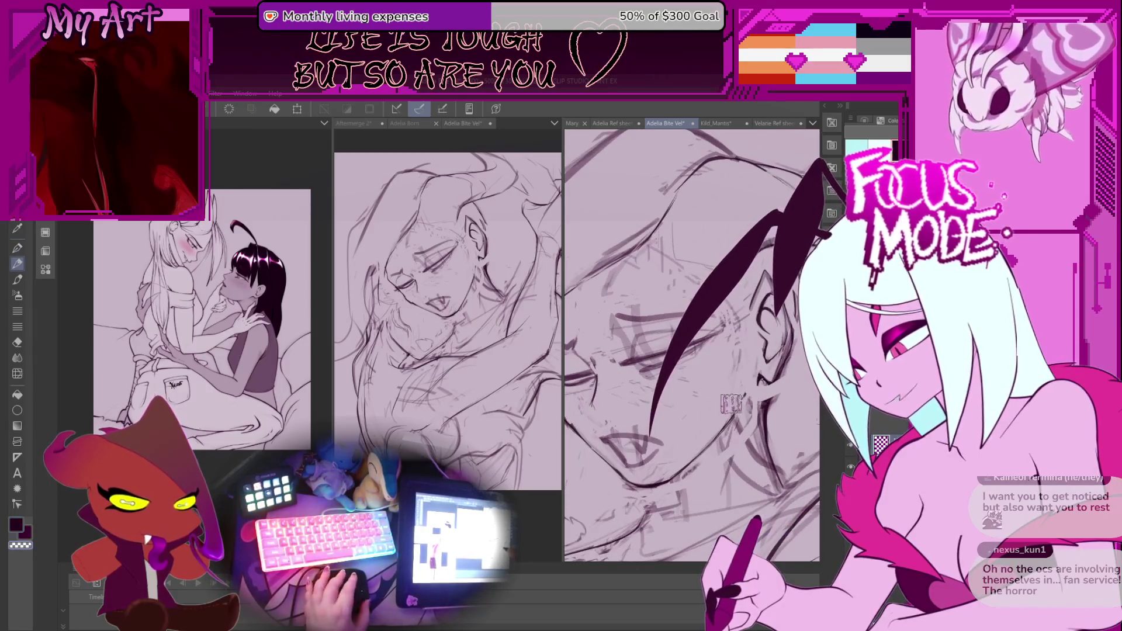
drag(670, 442, 655, 467)
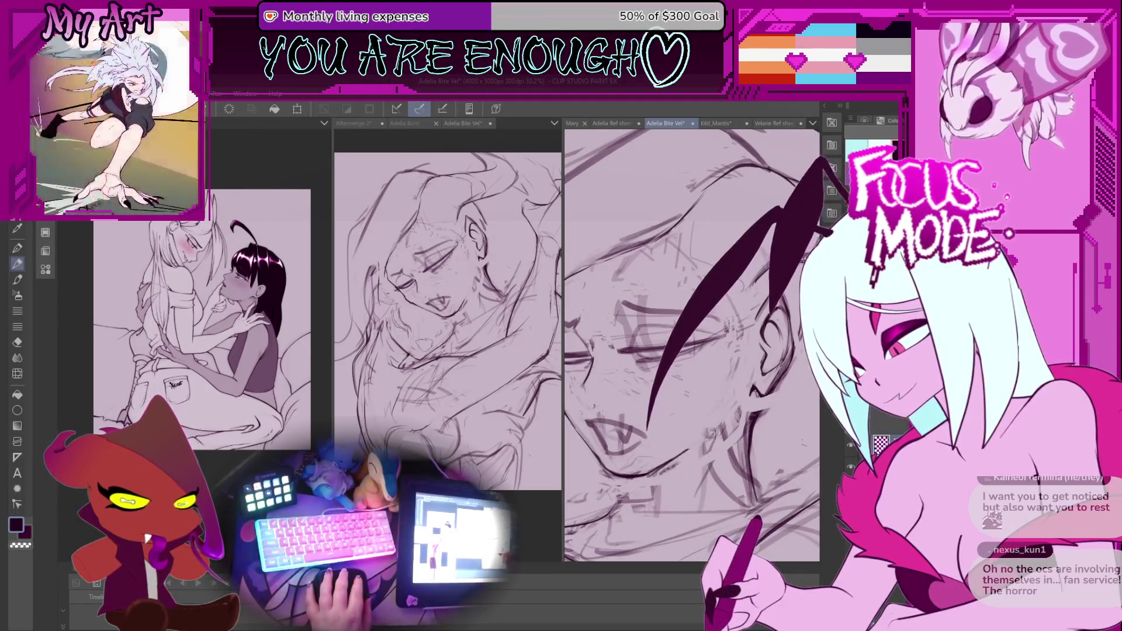
drag(692, 416, 716, 395)
mouse_move(730, 338)
mouse_down()
mouse_move(726, 399)
mouse_move(709, 430)
mouse_up()
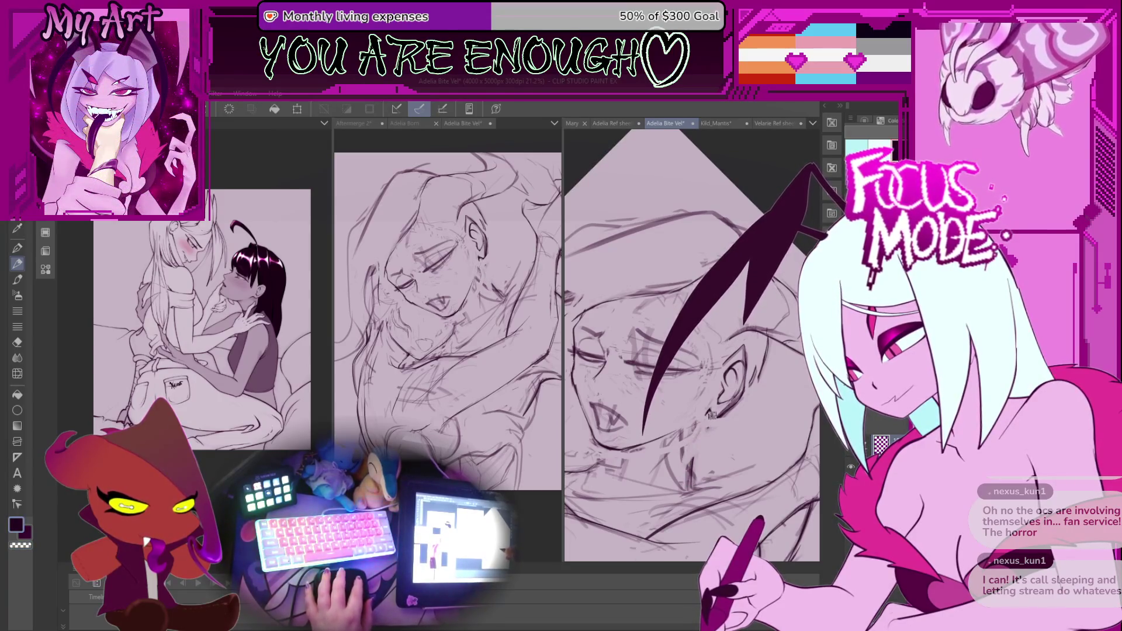
mouse_move(686, 486)
mouse_down()
mouse_move(664, 374)
mouse_move(672, 423)
mouse_up()
drag(663, 375, 668, 386)
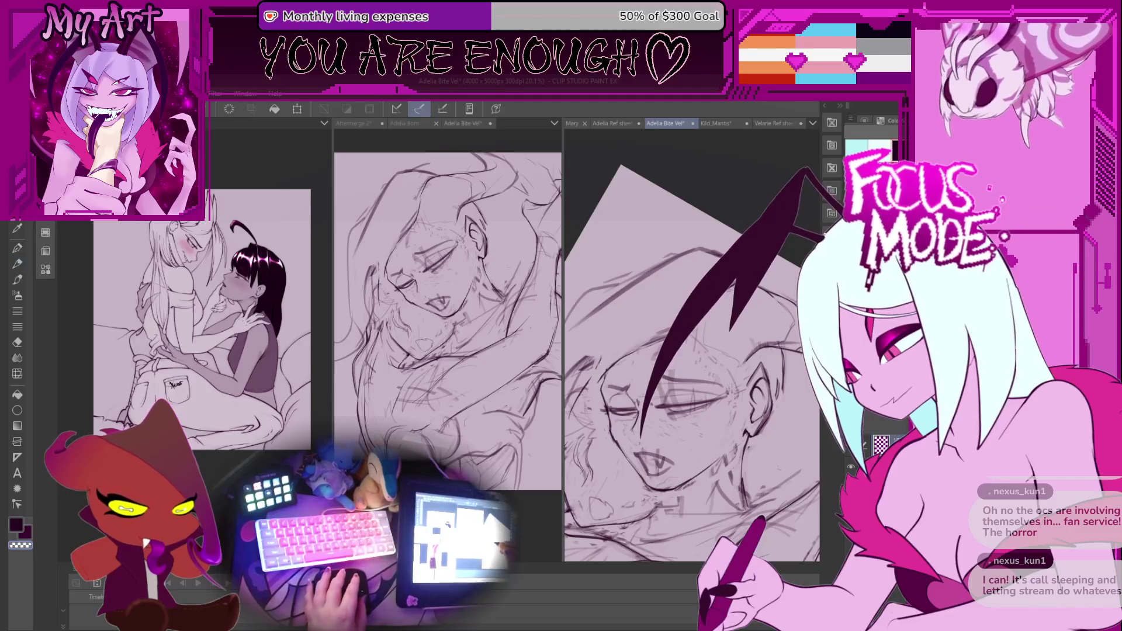
key(ctrl+d)
key(p)
scroll(680, 386, up, 1)
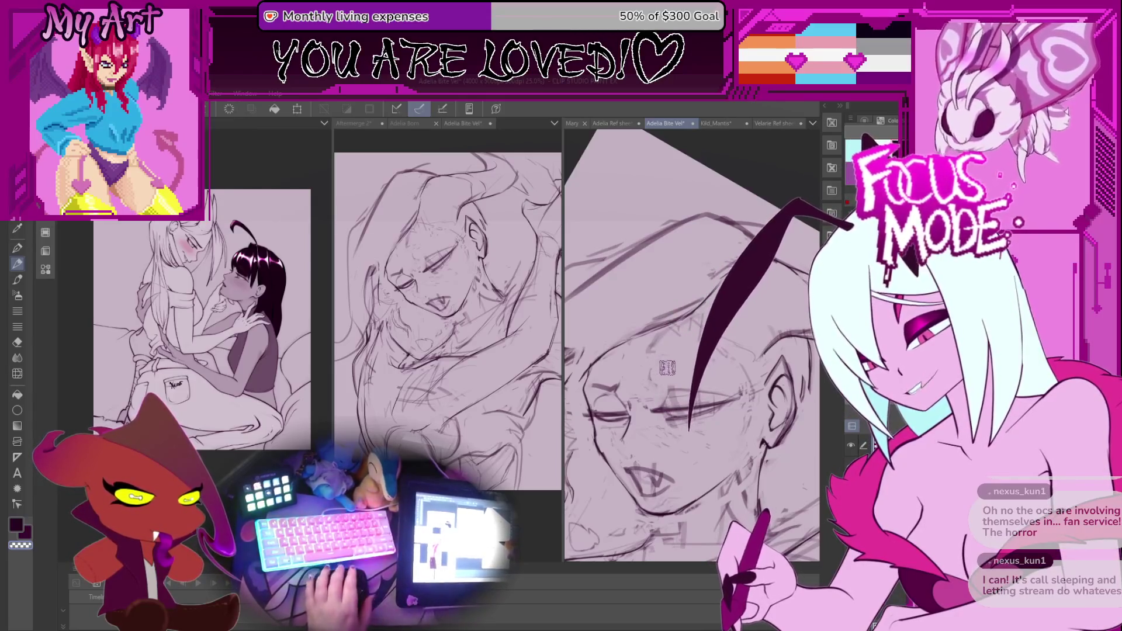
Zoom in on the closed eye and begin a free transform of the selected eye area
scroll(661, 351, up, 2)
scroll(661, 349, down, 2)
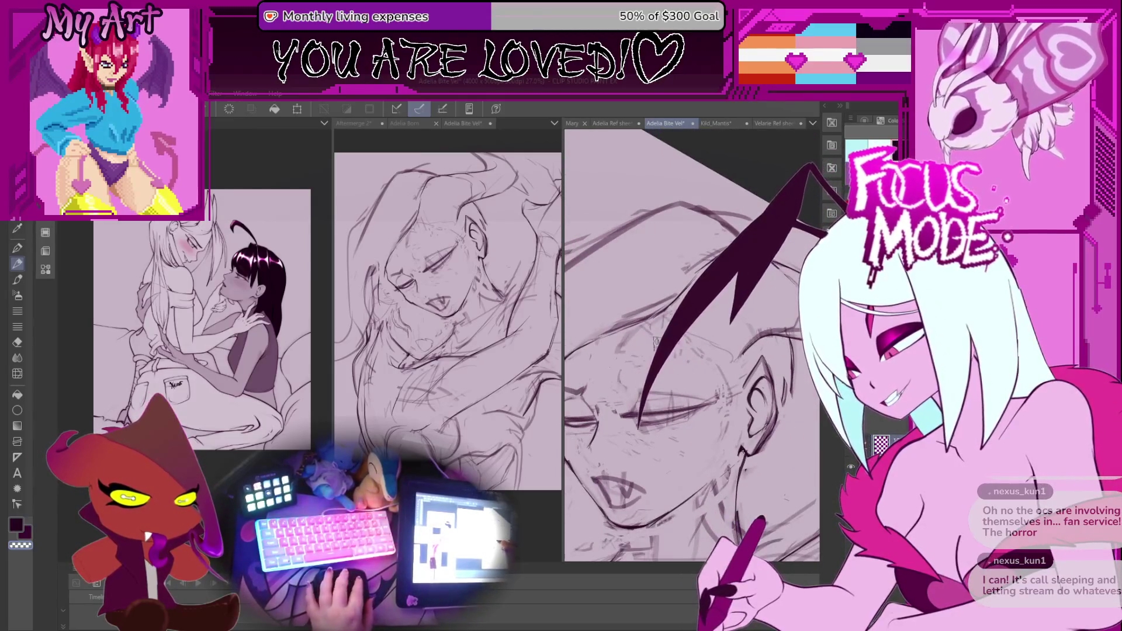
scroll(672, 377, up, 2)
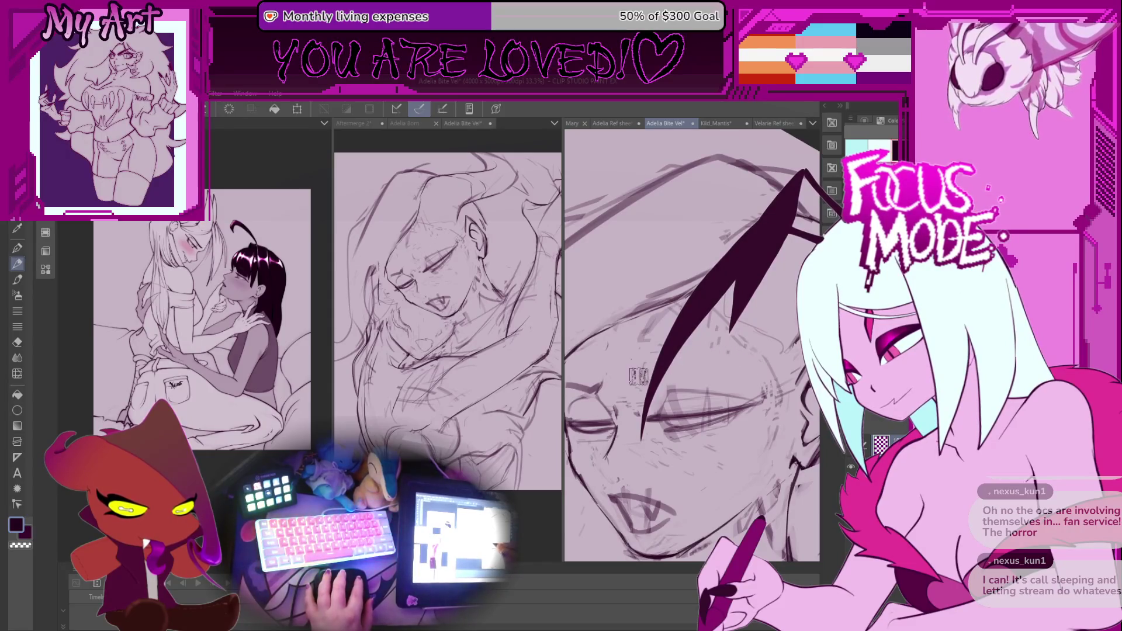
scroll(723, 359, up, 2)
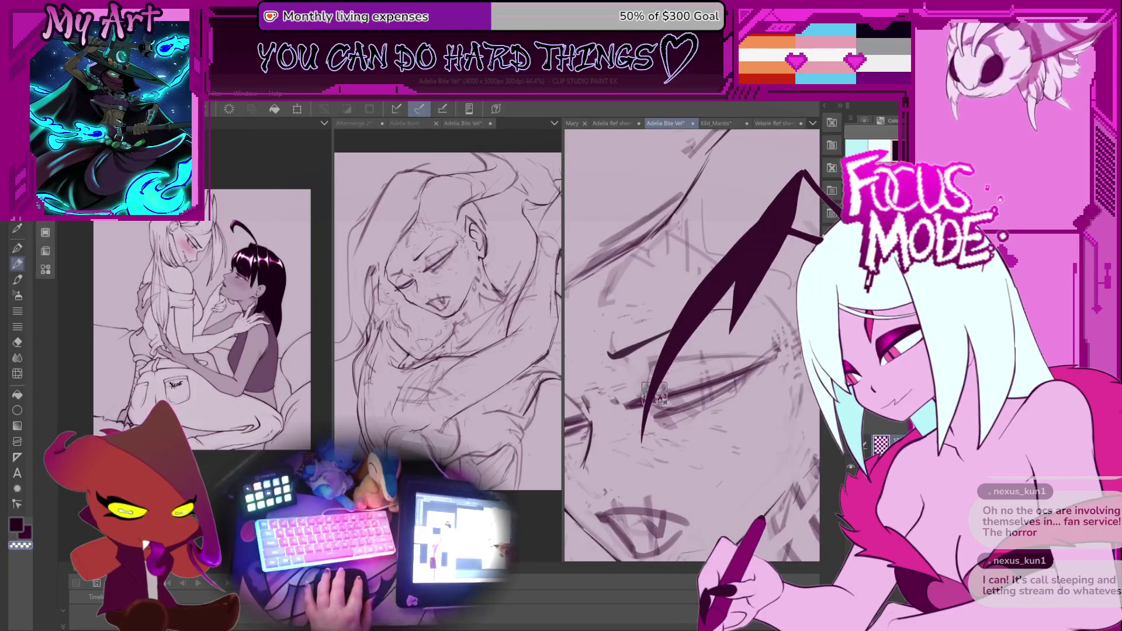
scroll(735, 362, down, 2)
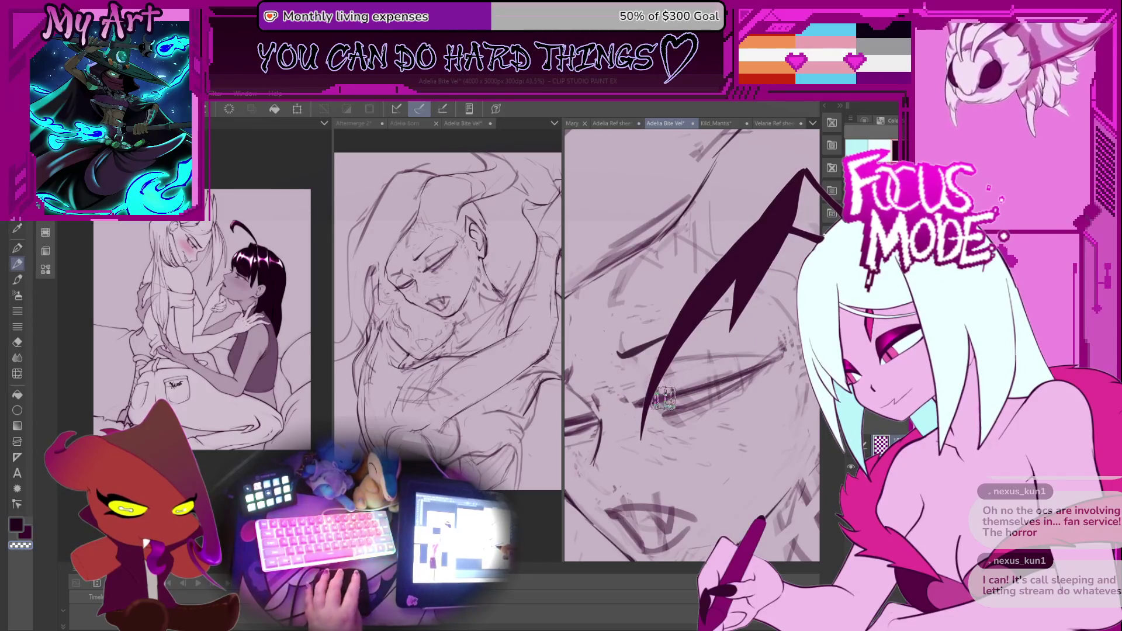
scroll(680, 349, down, 2)
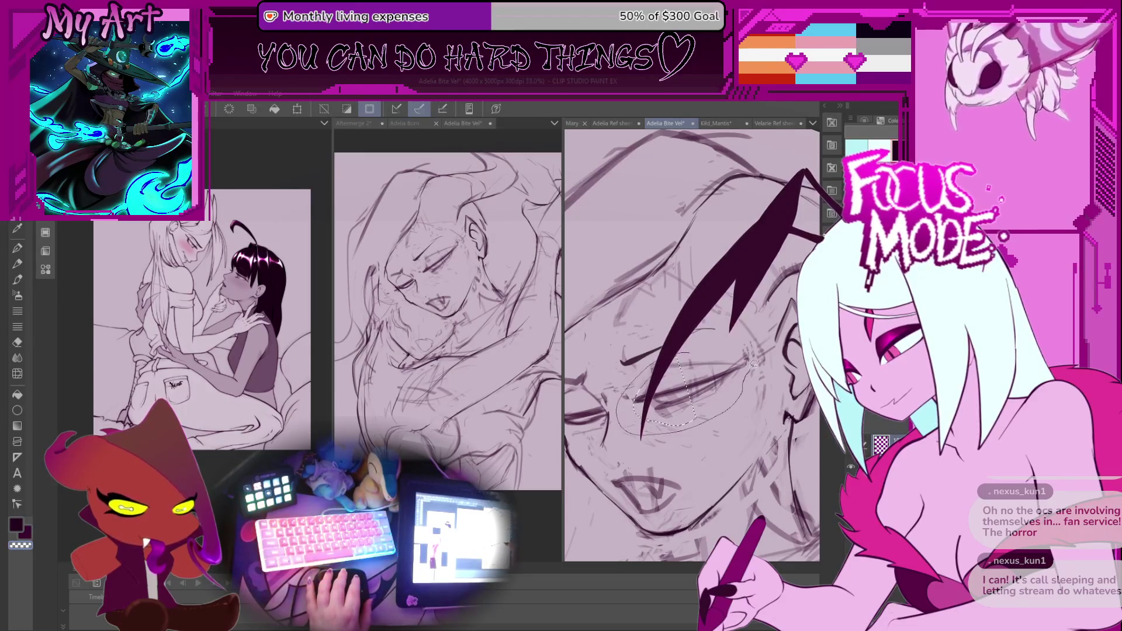
key(ctrl+t)
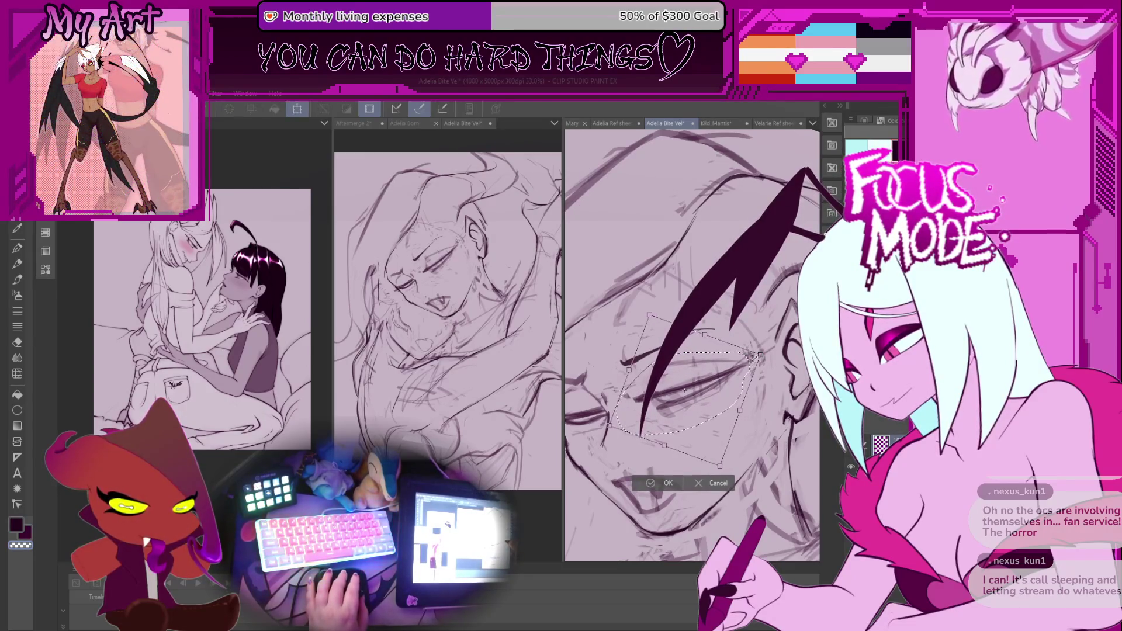
Shift the selected closed eye slightly down and left, confirm it, and deselect
drag(682, 390, 679, 392)
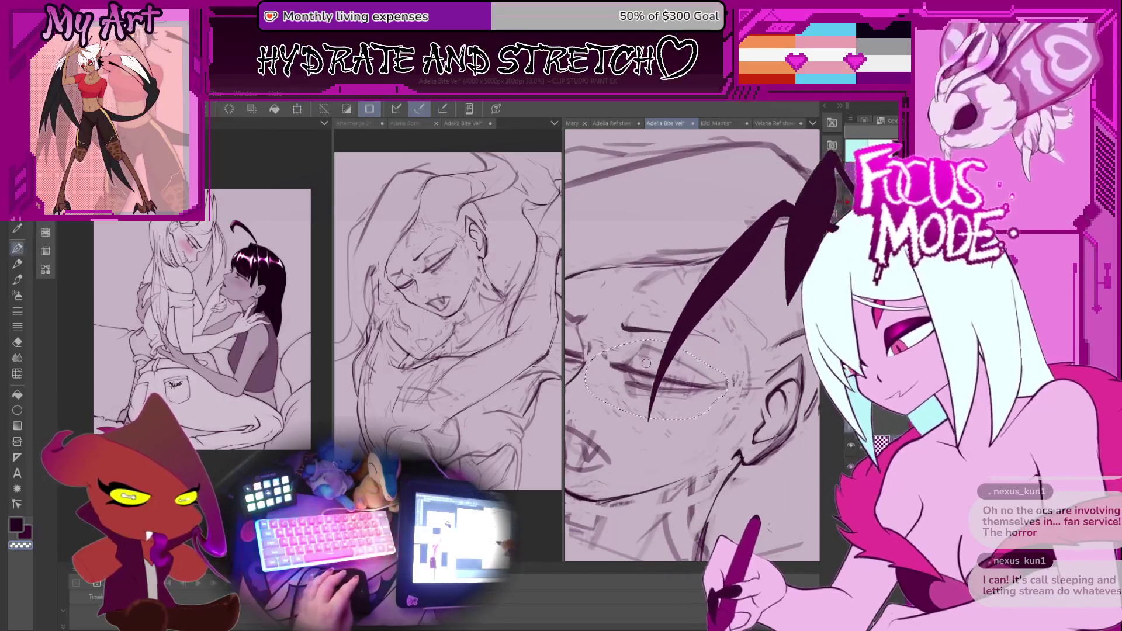
key(ctrl+plus)
key(ctrl+d)
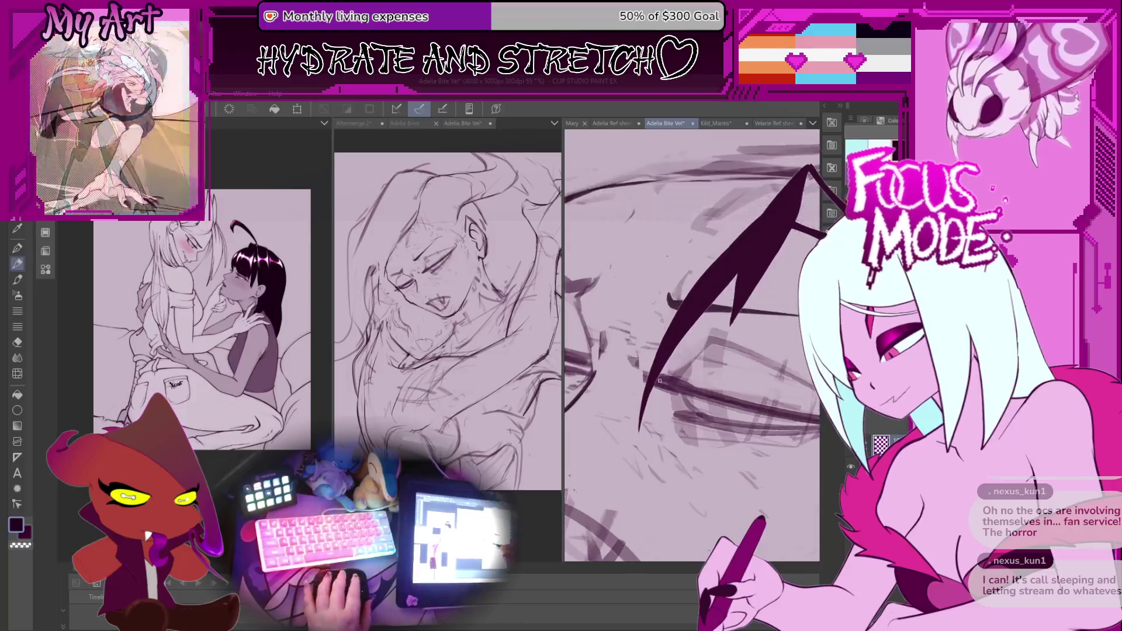
scroll(680, 386, up, 2)
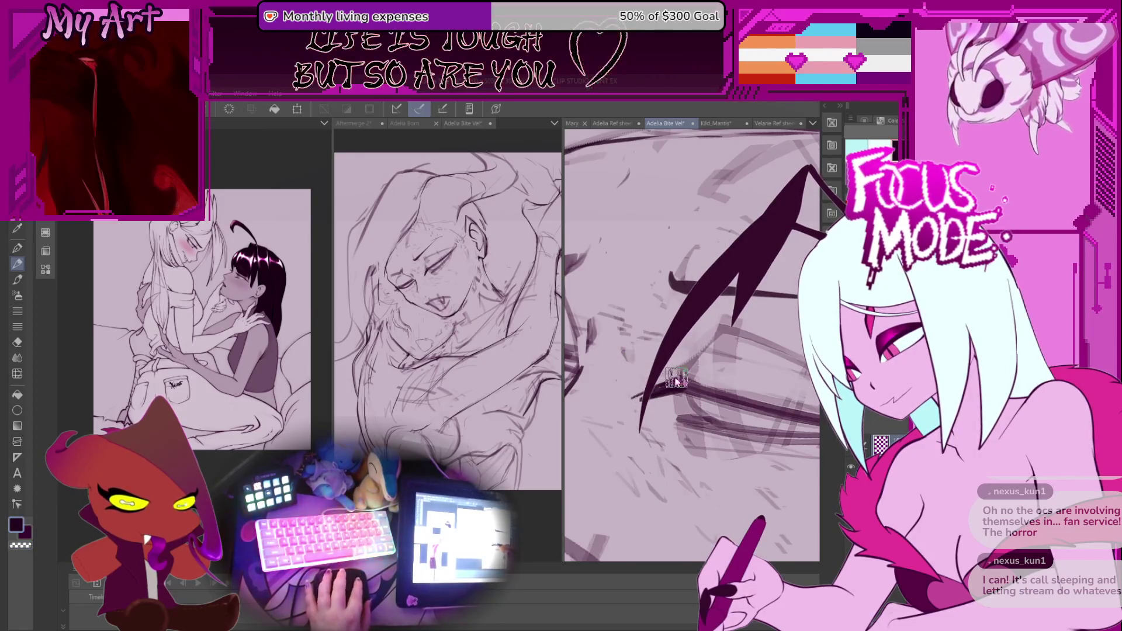
Rotate the view and sketch rough strokes near the closed eyelid
scroll(643, 397, down, 1)
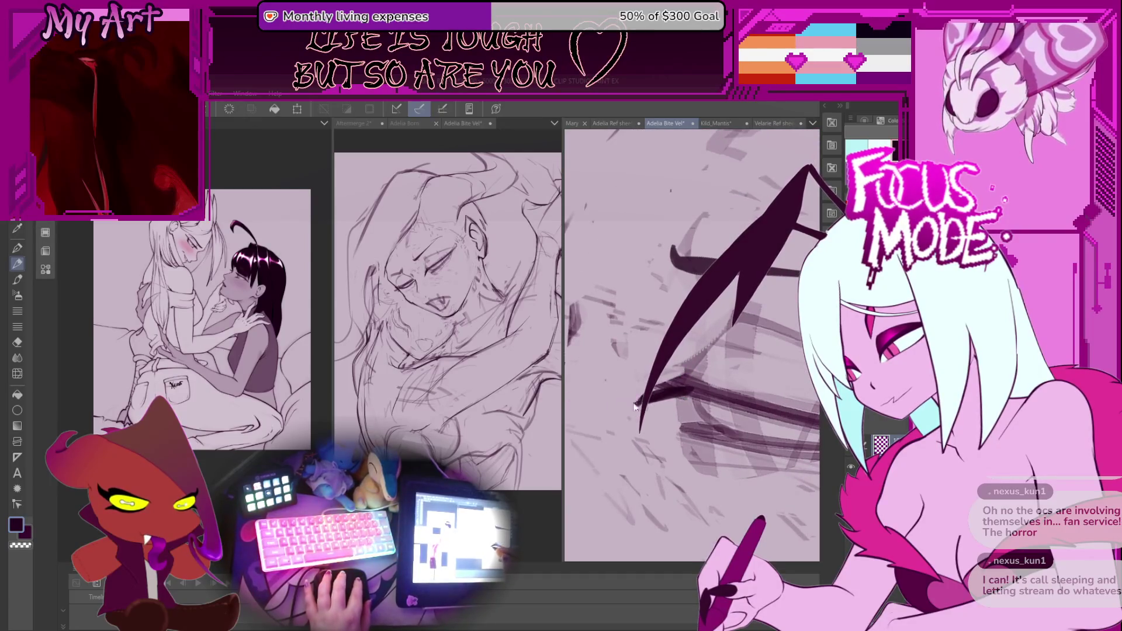
mouse_move(672, 378)
mouse_down()
mouse_move(642, 310)
mouse_move(663, 319)
mouse_move(648, 349)
mouse_up()
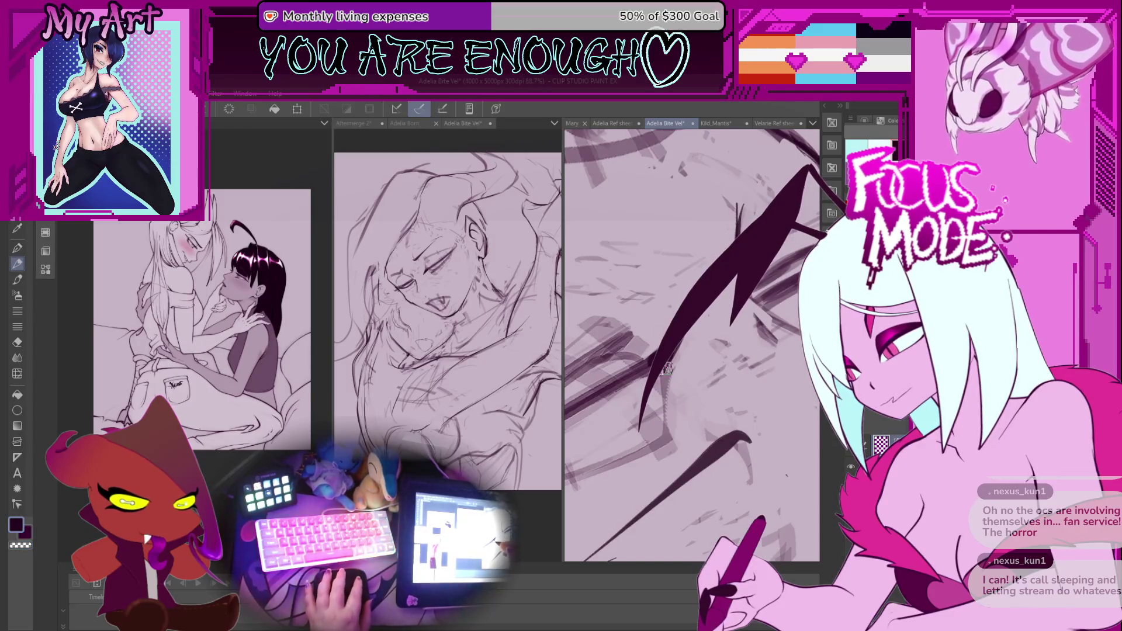
drag(645, 363, 645, 282)
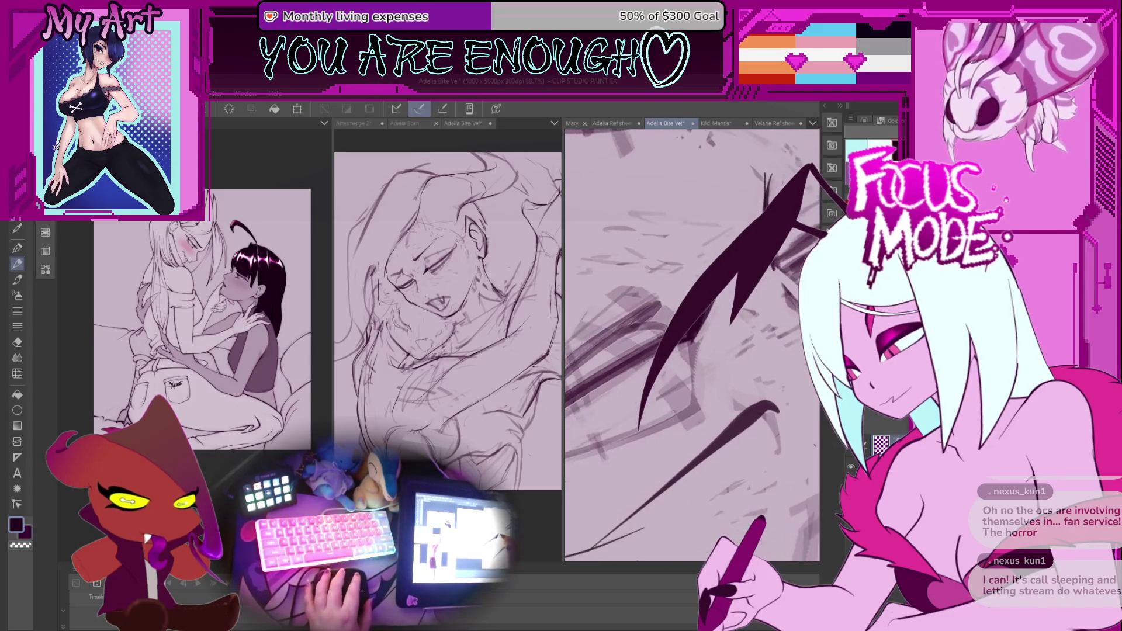
drag(644, 368, 611, 438)
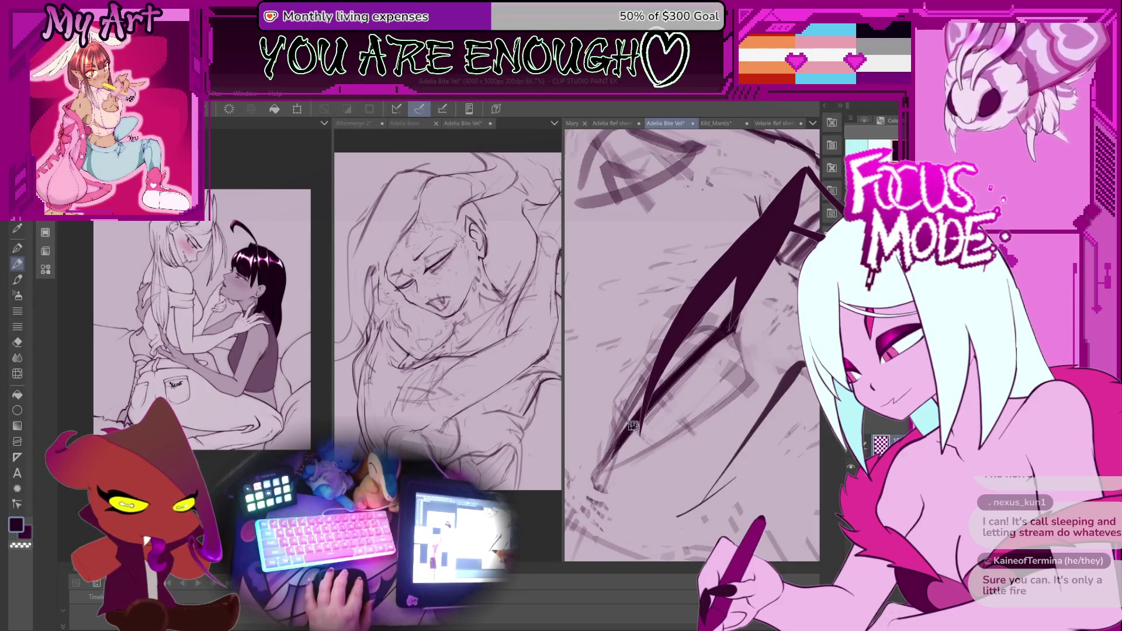
Undo the last rough strokes and draw one long dark lash line along the lid
key(ctrl+z)
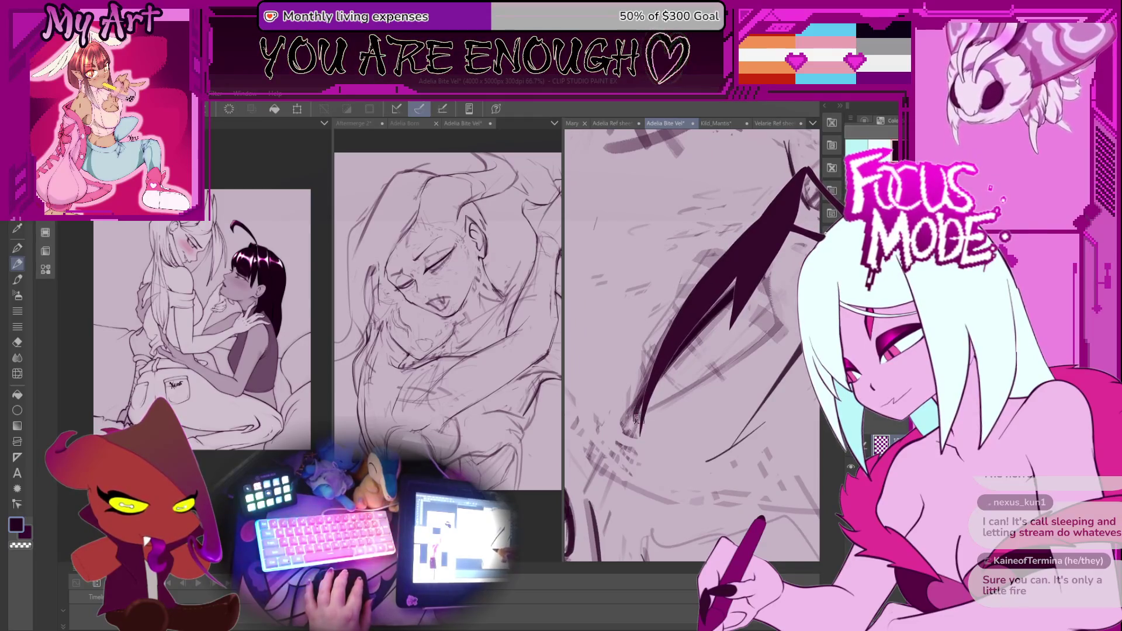
mouse_move(638, 417)
mouse_down()
mouse_move(767, 320)
mouse_move(720, 365)
mouse_up()
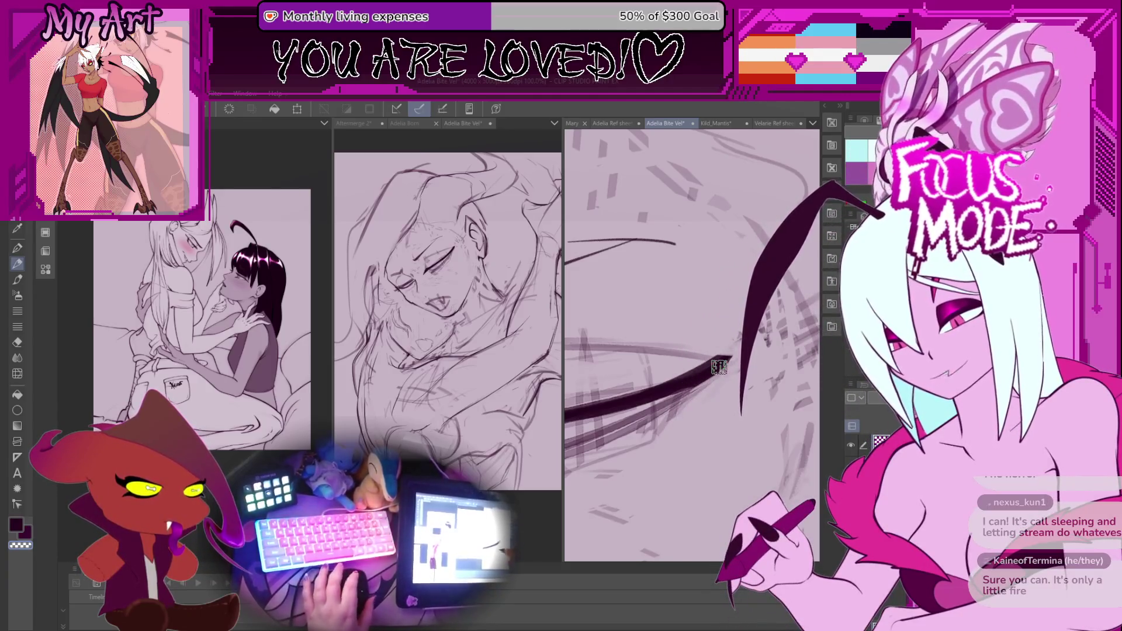
mouse_move(618, 380)
mouse_down()
mouse_move(723, 371)
mouse_move(702, 381)
mouse_move(760, 338)
mouse_move(702, 385)
mouse_move(760, 347)
mouse_up()
Rotate the view so the eye runs diagonally, then drag the rough eye sketch down-left beneath the lash stroke
scroll(730, 362, down, 5)
scroll(701, 385, up, 1)
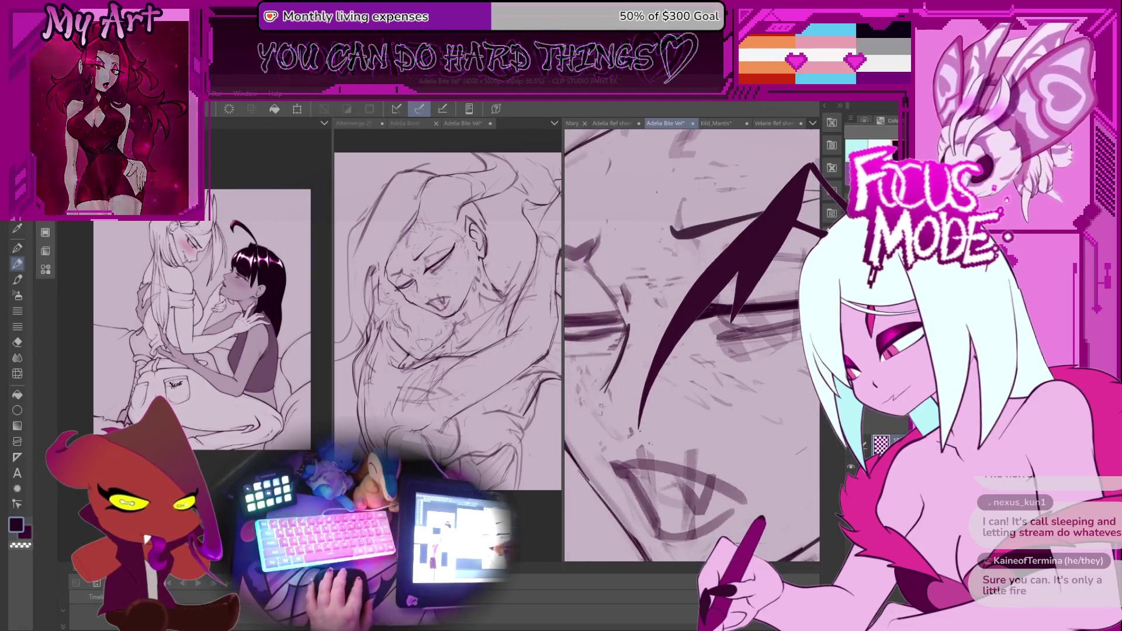
scroll(605, 401, down, 1)
scroll(604, 402, up, 2)
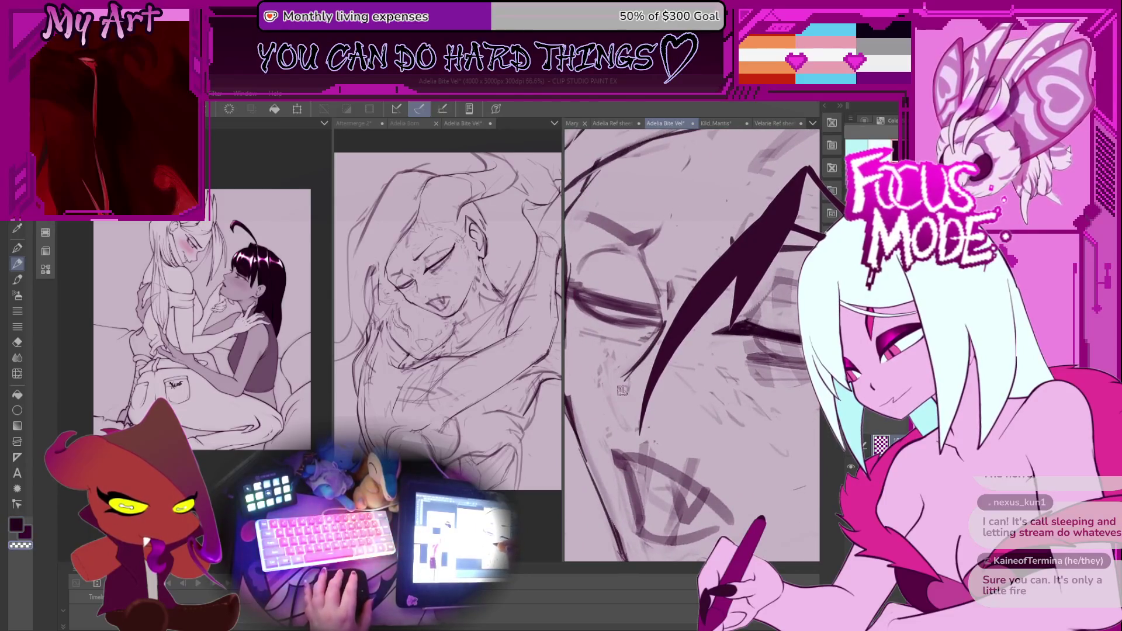
scroll(667, 410, up, 1)
drag(668, 409, 666, 365)
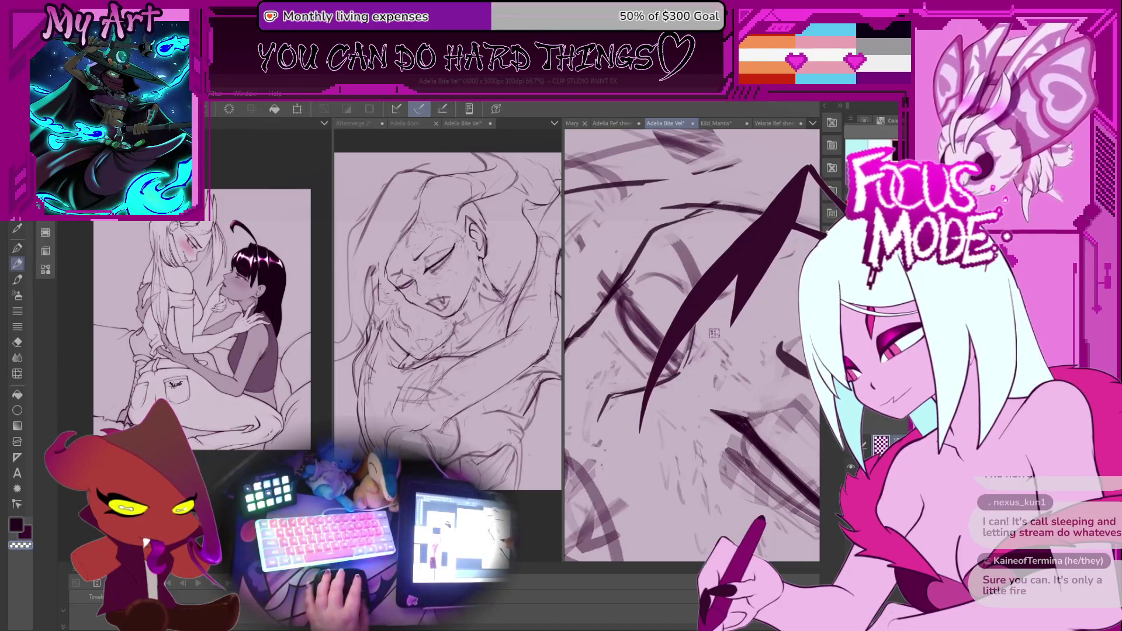
scroll(711, 336, up, 2)
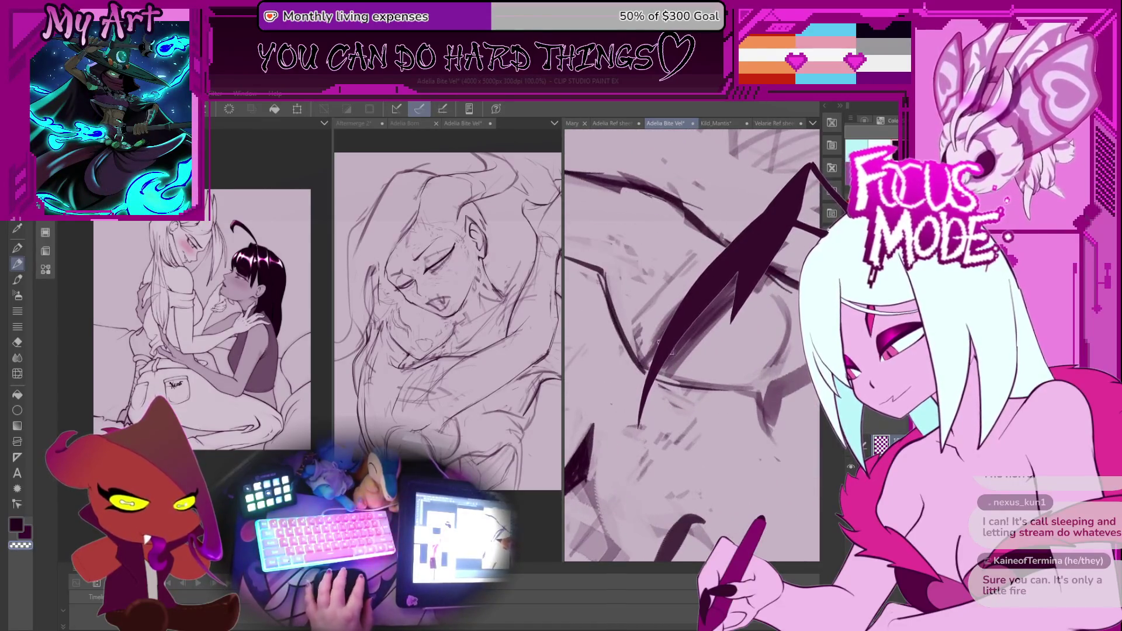
key(ctrl+z)
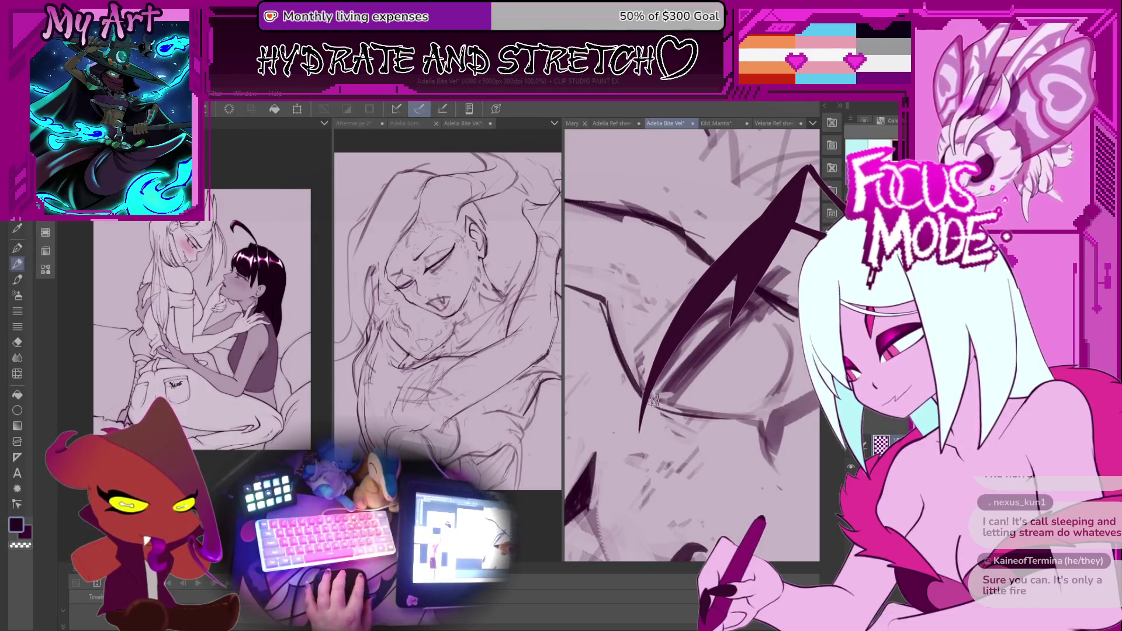
drag(659, 399, 651, 410)
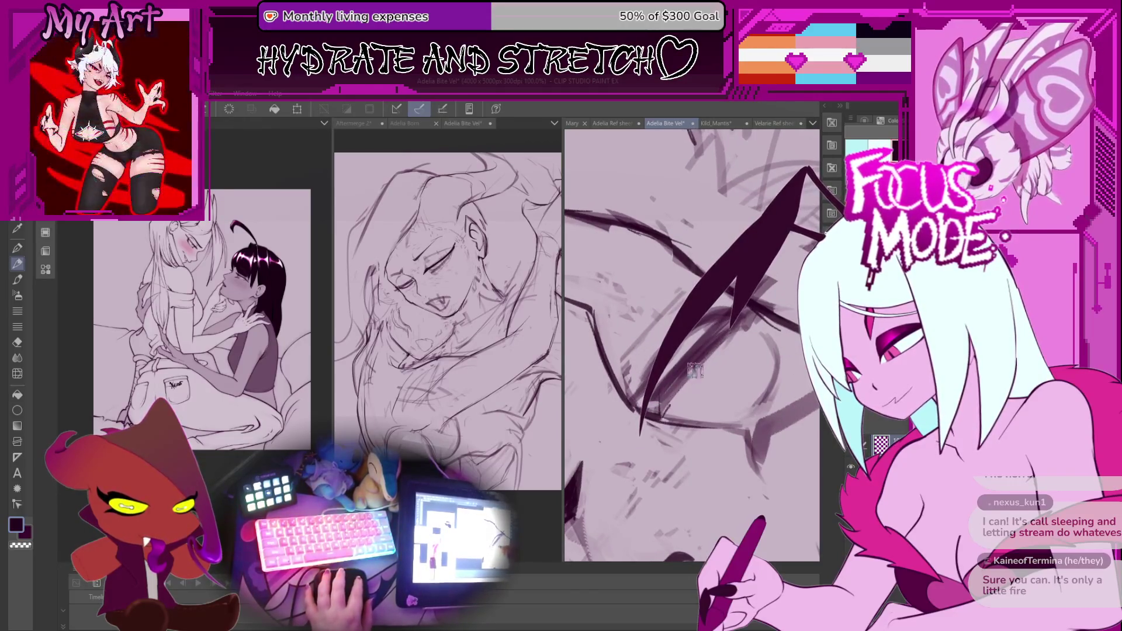
drag(771, 266, 700, 329)
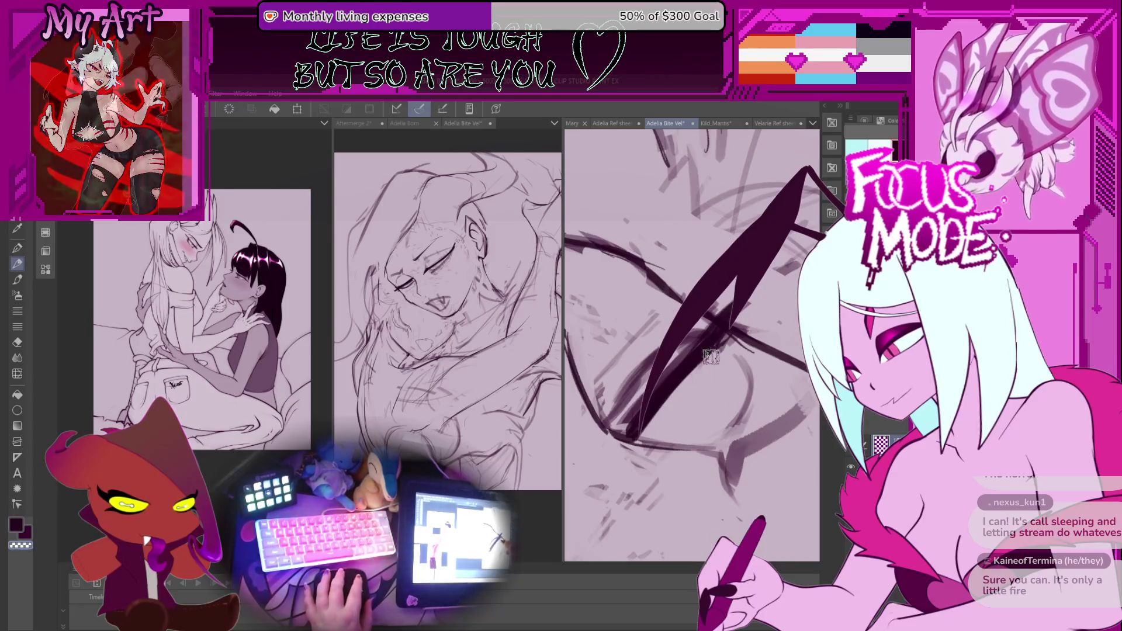
drag(715, 350, 681, 360)
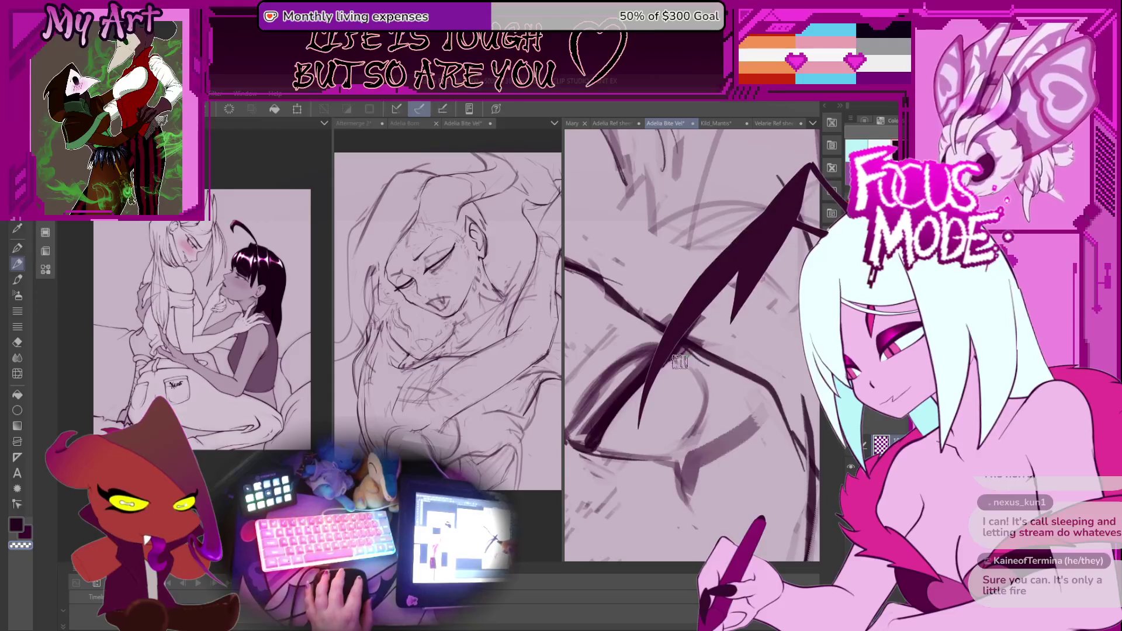
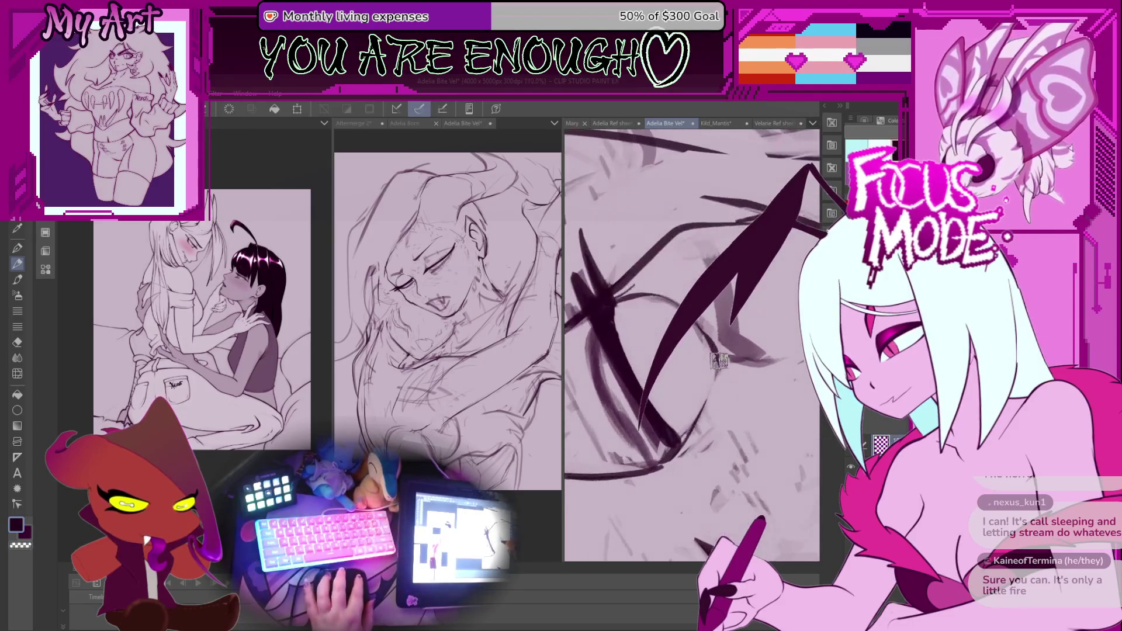
Ink a bold dark stroke along the hair edge over the closed eye, redrawing it after an undo
scroll(692, 428, down, 6)
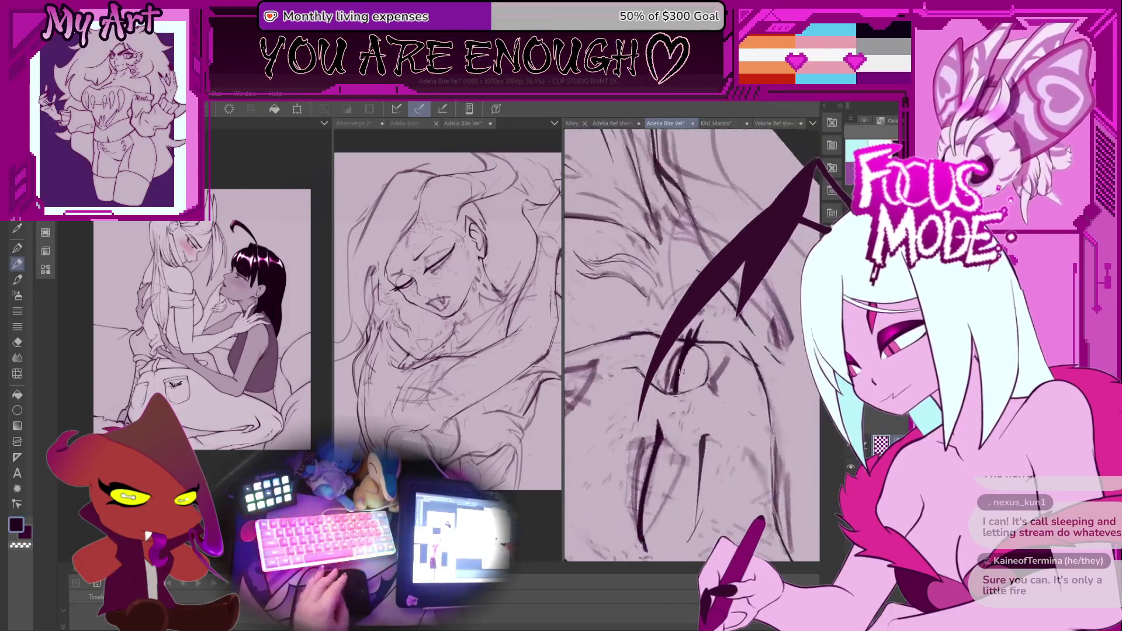
scroll(662, 395, up, 1)
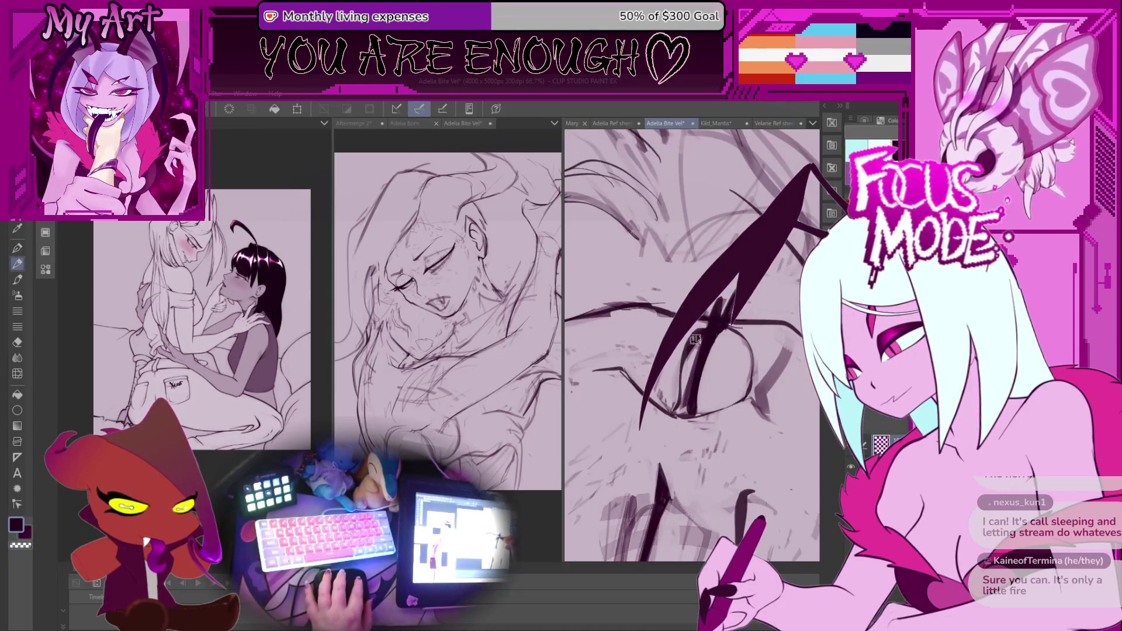
scroll(682, 347, down, 2)
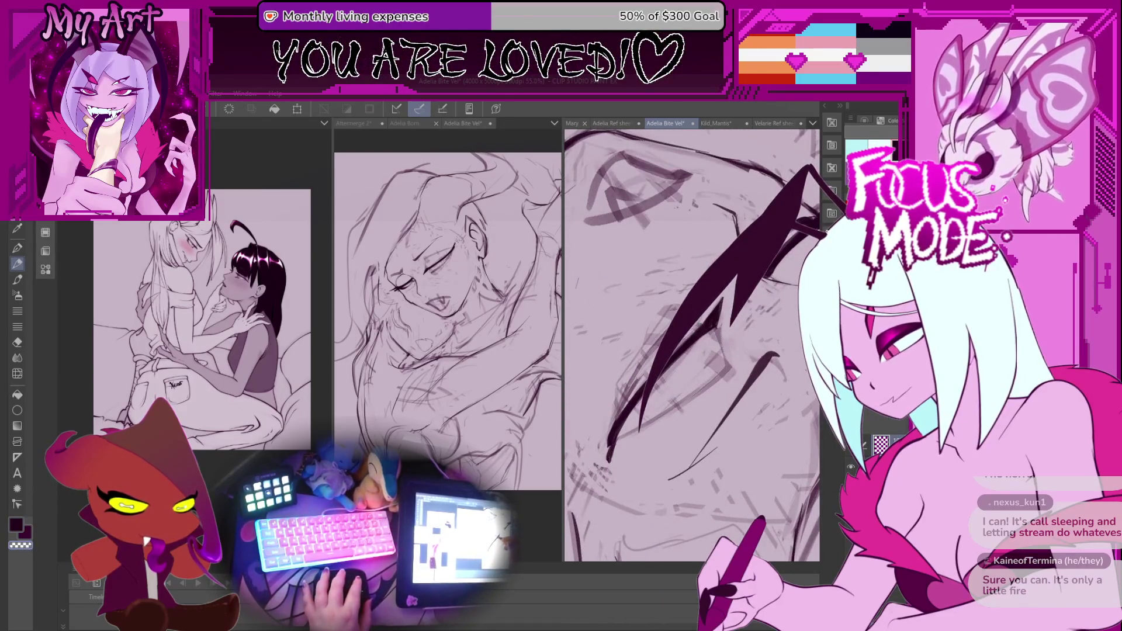
drag(702, 310, 706, 324)
scroll(701, 339, up, 3)
drag(669, 352, 638, 430)
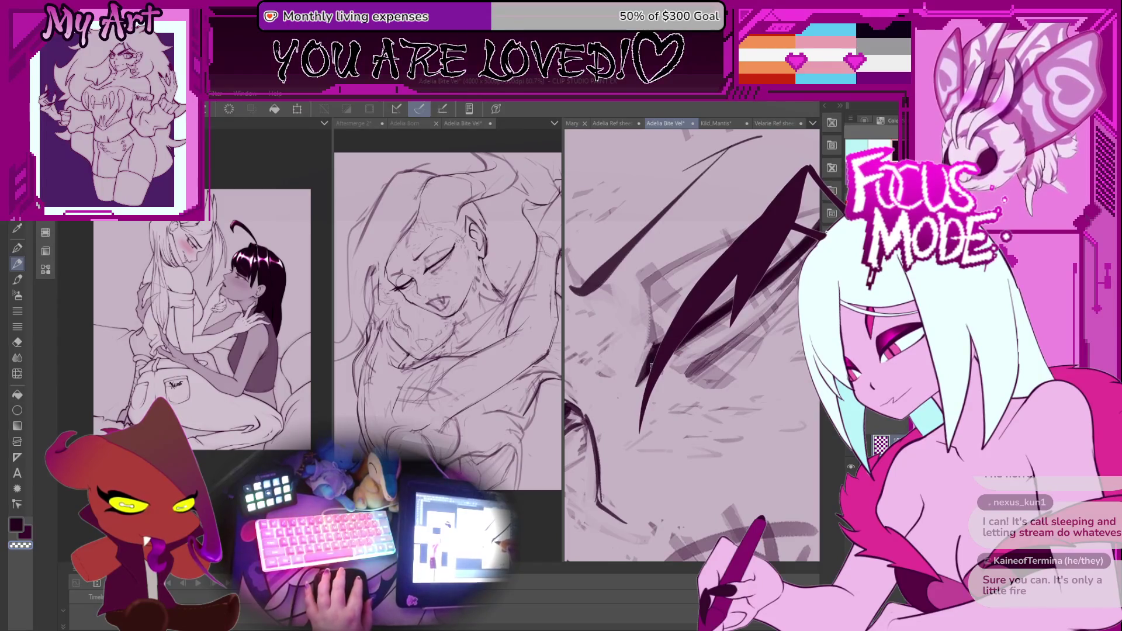
drag(671, 354, 639, 436)
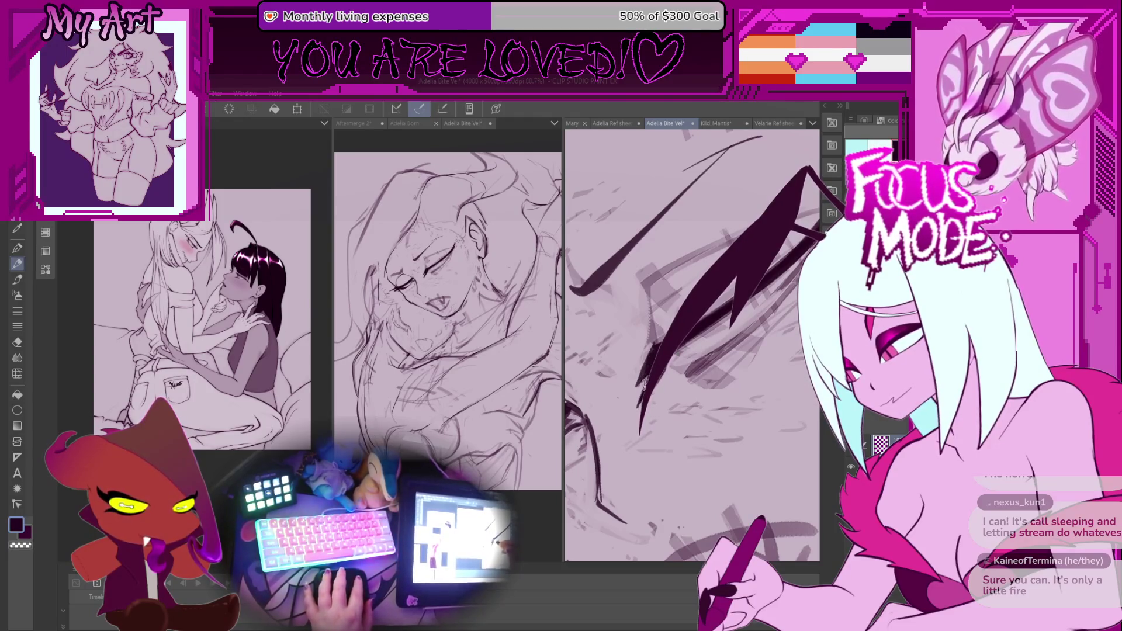
key(ctrl+z)
drag(671, 355, 639, 436)
Try a second dark hair stroke lower left and a redraw, undoing both
drag(649, 380, 583, 443)
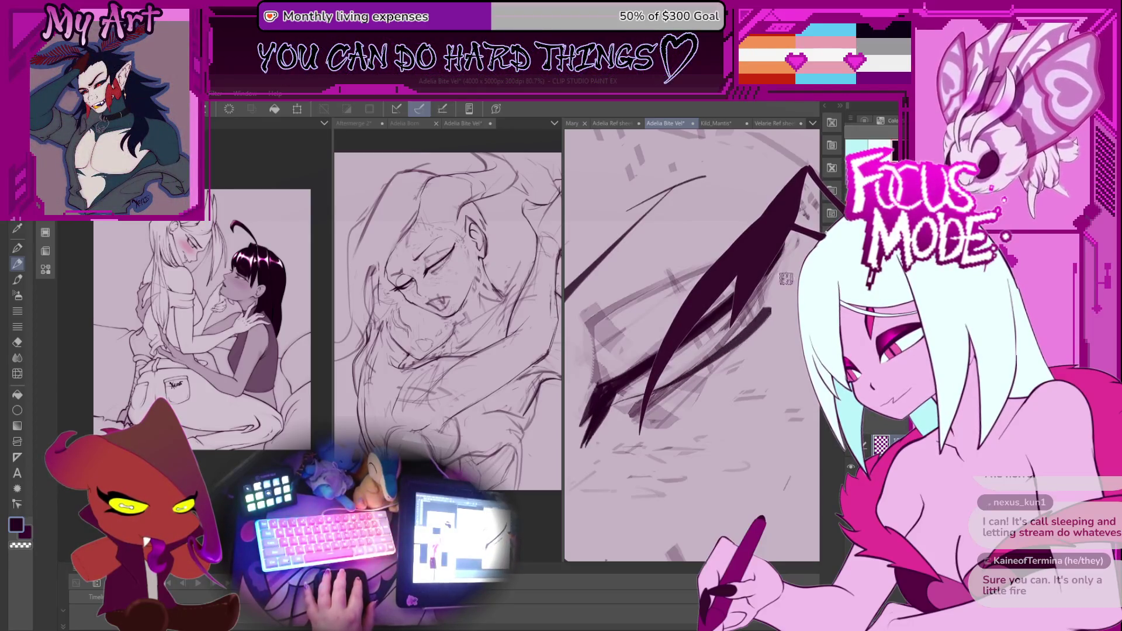
key(ctrl+z)
drag(671, 354, 639, 435)
key(ctrl+z)
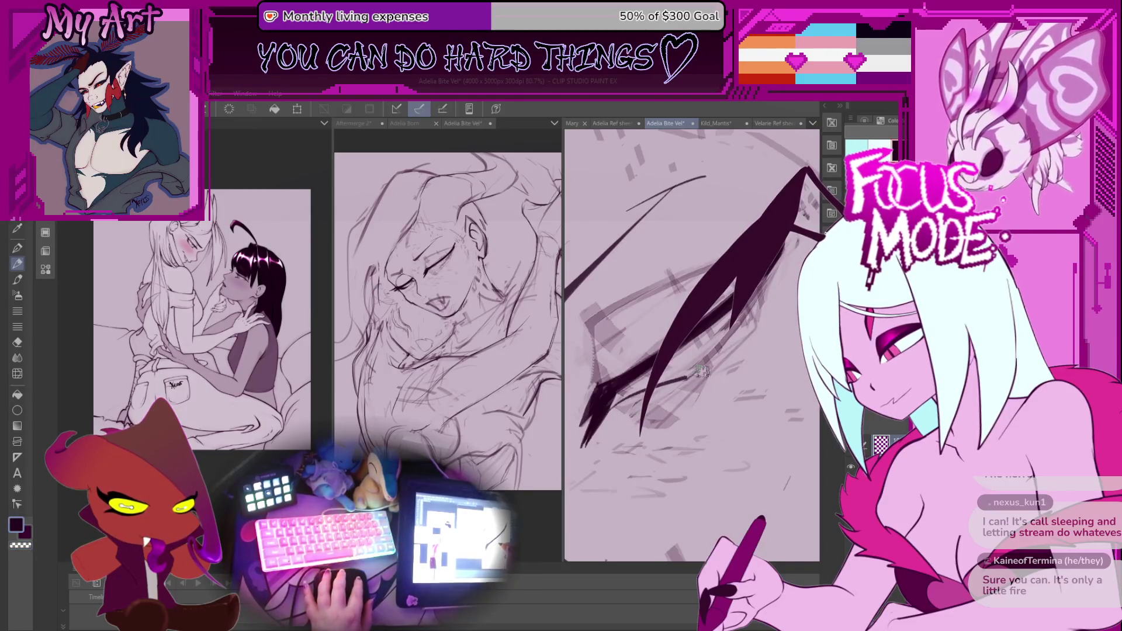
Rotate the canvas to a level angle, then lasso the closed-eye stroke for Free Transform
drag(746, 307, 625, 447)
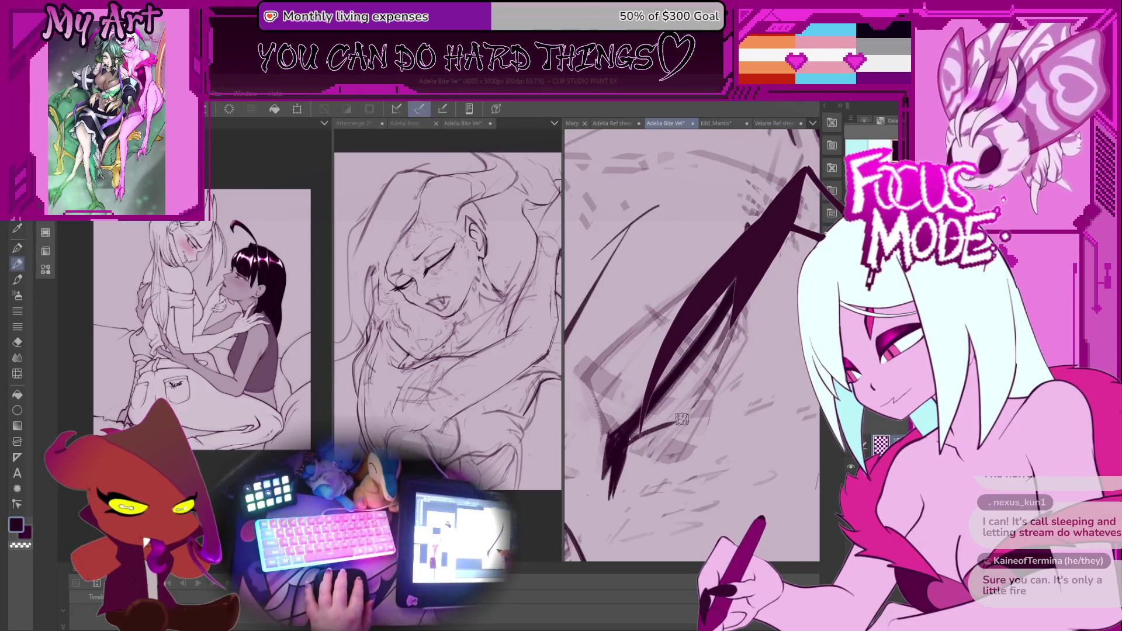
drag(619, 461, 746, 342)
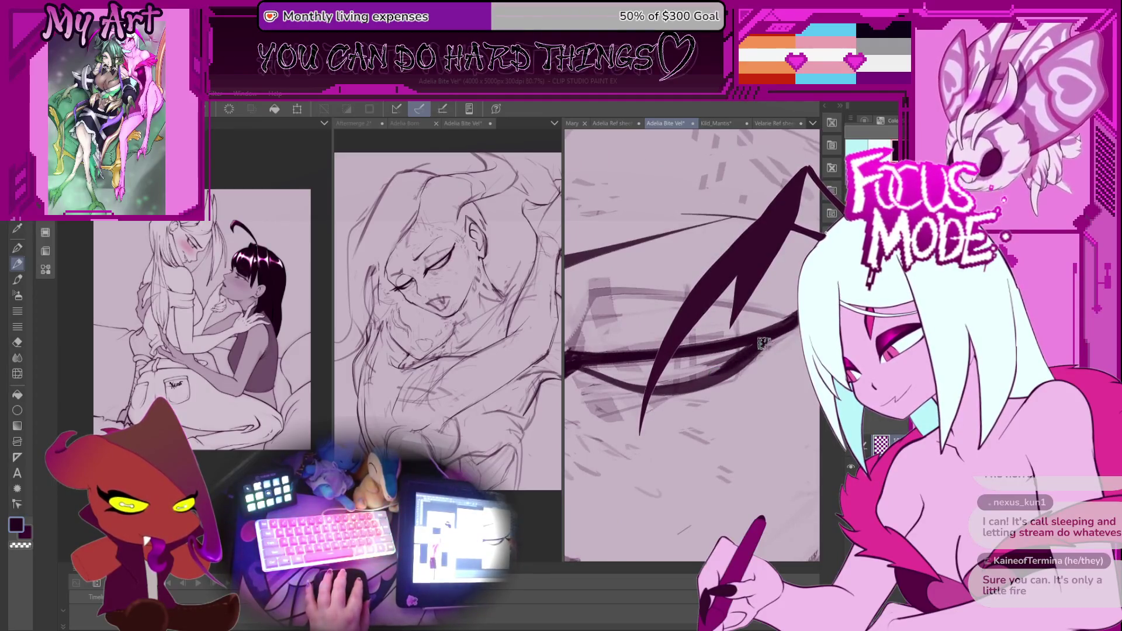
drag(767, 336, 681, 364)
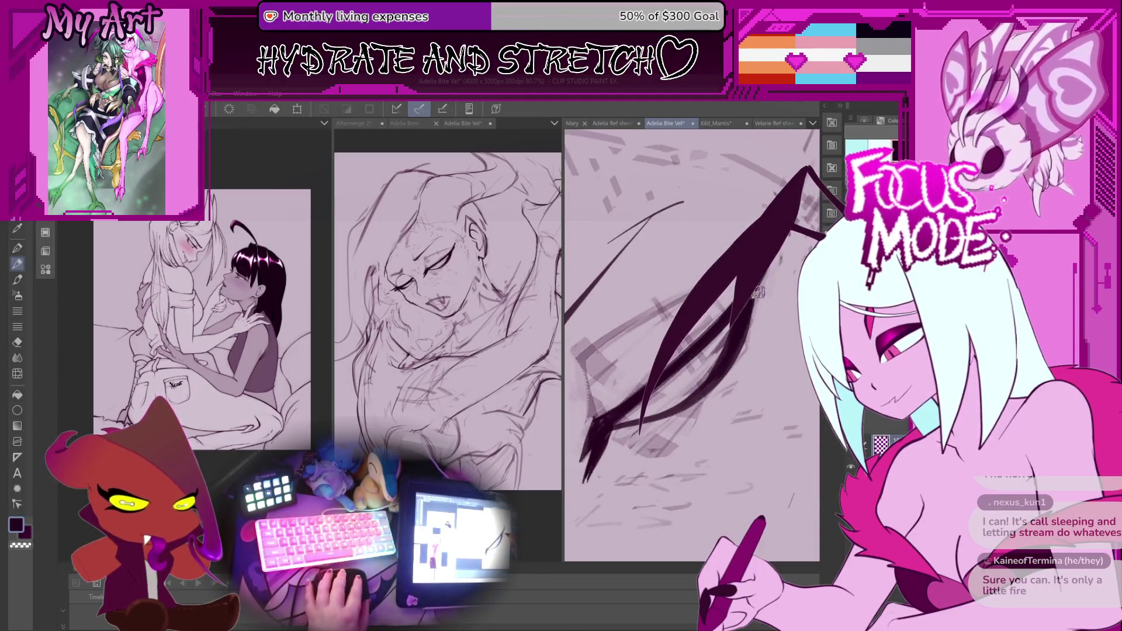
mouse_move(758, 292)
mouse_down()
mouse_move(730, 320)
mouse_move(641, 345)
mouse_move(632, 415)
mouse_up()
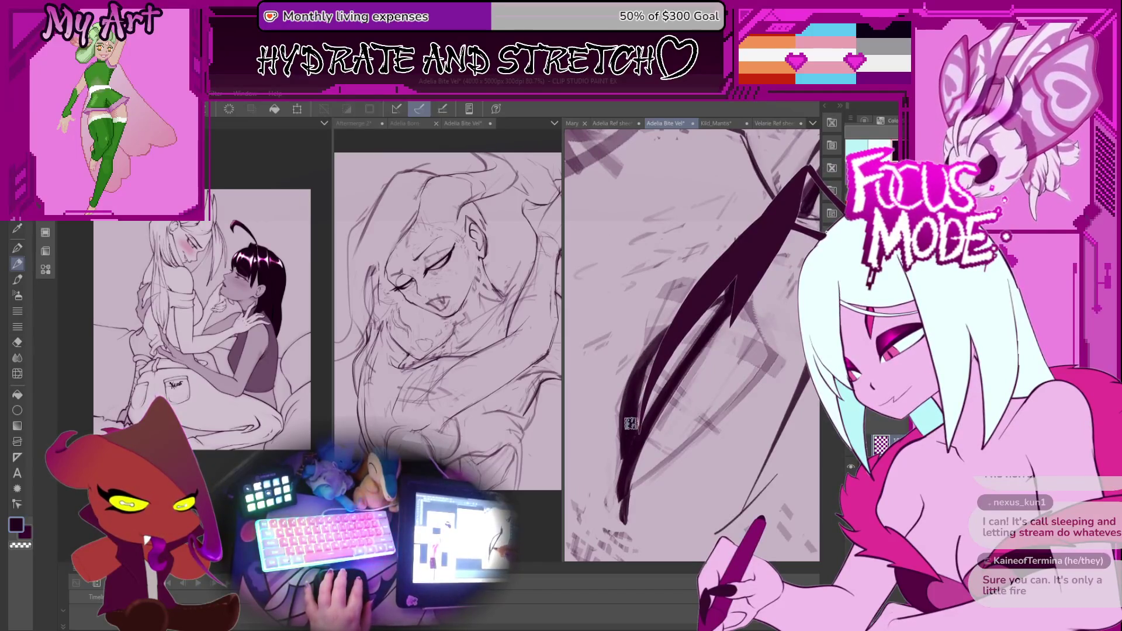
mouse_move(632, 415)
mouse_down()
mouse_move(642, 332)
mouse_move(644, 369)
mouse_move(681, 382)
mouse_move(728, 323)
mouse_up()
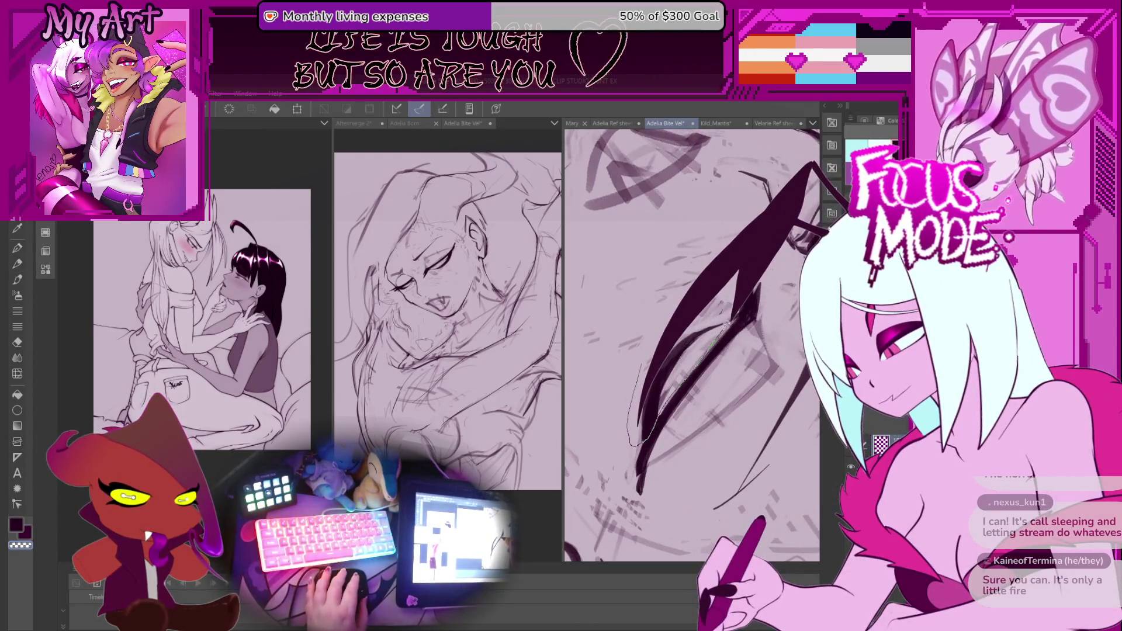
drag(698, 367, 735, 397)
key(ctrl+t)
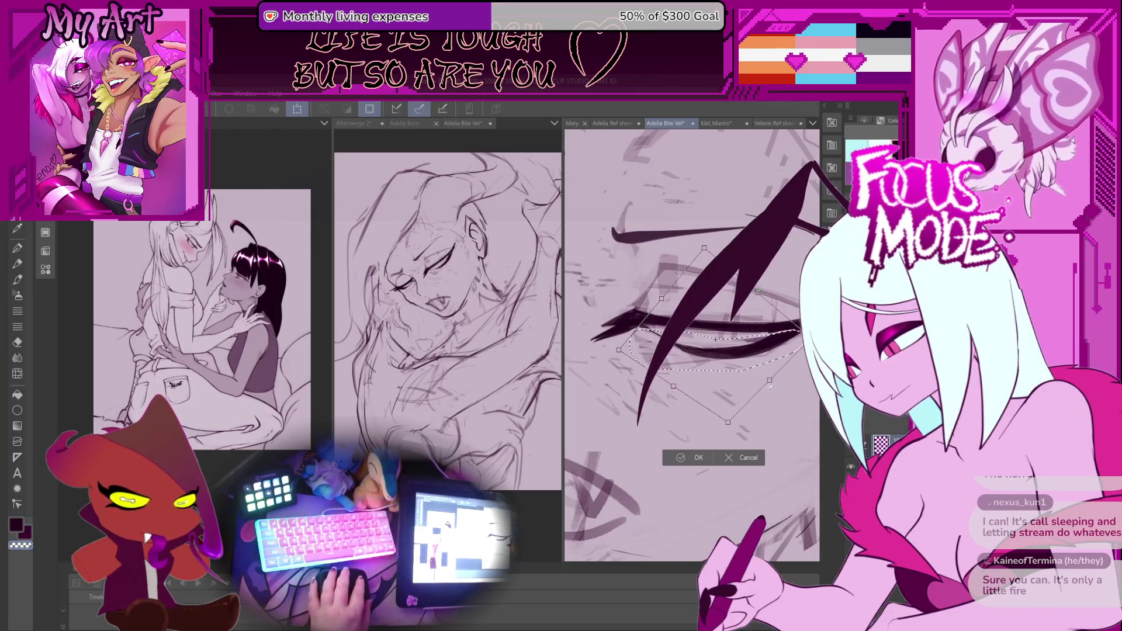
Rotate the selected eye stroke to a better angle, apply it and deselect
mouse_move(770, 386)
mouse_down()
mouse_move(741, 362)
mouse_move(763, 362)
mouse_up()
scroll(764, 358, down, 1)
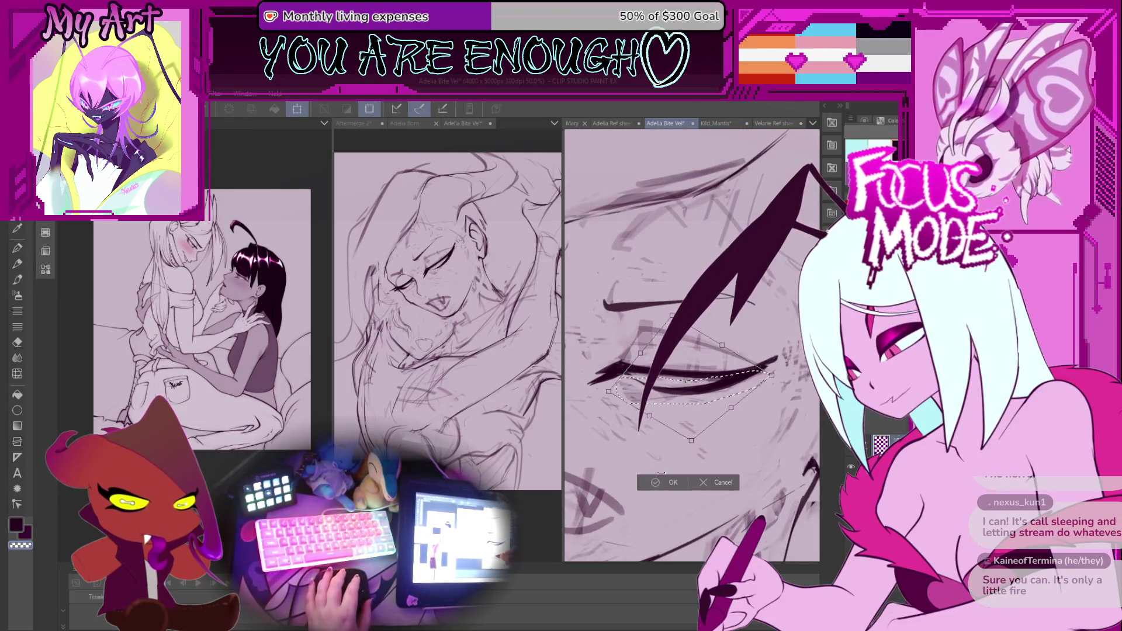
click(666, 482)
scroll(673, 385, down, 1)
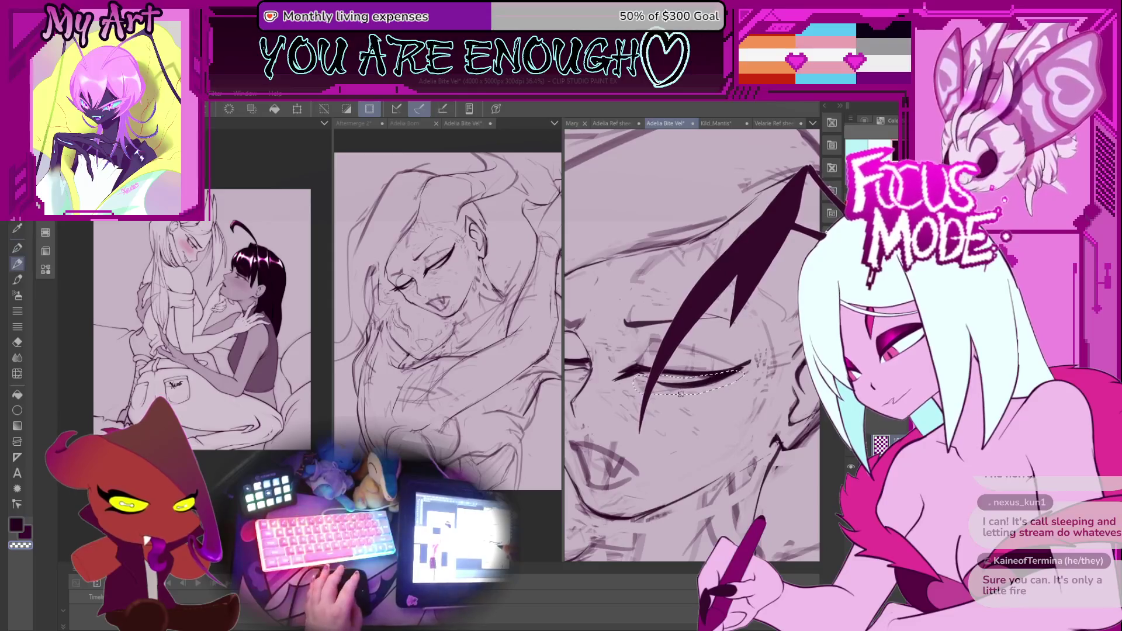
key(ctrl+d)
scroll(649, 362, up, 3)
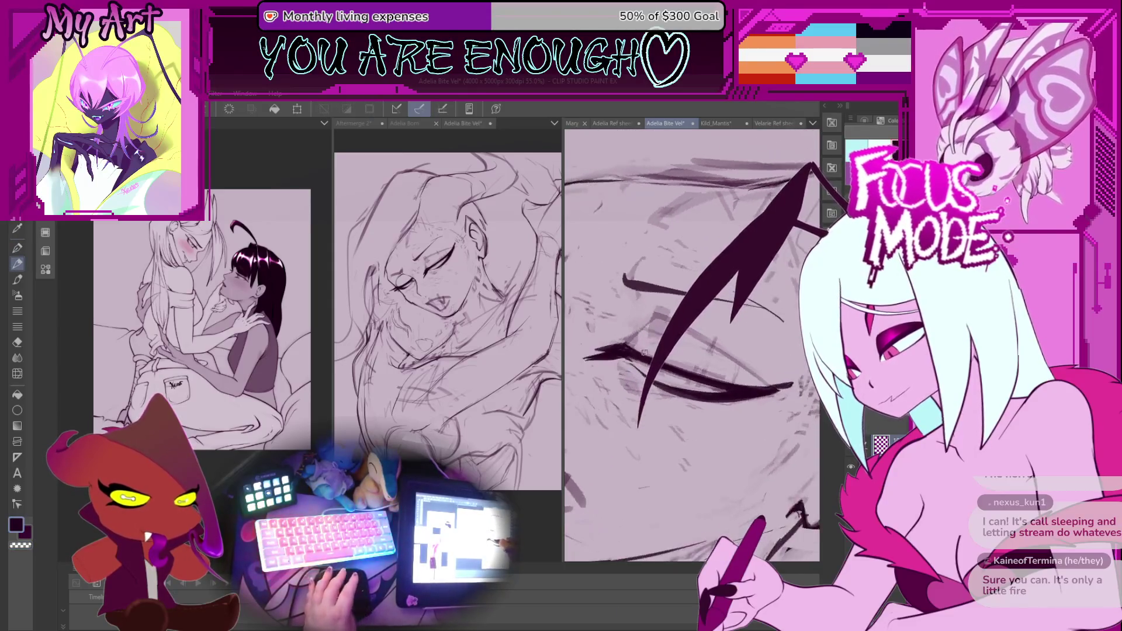
Lasso the closed eye again, rotate and nudge it slightly, then confirm and deselect
scroll(625, 375, down, 3)
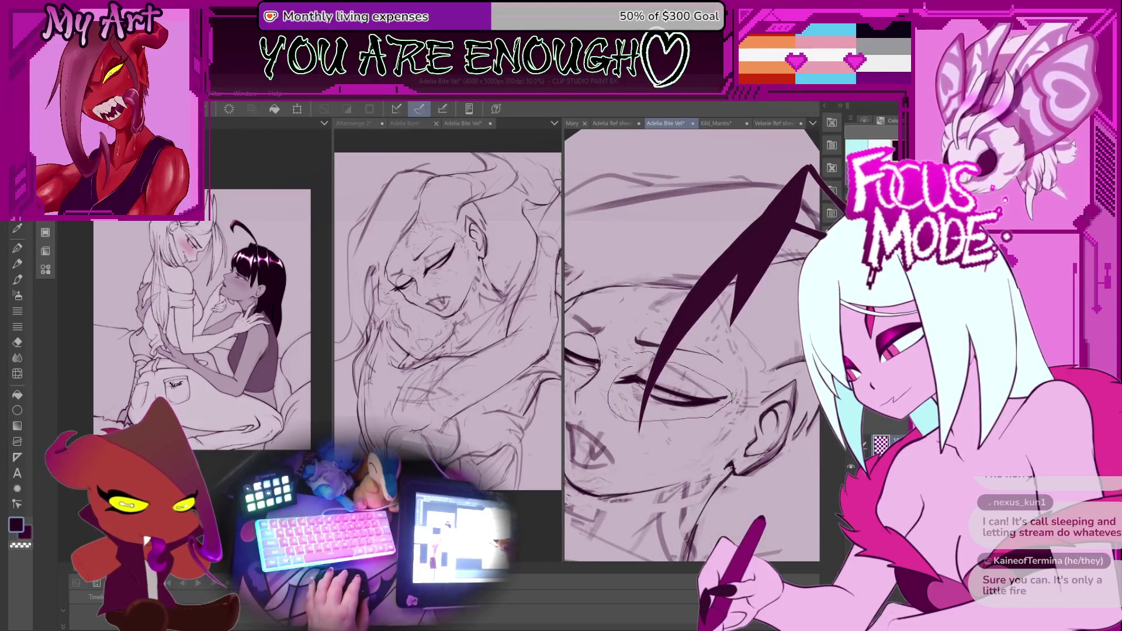
drag(724, 386, 675, 361)
key(ctrl+t)
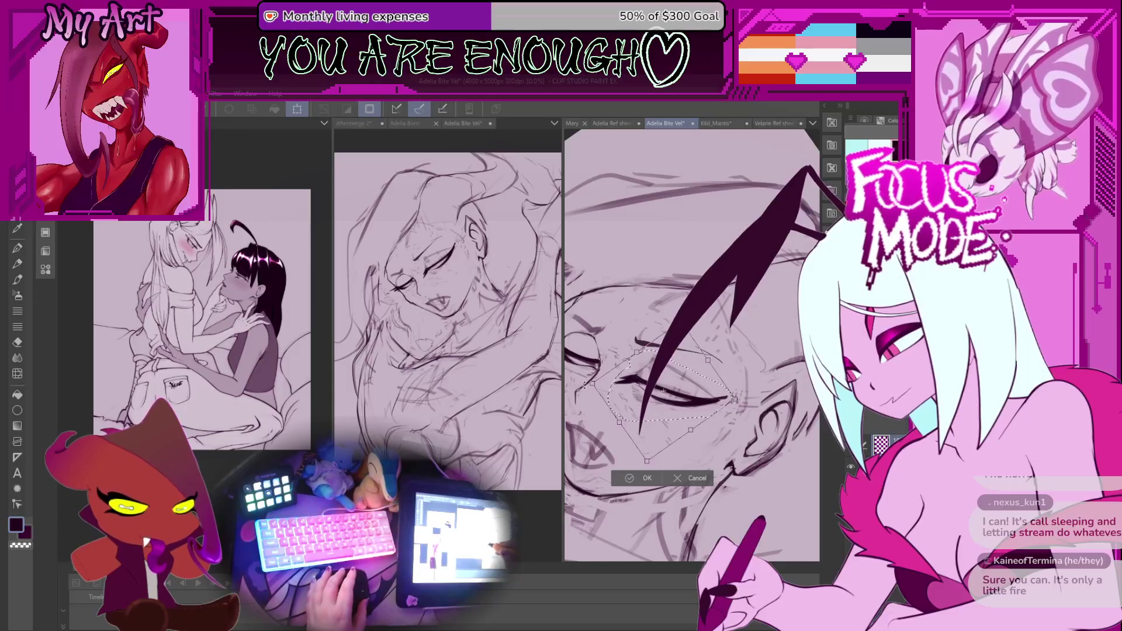
drag(584, 386, 592, 386)
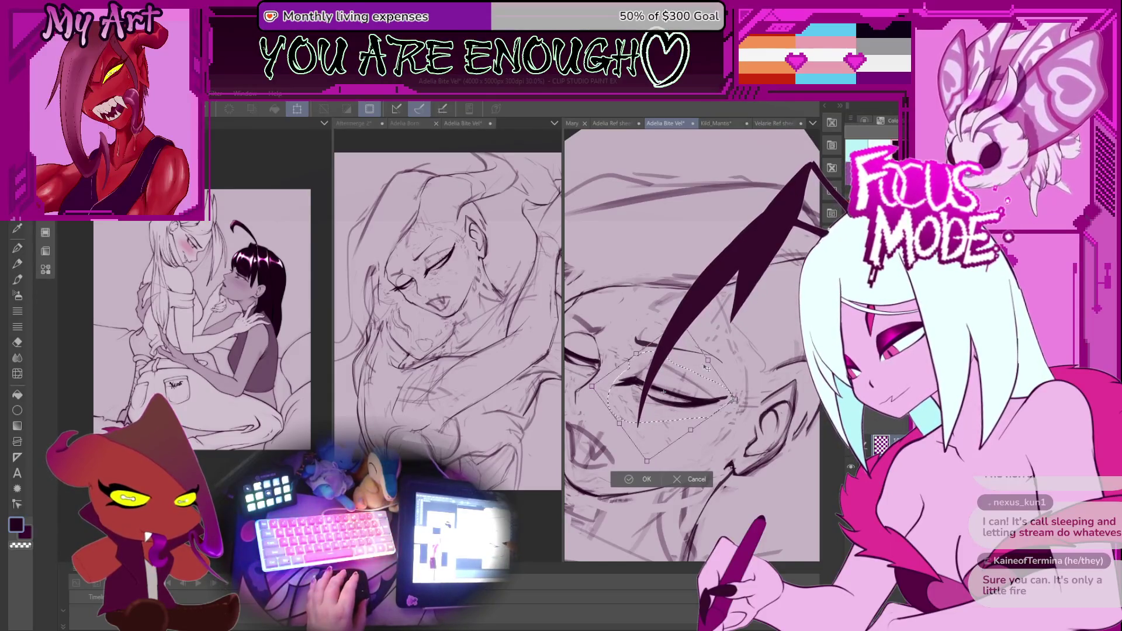
drag(709, 360, 708, 358)
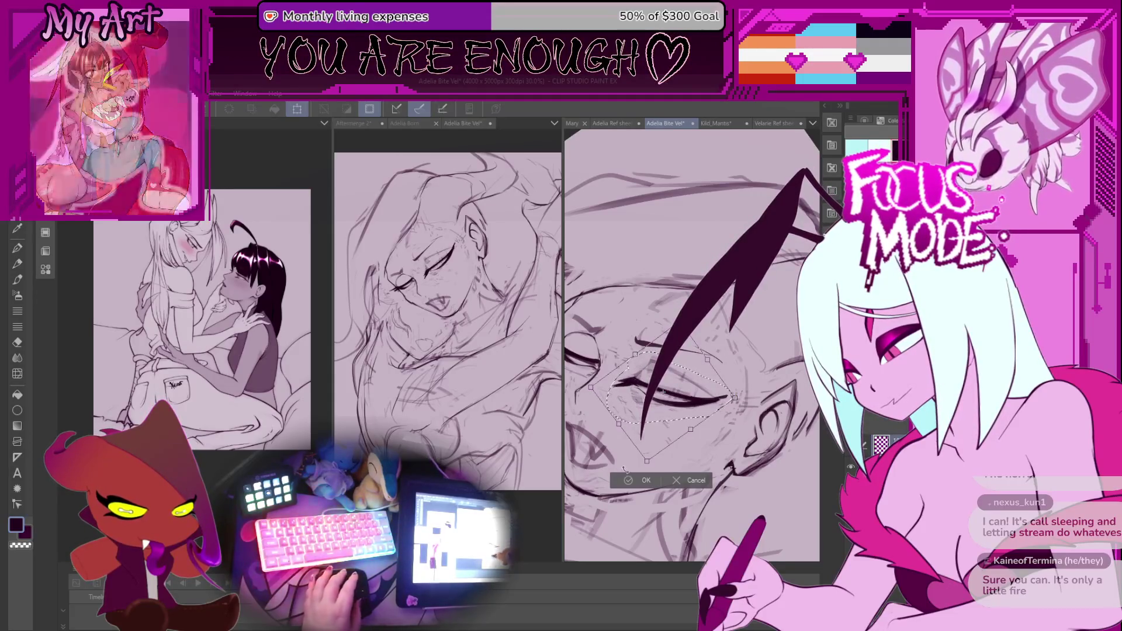
key(Return)
scroll(643, 362, up, 1)
key(ctrl+d)
scroll(647, 367, up, 1)
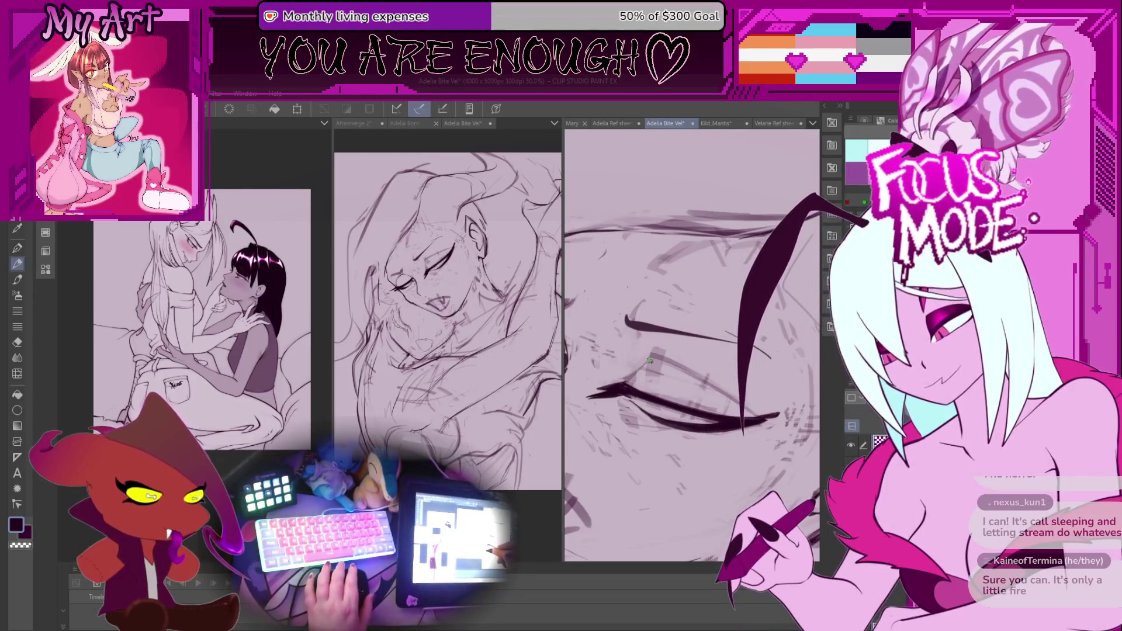
scroll(631, 380, up, 2)
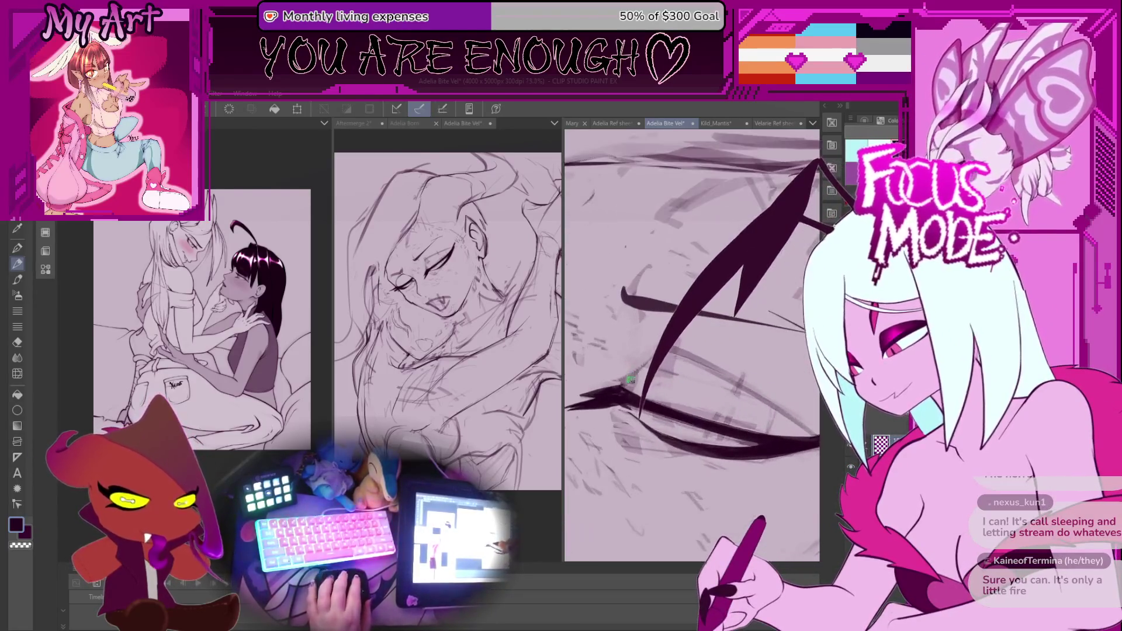
scroll(630, 380, up, 1)
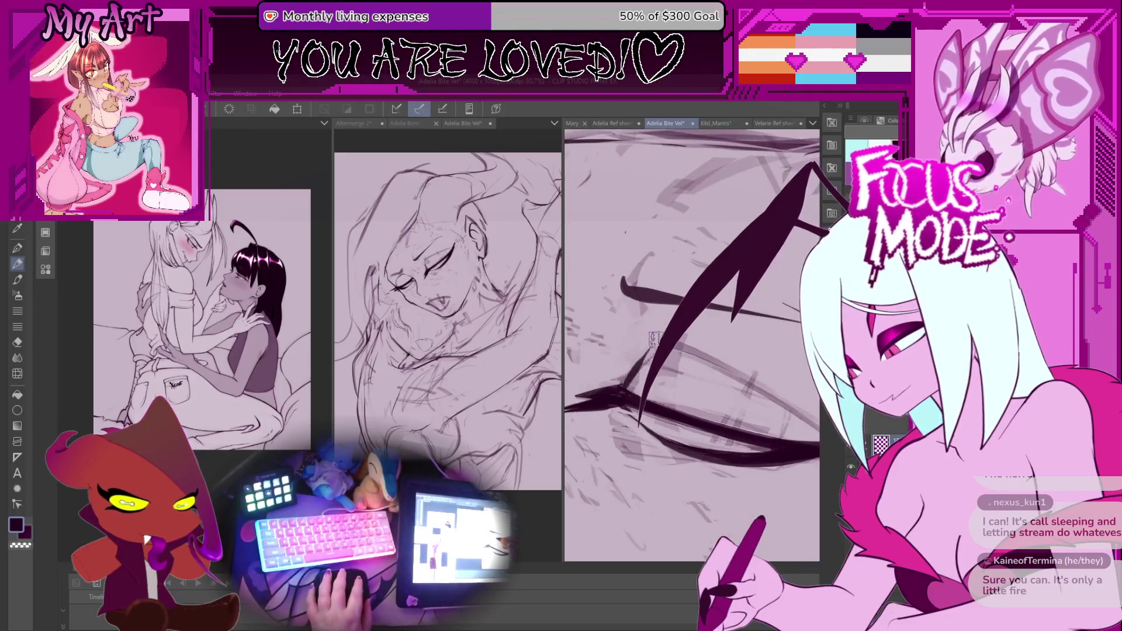
scroll(685, 336, down, 1)
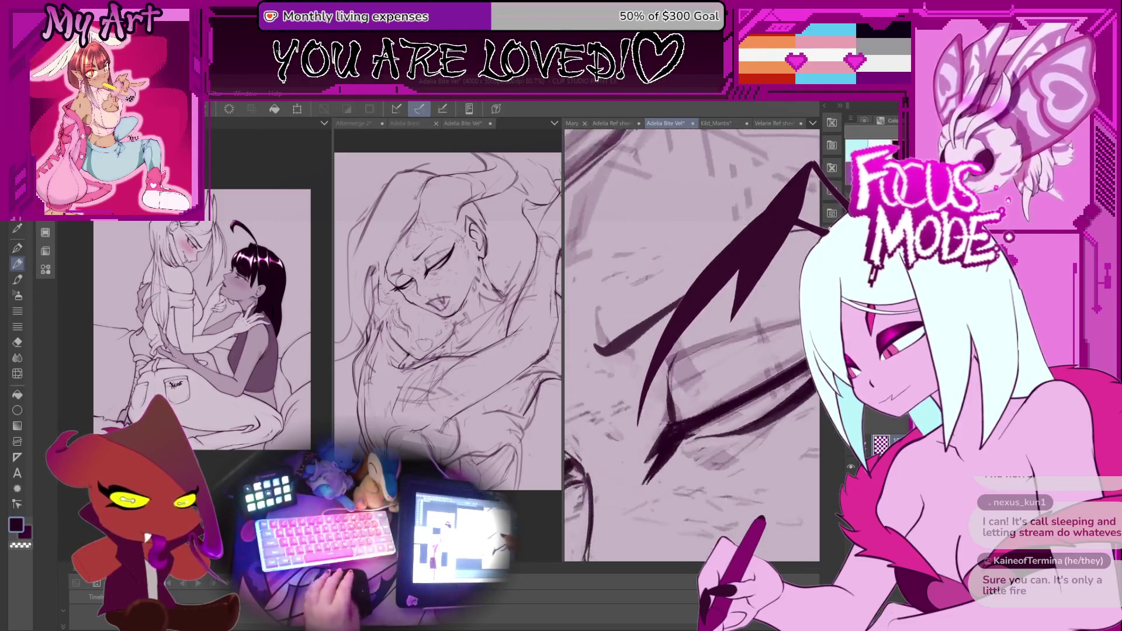
mouse_move(631, 403)
mouse_down()
mouse_move(606, 374)
mouse_move(624, 401)
mouse_move(649, 350)
mouse_move(628, 322)
mouse_up()
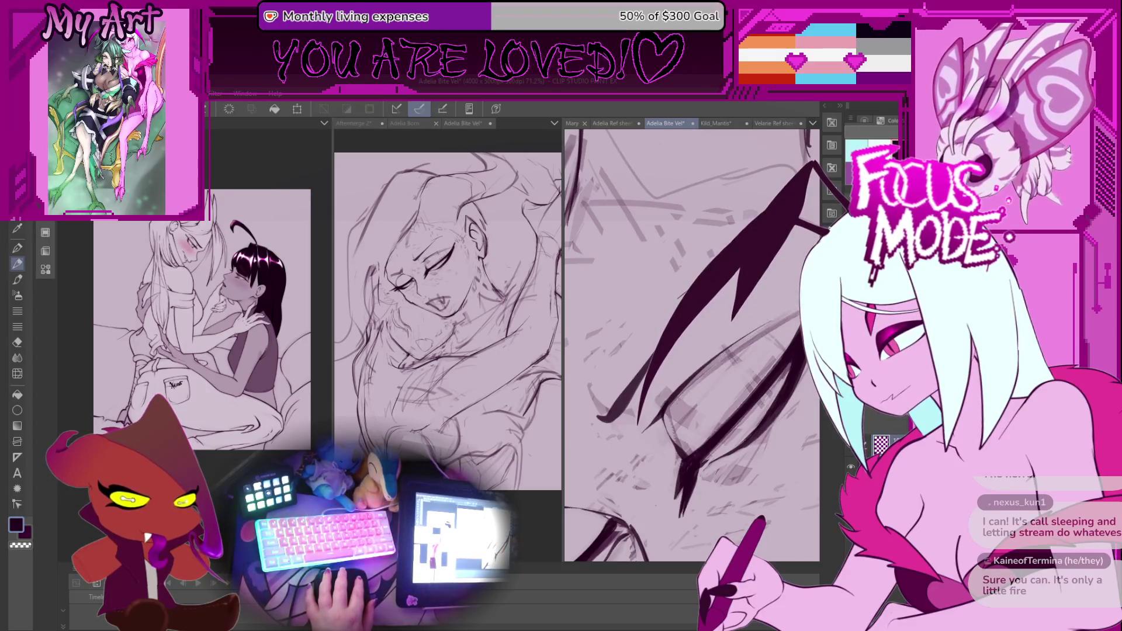
scroll(707, 367, down, 5)
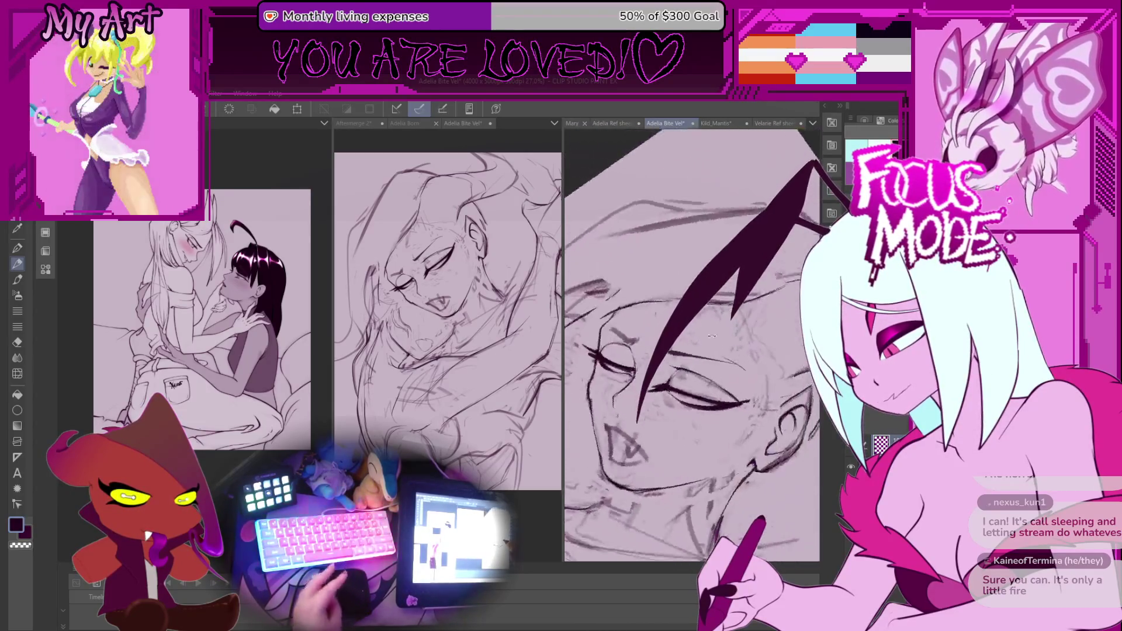
drag(707, 393, 714, 334)
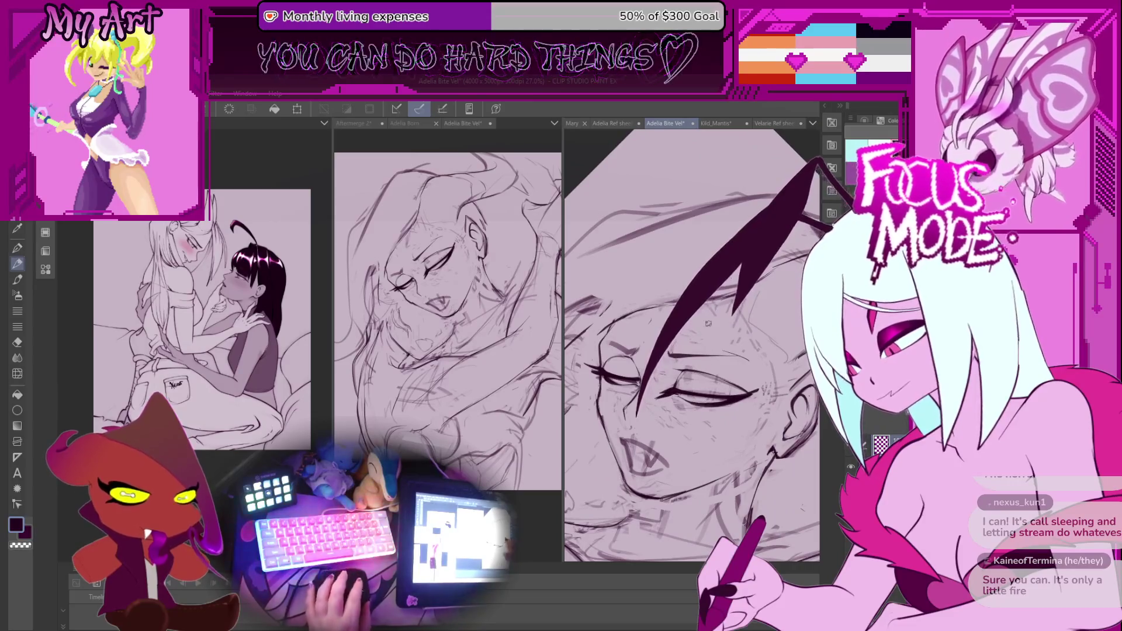
mouse_move(710, 405)
mouse_down()
mouse_move(663, 421)
mouse_move(667, 459)
mouse_move(685, 455)
mouse_up()
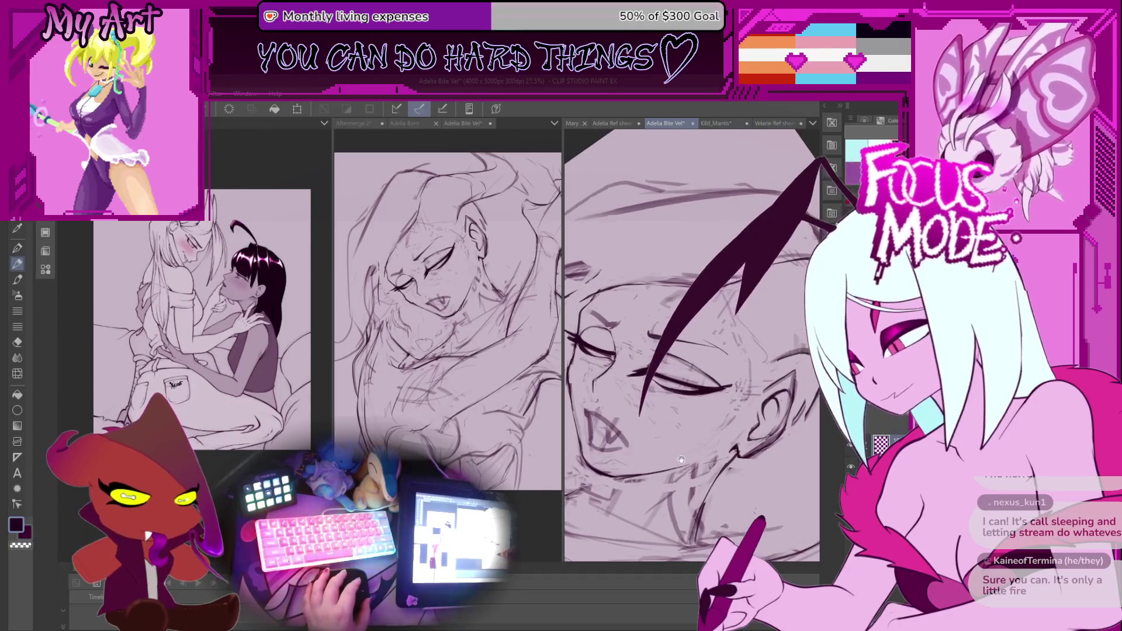
mouse_move(666, 392)
mouse_down()
mouse_move(672, 362)
mouse_move(654, 315)
mouse_up()
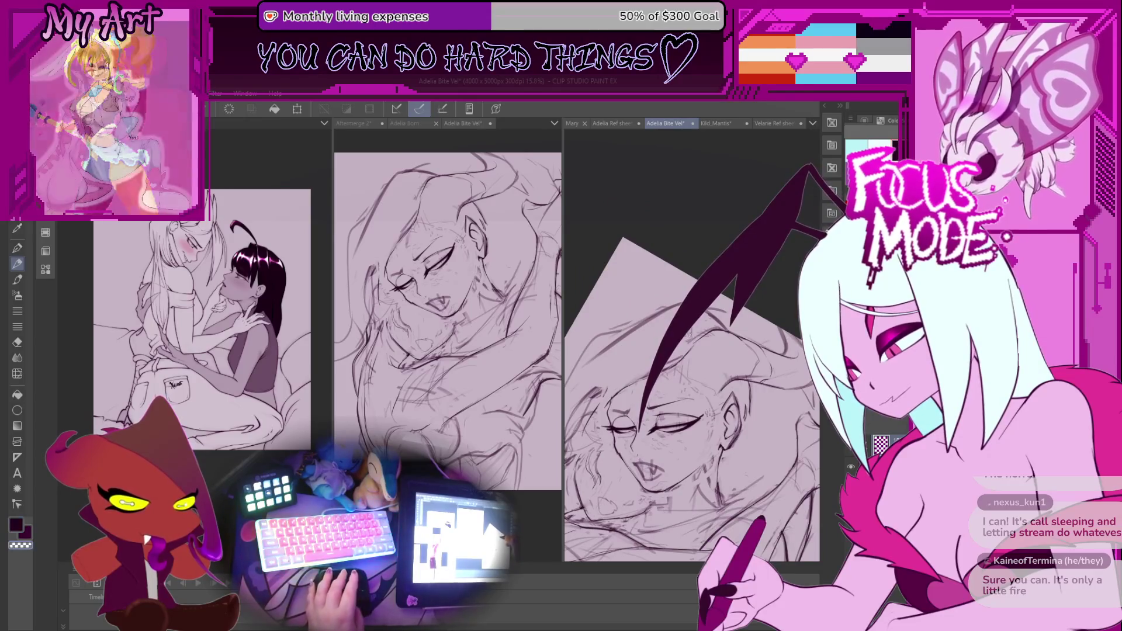
Pan the view down from the top of the head toward the ear and closed eye
drag(633, 321, 730, 307)
key(p)
mouse_move(695, 348)
mouse_down()
mouse_move(692, 328)
mouse_move(690, 357)
mouse_up()
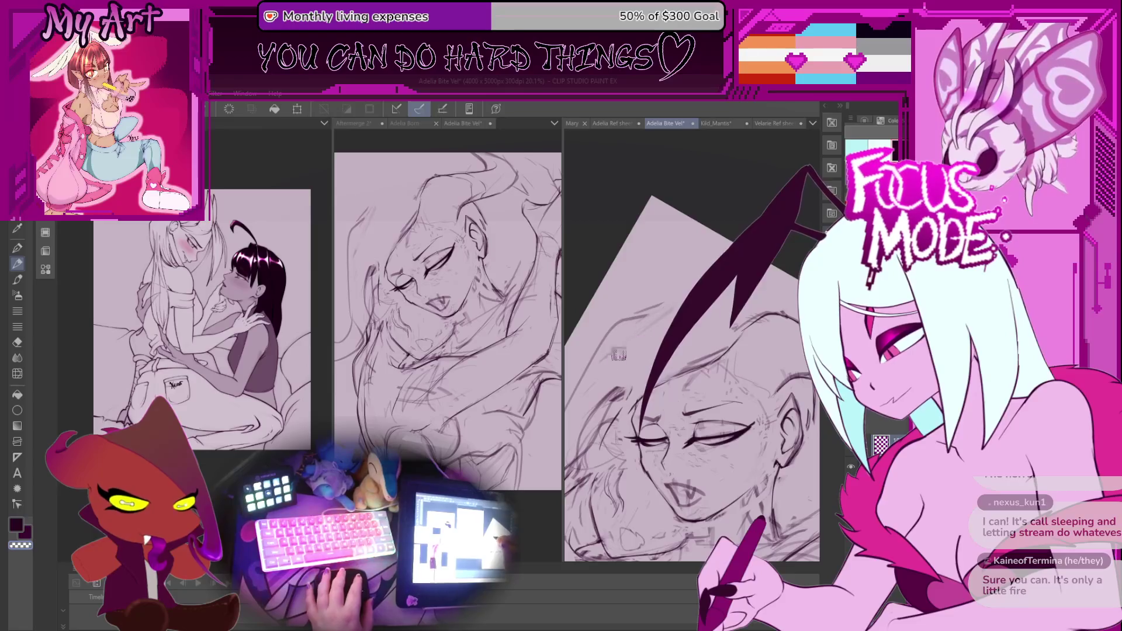
scroll(657, 331, down, 2)
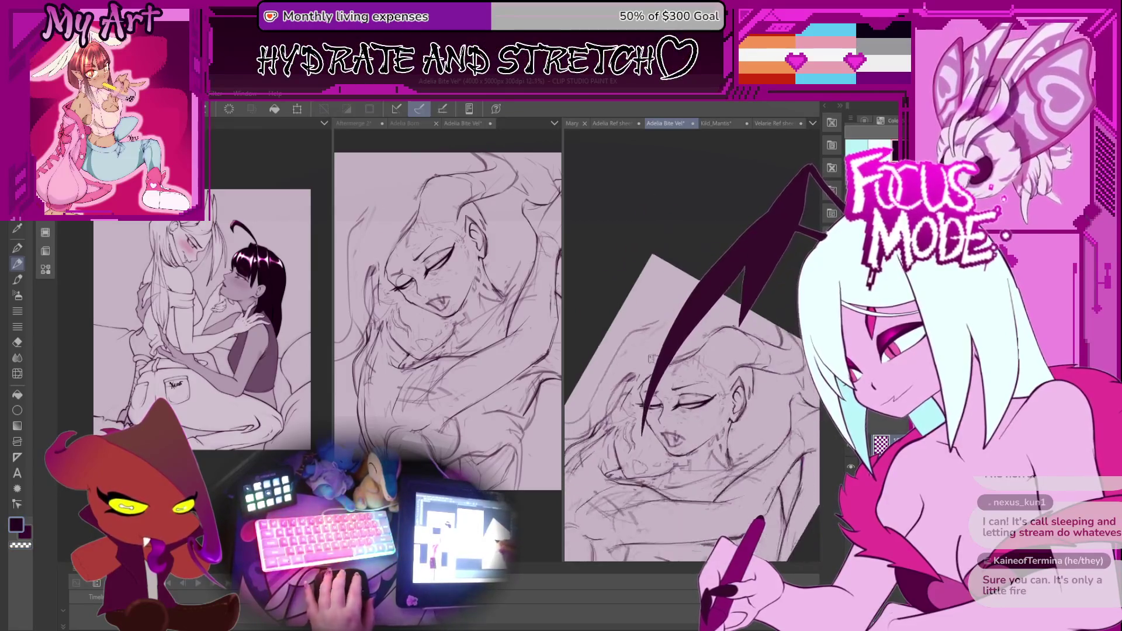
scroll(716, 388, up, 3)
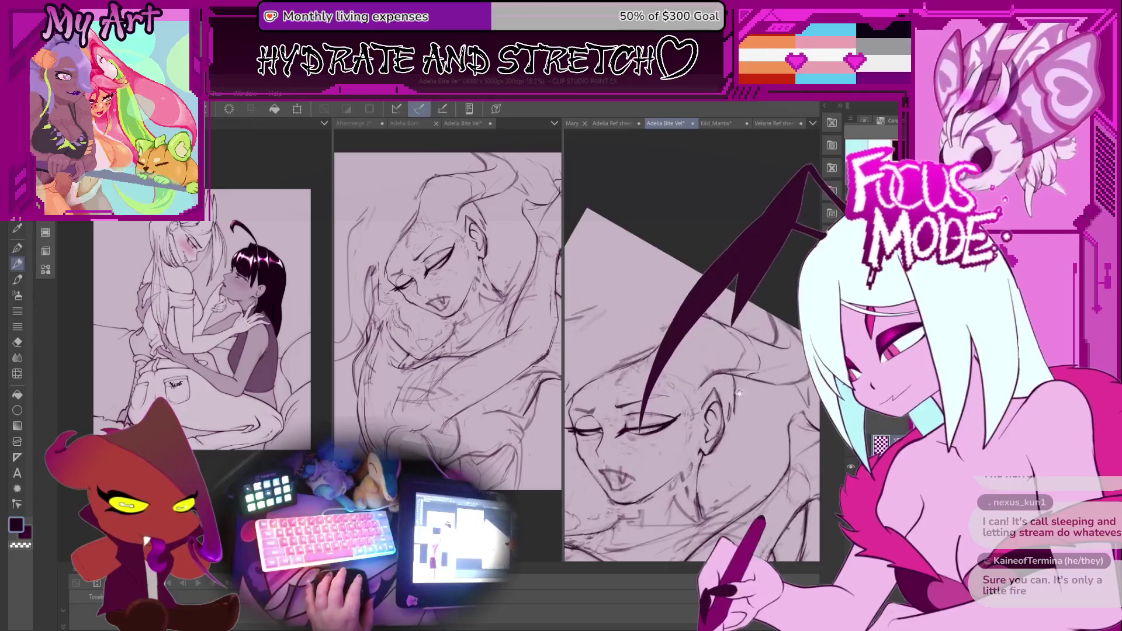
scroll(717, 387, up, 2)
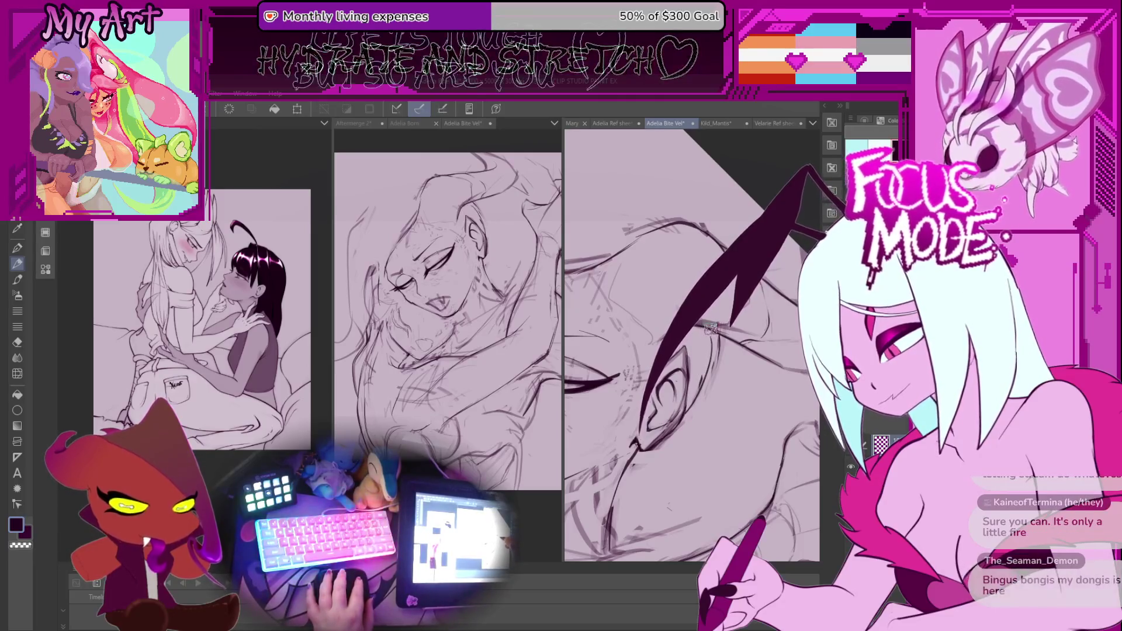
mouse_move(716, 368)
mouse_down()
mouse_move(701, 415)
mouse_move(694, 363)
mouse_move(695, 414)
mouse_up()
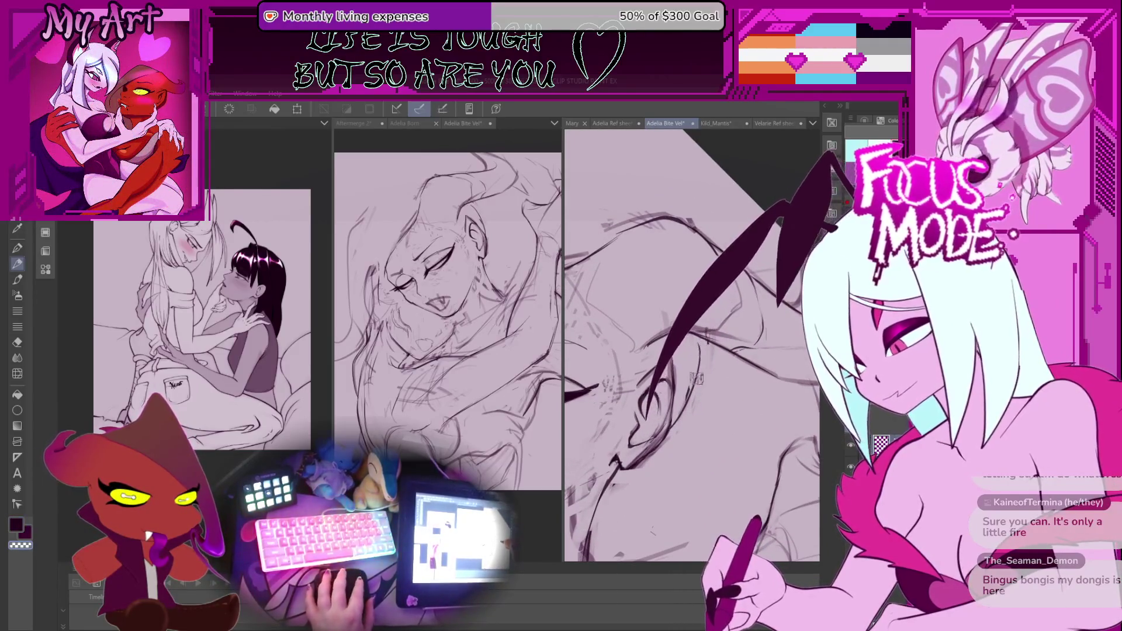
Rotate and zoom in on the face, lasso the closed eye and start Free Transform
mouse_move(695, 355)
mouse_down()
mouse_move(672, 403)
mouse_move(658, 328)
mouse_move(690, 345)
mouse_move(638, 342)
mouse_up()
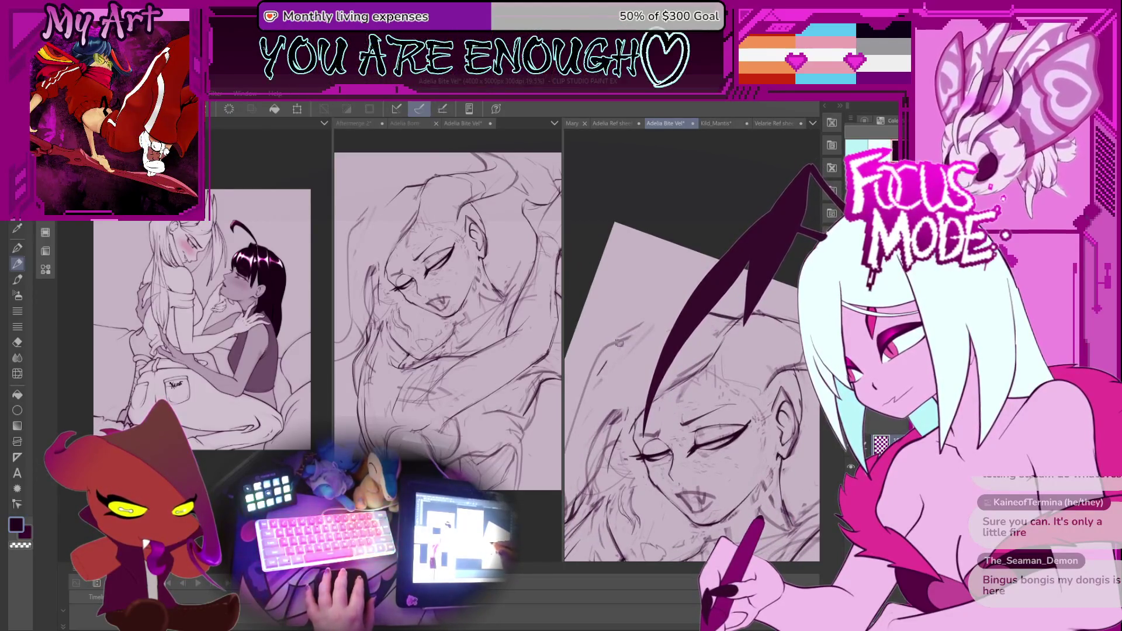
drag(599, 380, 628, 381)
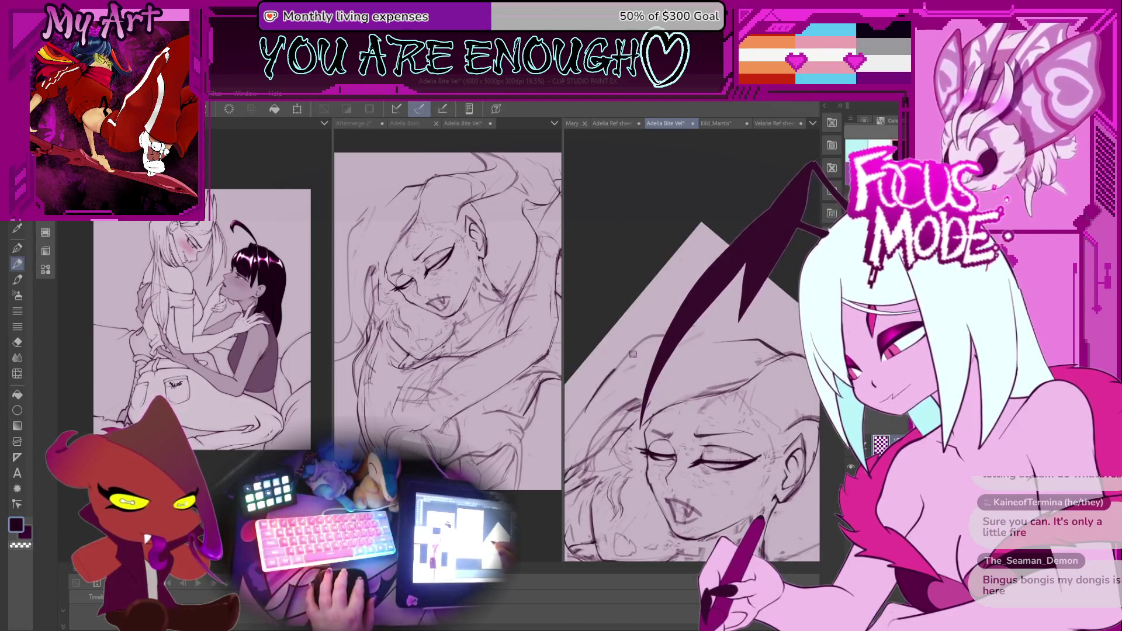
mouse_move(627, 357)
mouse_down()
mouse_move(622, 391)
mouse_move(649, 357)
mouse_up()
mouse_move(682, 295)
mouse_down()
mouse_move(661, 395)
mouse_move(672, 416)
mouse_move(650, 414)
mouse_up()
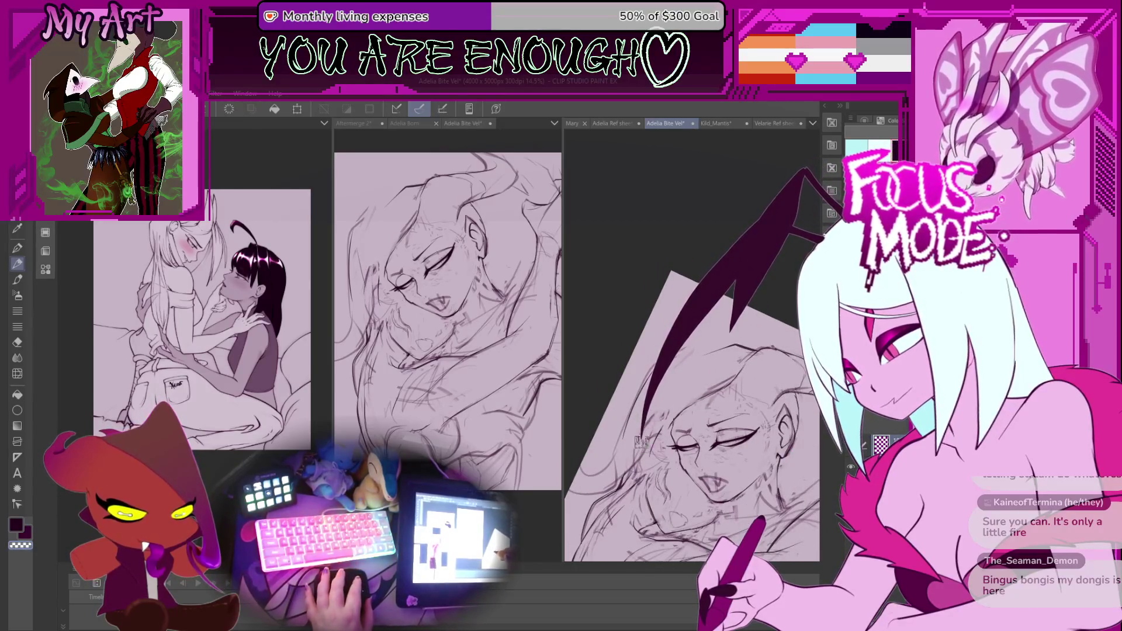
mouse_move(643, 412)
mouse_down()
mouse_move(650, 380)
mouse_move(689, 430)
mouse_move(702, 395)
mouse_up()
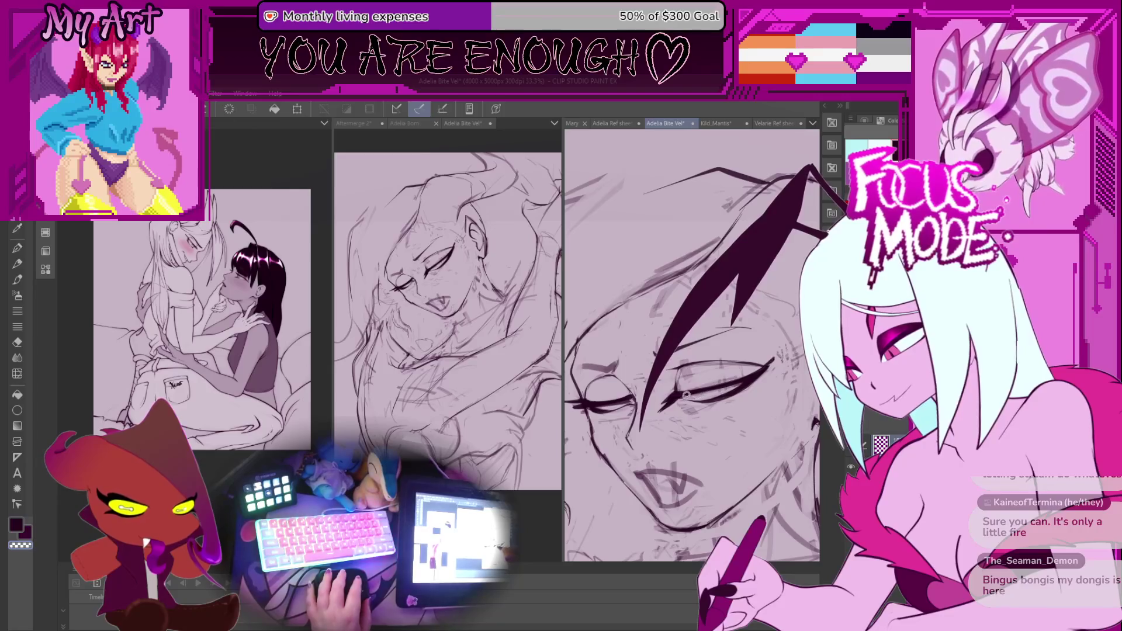
mouse_move(672, 409)
mouse_down()
mouse_move(723, 413)
mouse_move(628, 479)
mouse_up()
key(ctrl+t)
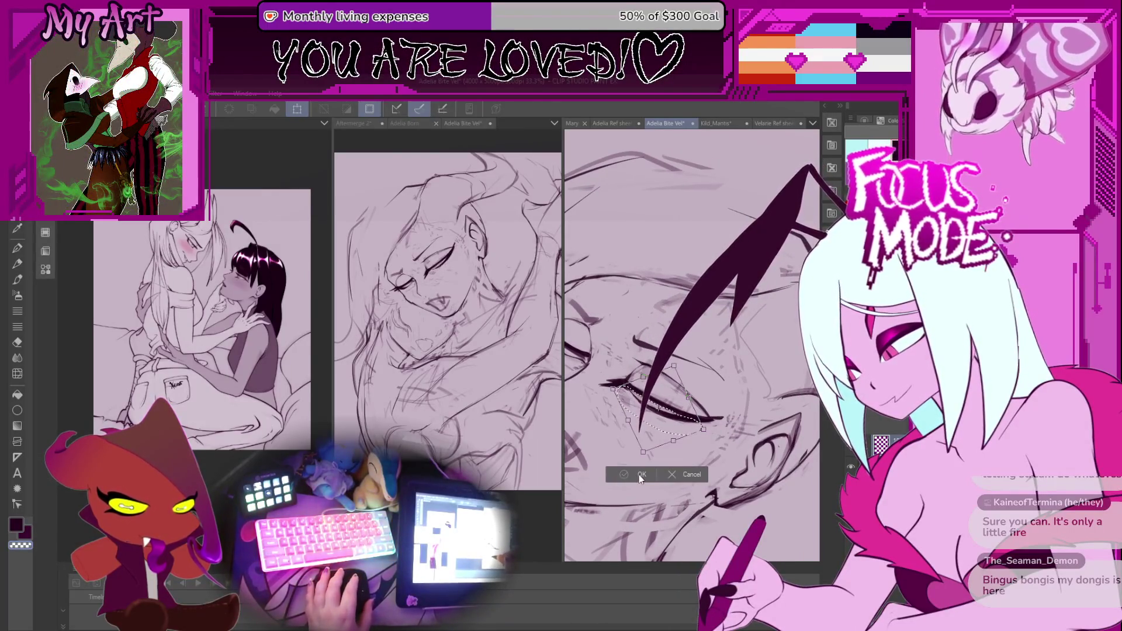
Drag a transform handle to slightly reshape the closed eye and commit it
drag(703, 431, 703, 429)
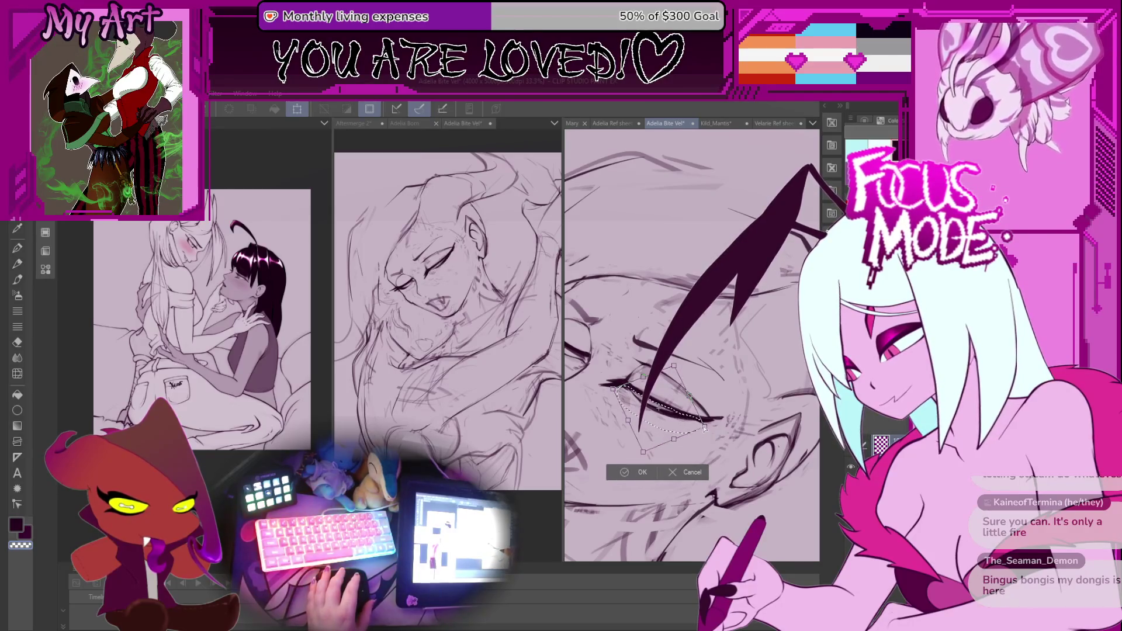
click(639, 473)
scroll(643, 367, down, 2)
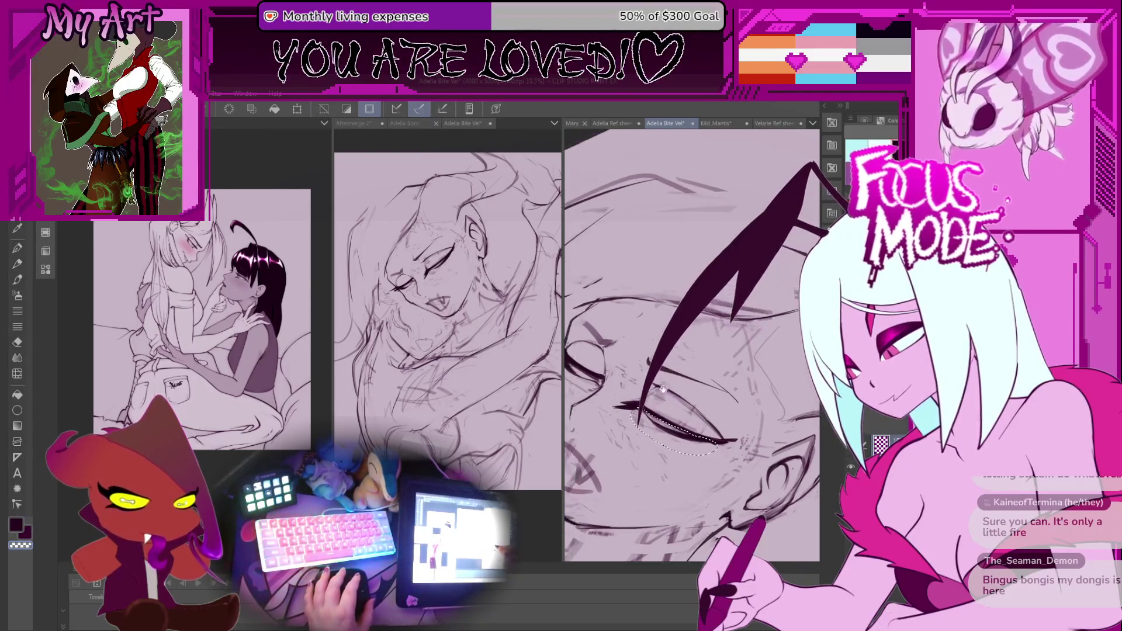
mouse_move(642, 368)
mouse_down()
mouse_move(707, 425)
mouse_move(725, 374)
mouse_up()
scroll(667, 419, down, 2)
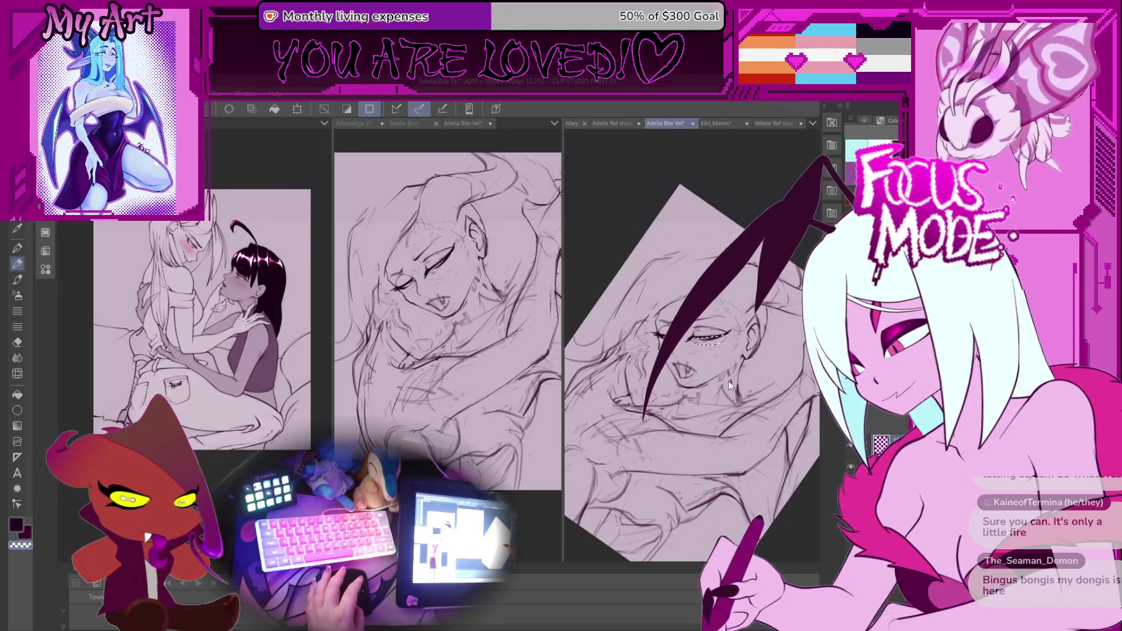
mouse_move(727, 414)
mouse_down()
mouse_move(738, 414)
mouse_move(738, 445)
mouse_up()
mouse_move(675, 418)
mouse_down()
mouse_move(727, 419)
mouse_move(706, 401)
mouse_up()
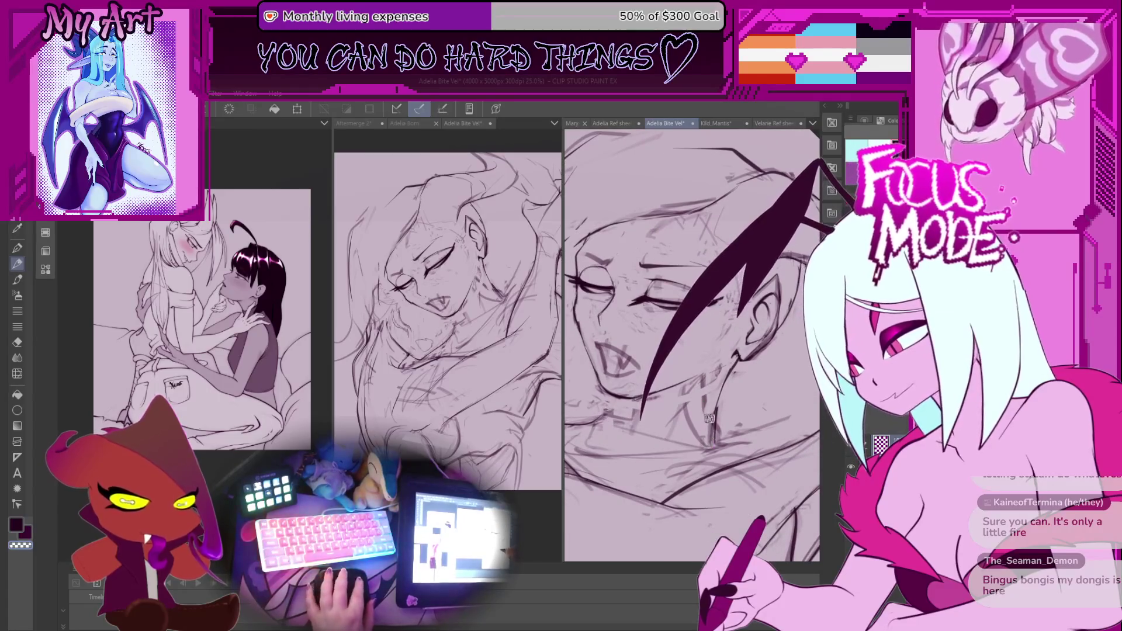
Undo the stray stroke beside the neck and rotate the view toward upright
key(ctrl+z)
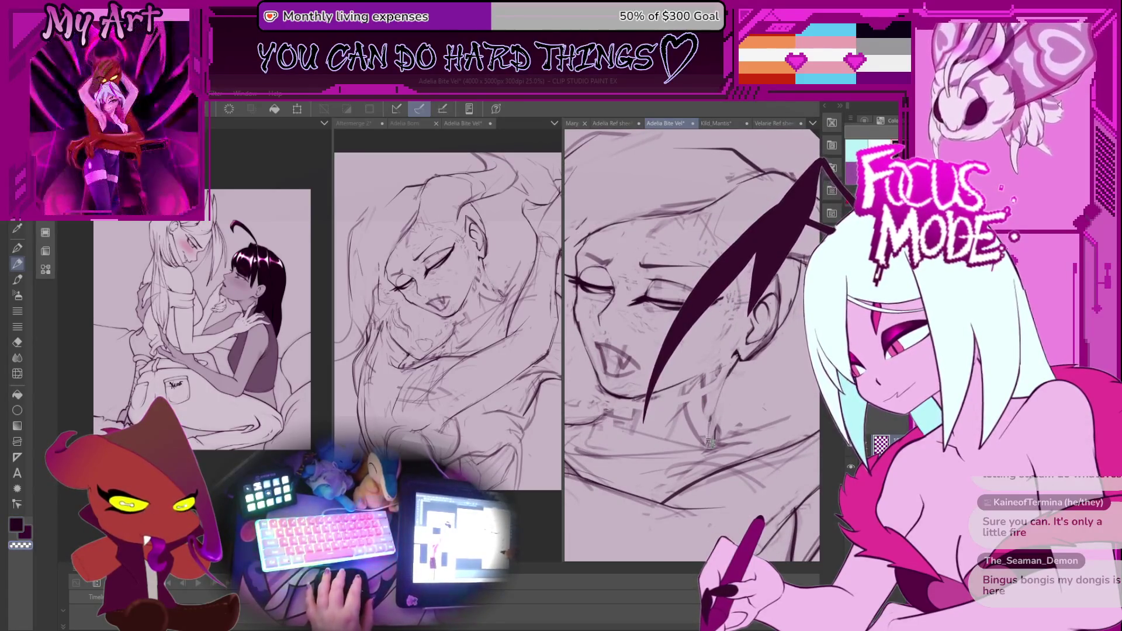
drag(715, 419, 653, 407)
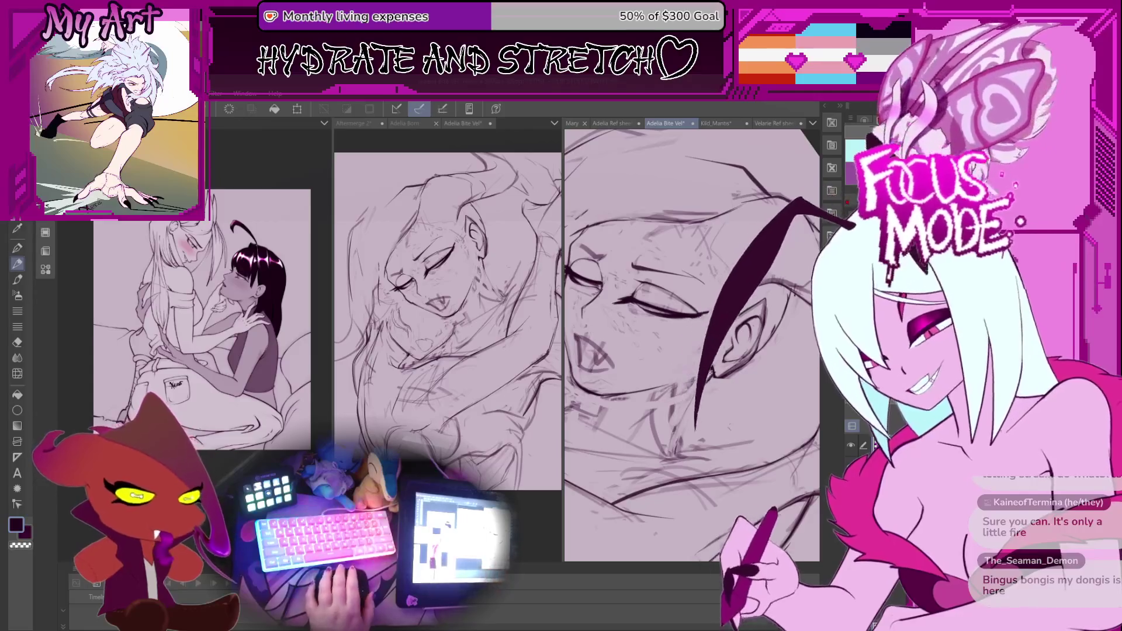
key(minus)
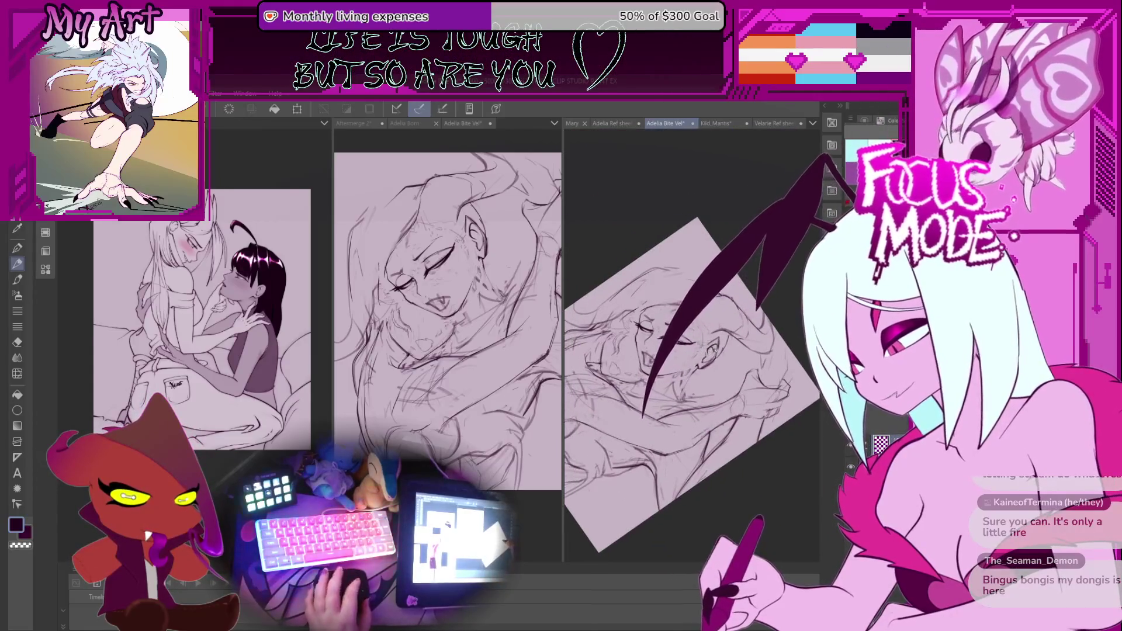
key(minus)
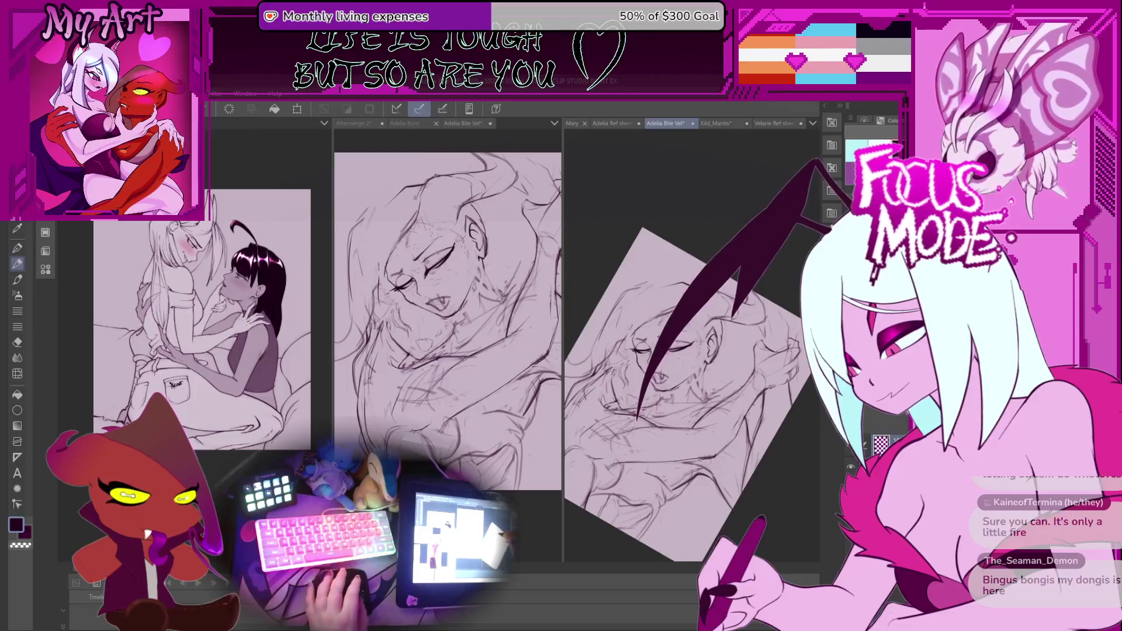
key(minus)
key(minus)
key(minus)
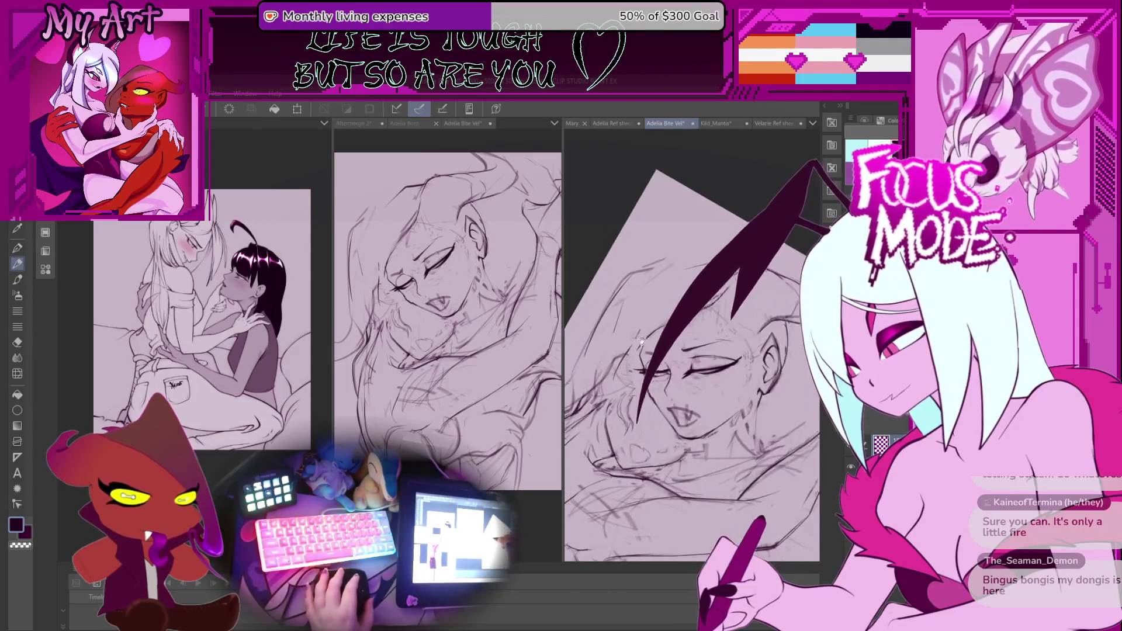
key(minus)
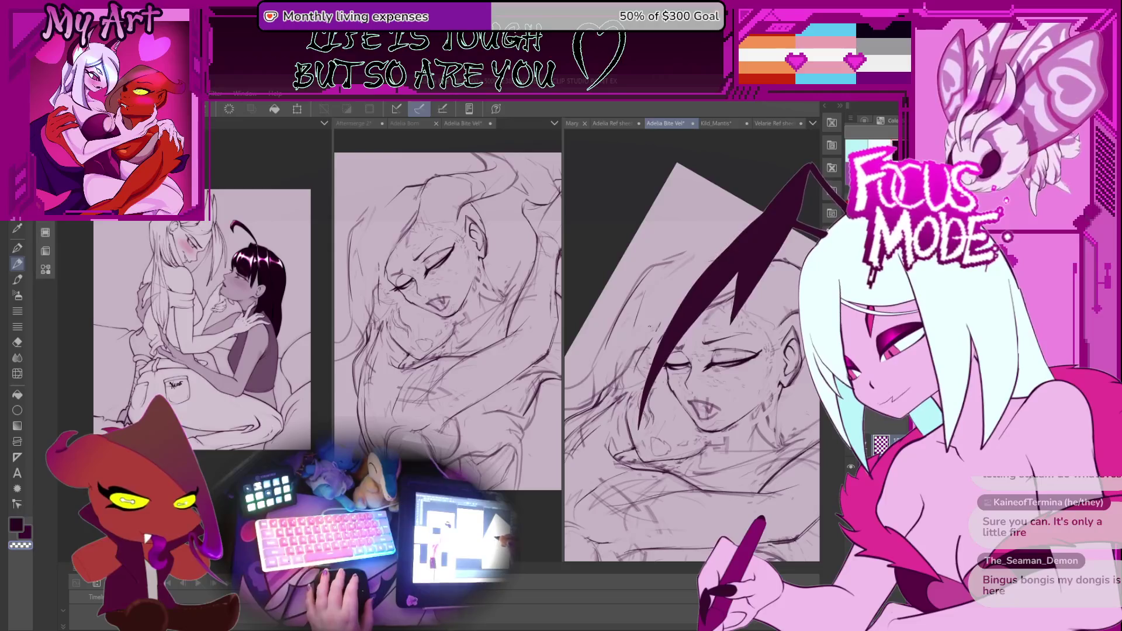
Ink a new stroke near the hair, then level and zoom in close on the sketch
drag(663, 317, 630, 376)
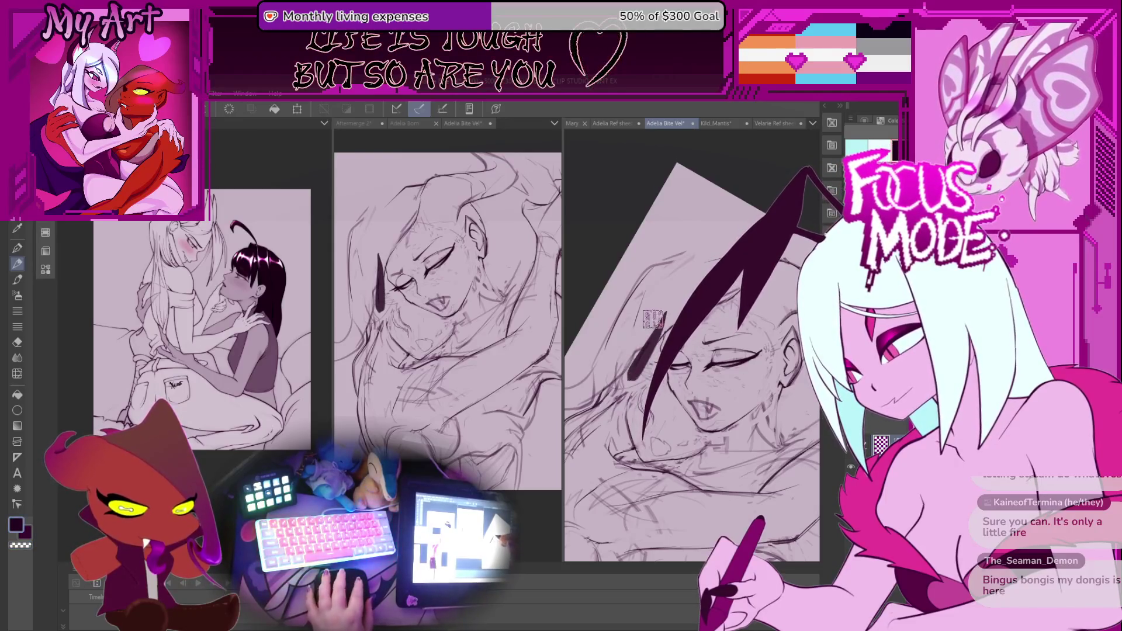
key(minus)
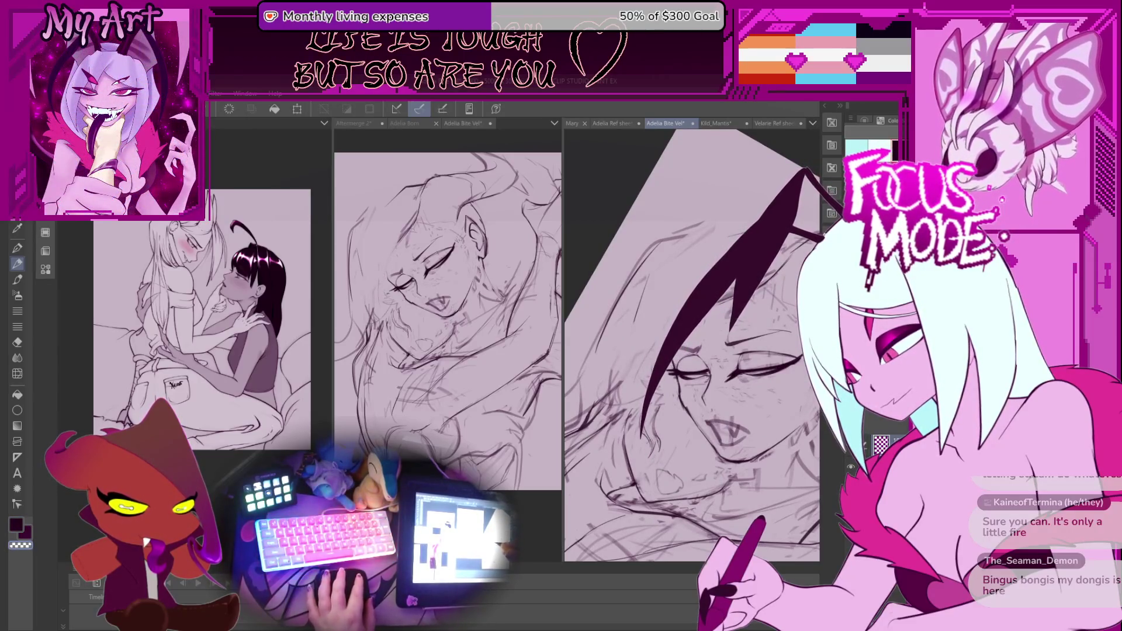
scroll(650, 361, up, 1)
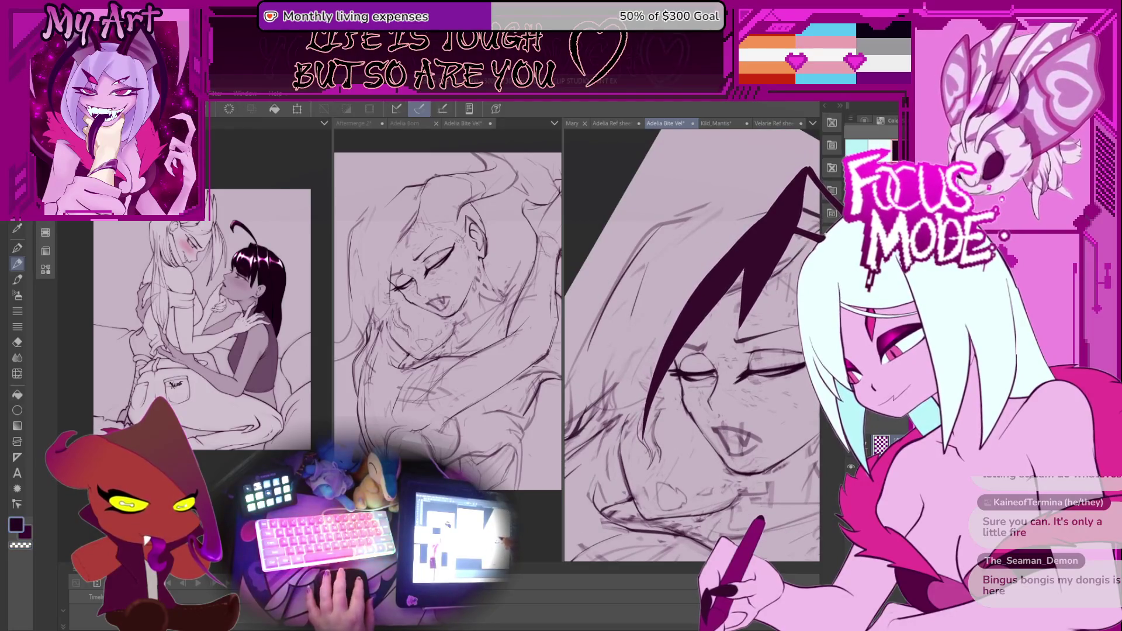
drag(695, 350, 672, 371)
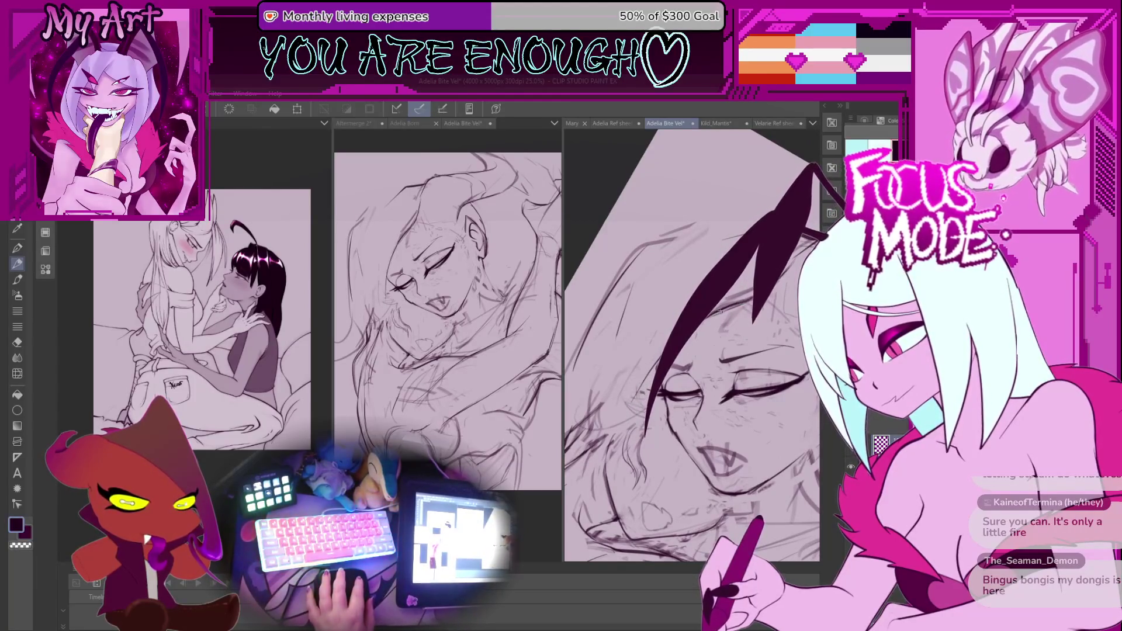
scroll(672, 314, down, 1)
mouse_move(672, 316)
mouse_down()
mouse_move(660, 376)
mouse_move(695, 381)
mouse_up()
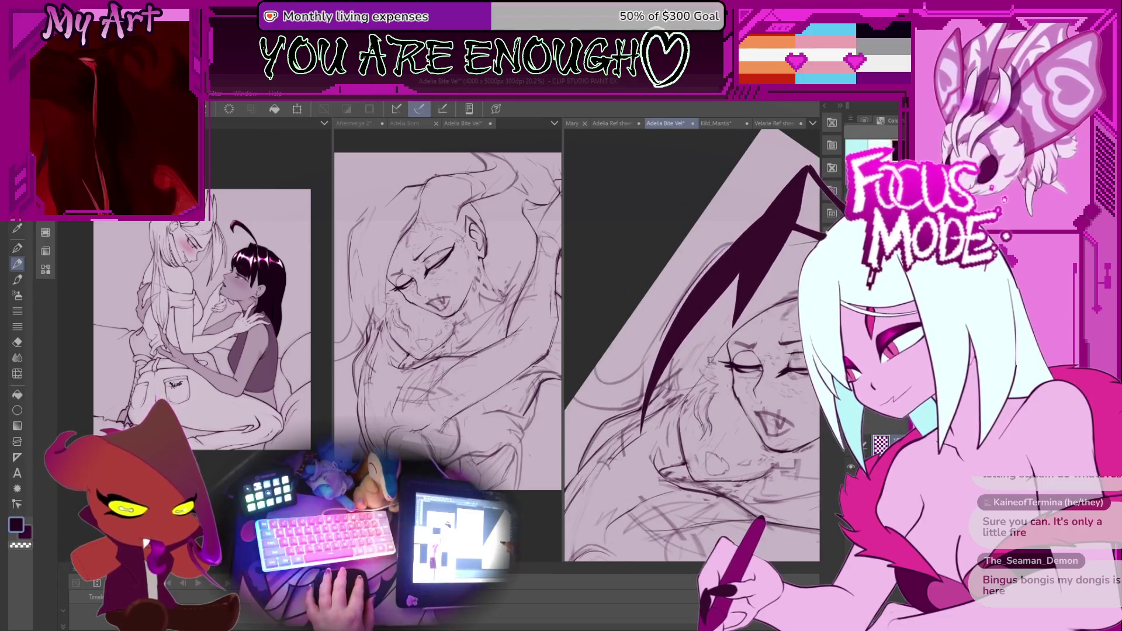
mouse_move(657, 429)
mouse_down()
mouse_move(650, 456)
mouse_move(676, 348)
mouse_move(607, 406)
mouse_up()
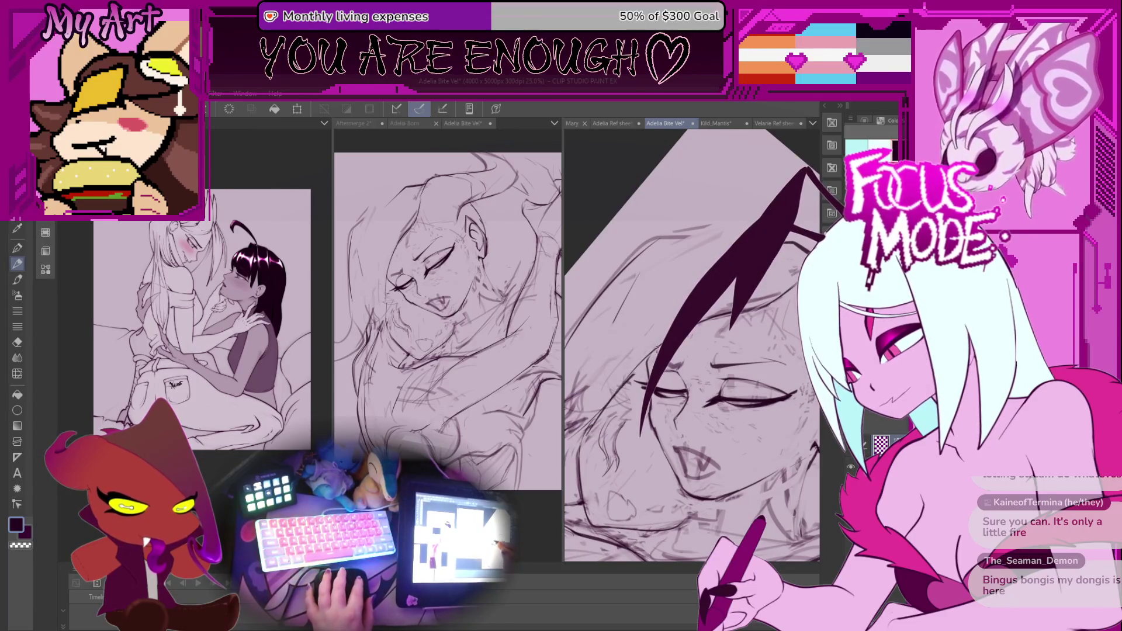
drag(643, 409, 647, 400)
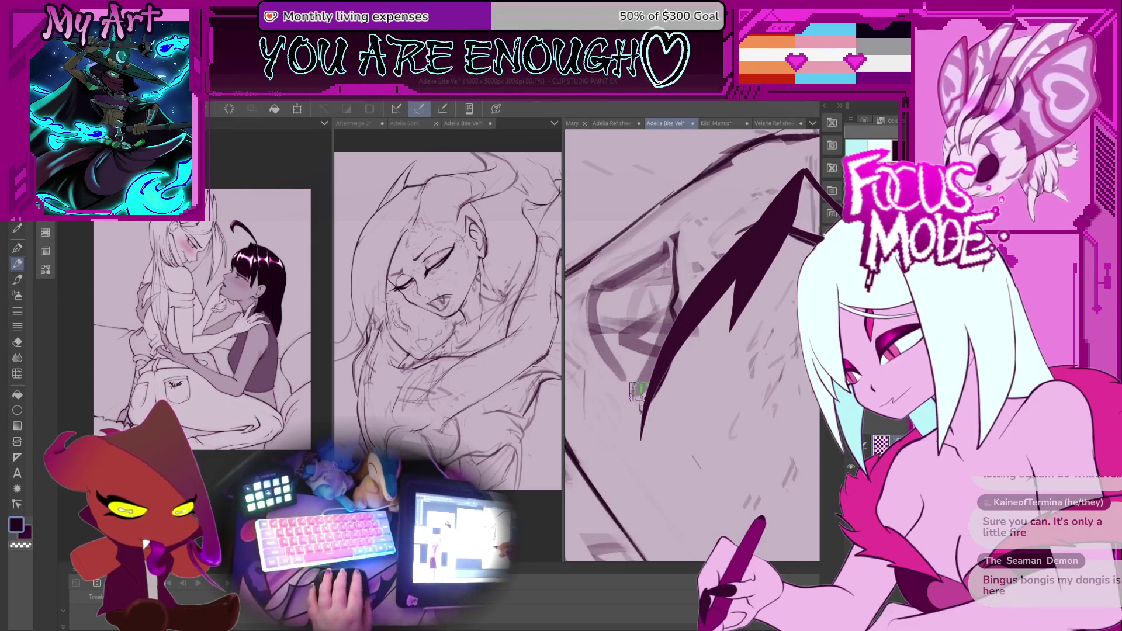
Rotate the view counter-clockwise and zoom until the sleeping face is upright and fills the panel
drag(606, 346, 630, 369)
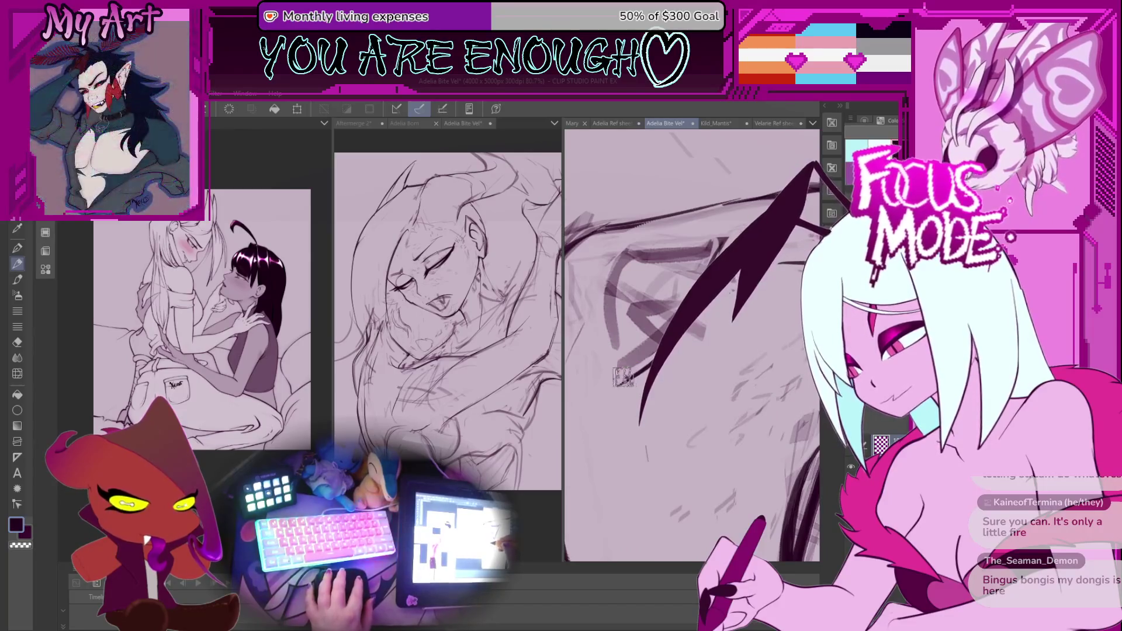
scroll(614, 351, up, 1)
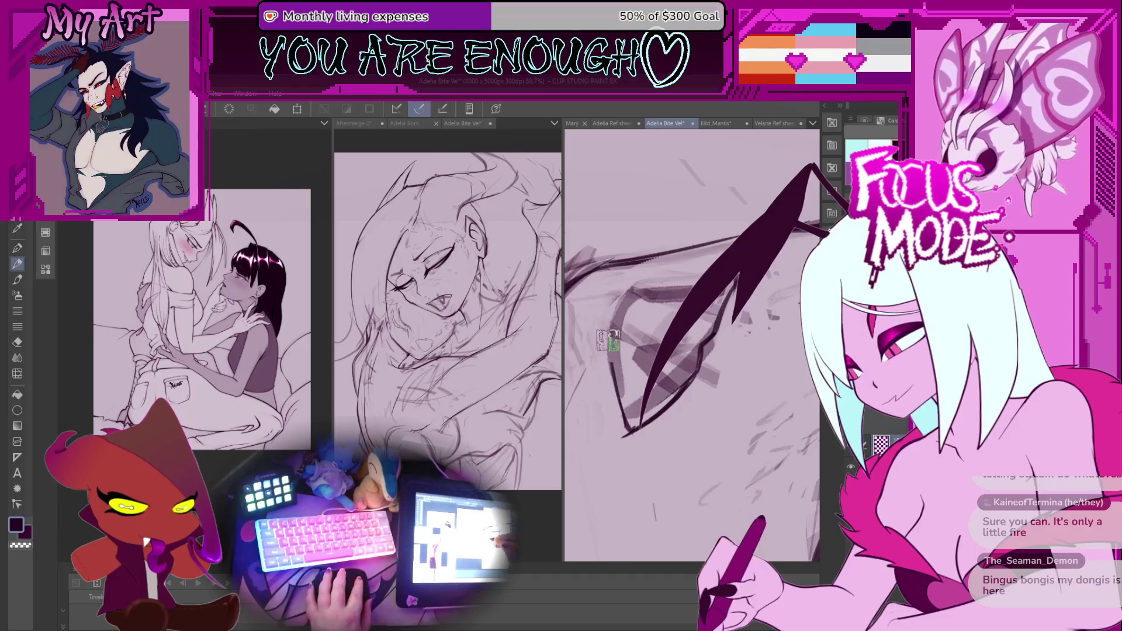
drag(610, 337, 648, 395)
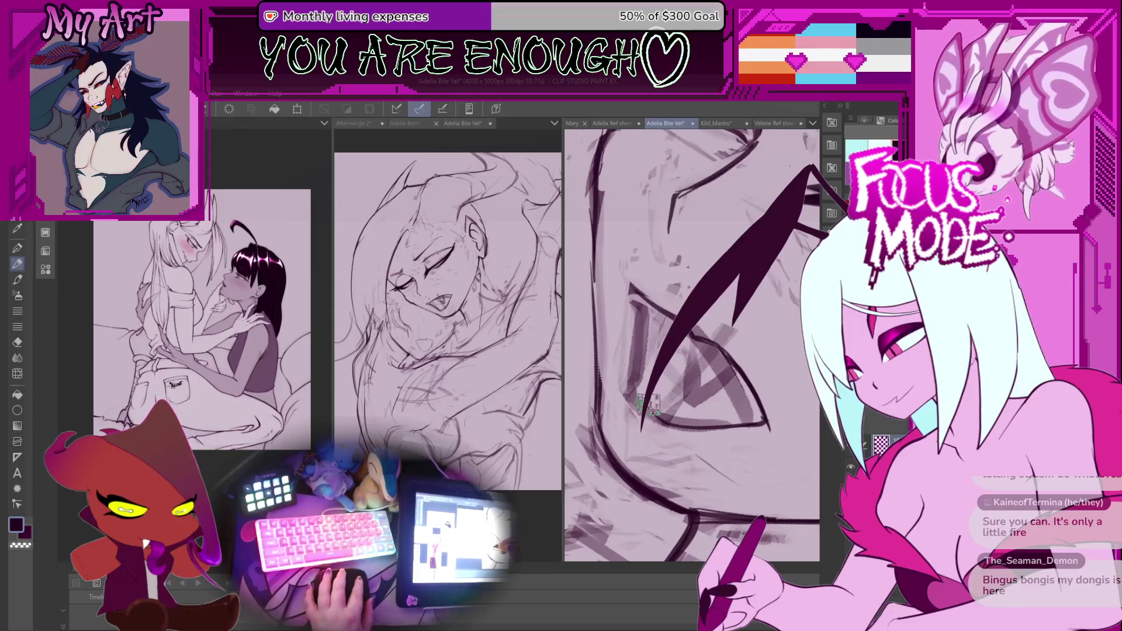
scroll(640, 302, down, 5)
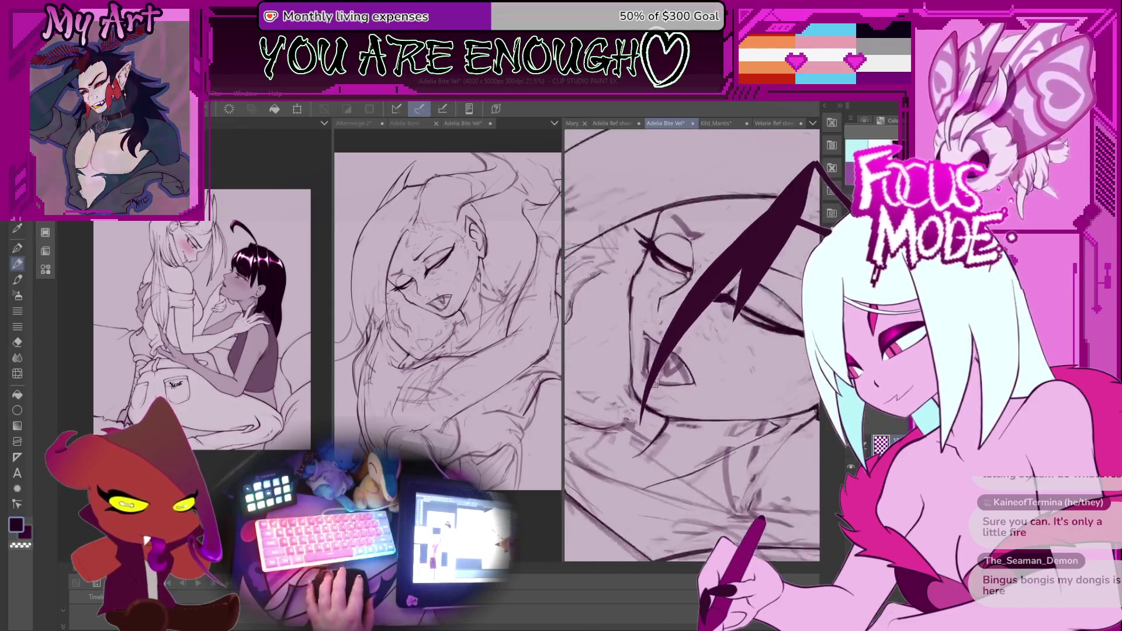
scroll(692, 345, down, 10)
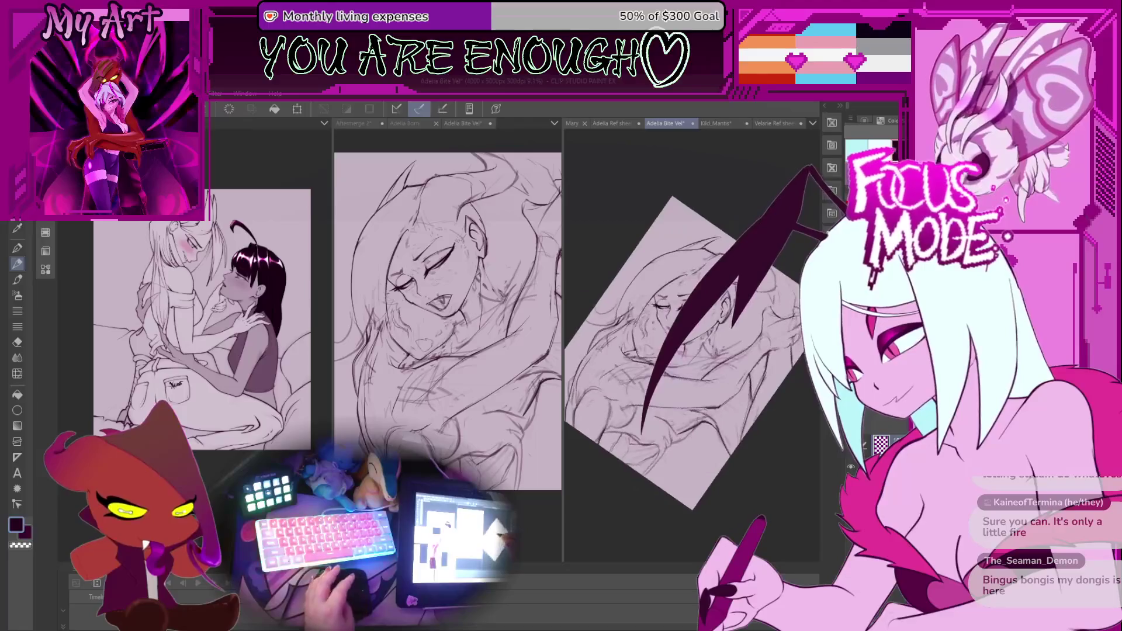
scroll(718, 424, up, 3)
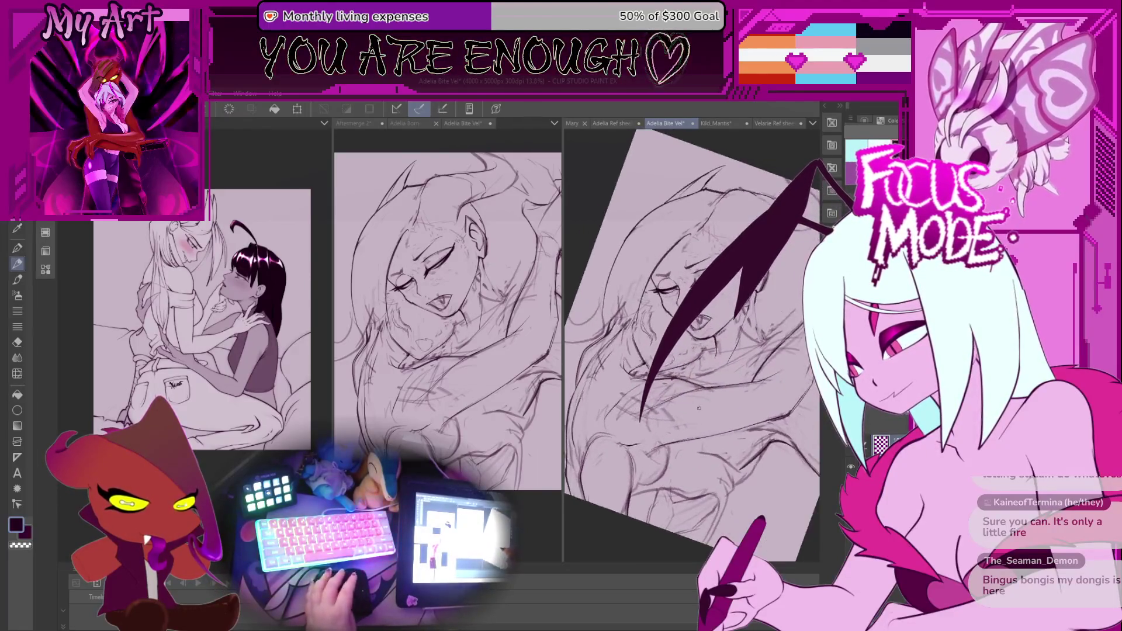
scroll(716, 422, up, 3)
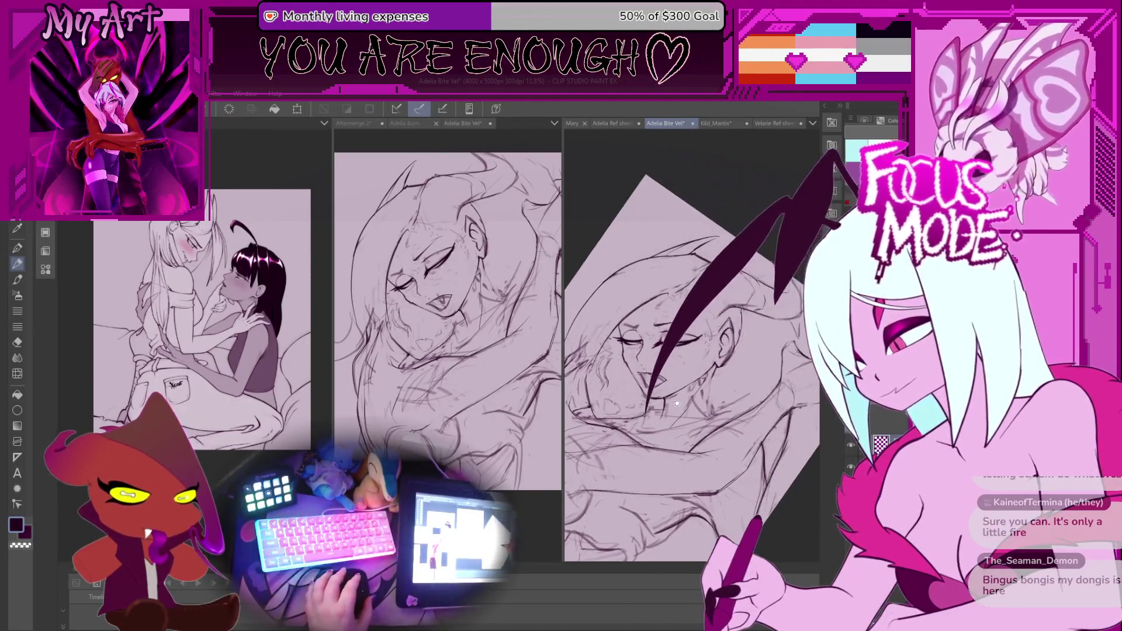
scroll(712, 419, up, 3)
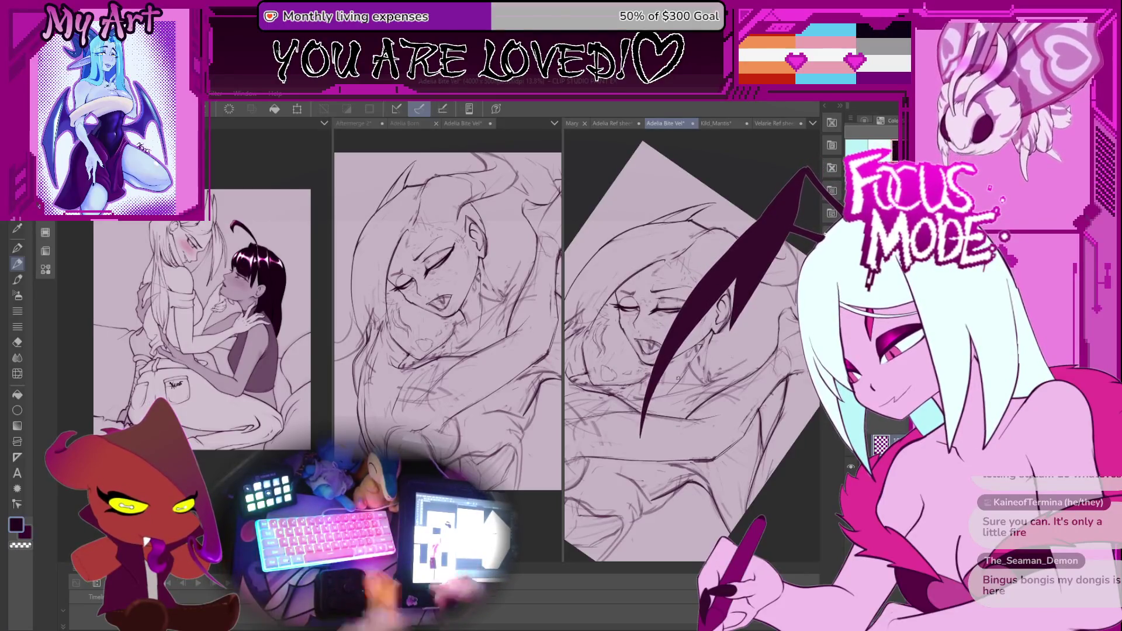
Pan up the sketch, then zoom out and tilt to show the full rotated canvas
mouse_move(611, 497)
mouse_down()
mouse_move(682, 424)
mouse_move(652, 437)
mouse_move(709, 418)
mouse_up()
scroll(688, 412, down, 2)
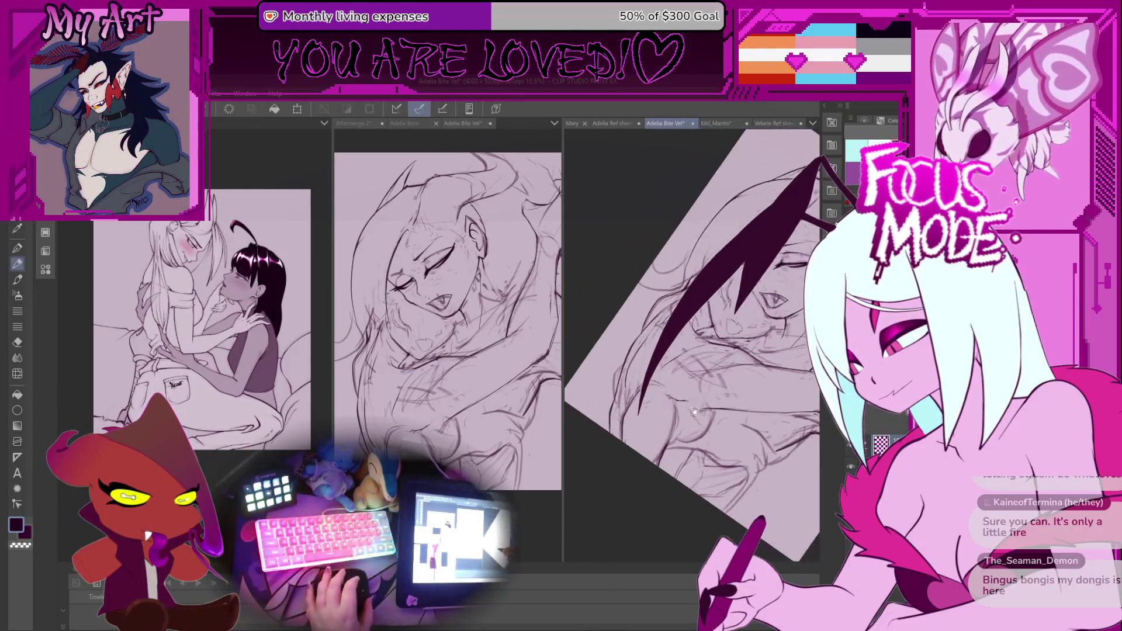
scroll(682, 414, down, 1)
scroll(668, 404, up, 2)
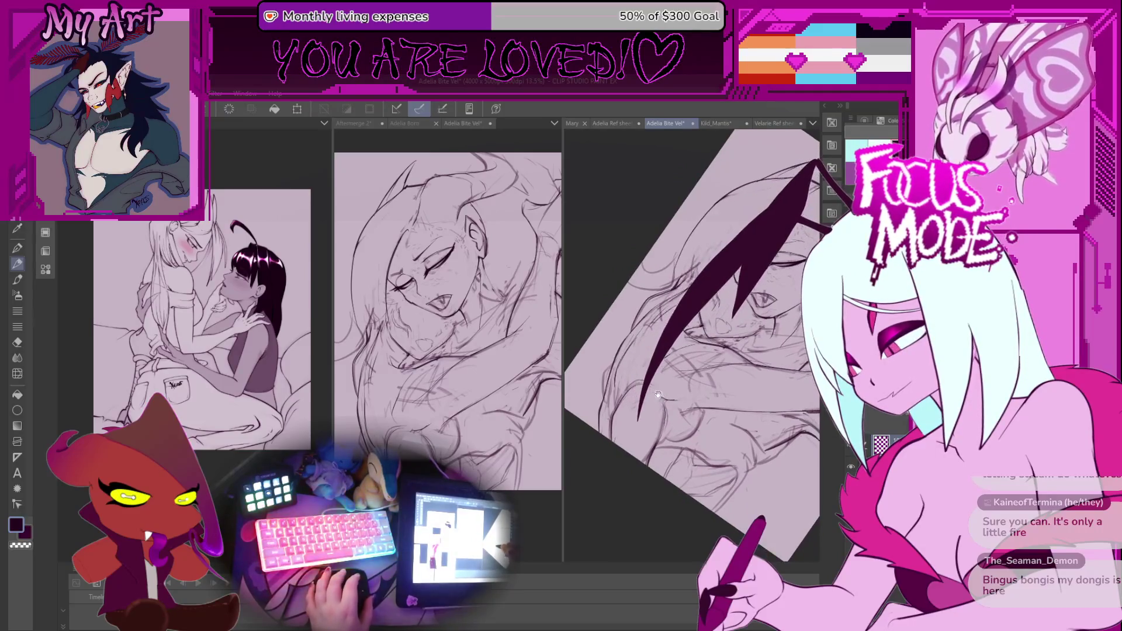
scroll(664, 418, down, 2)
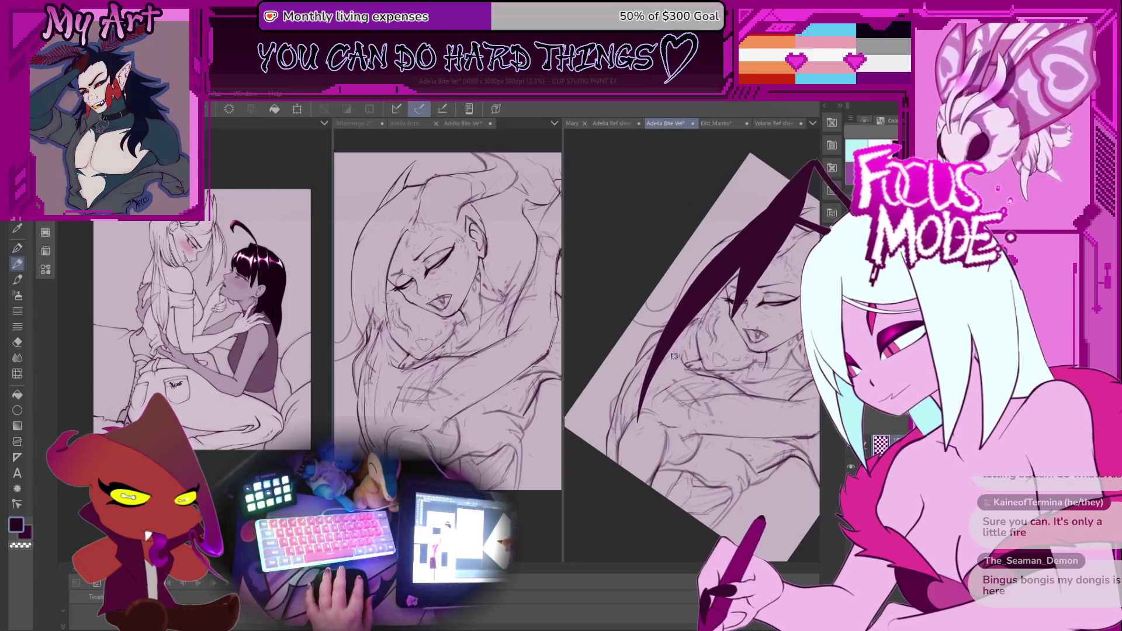
scroll(643, 378, up, 3)
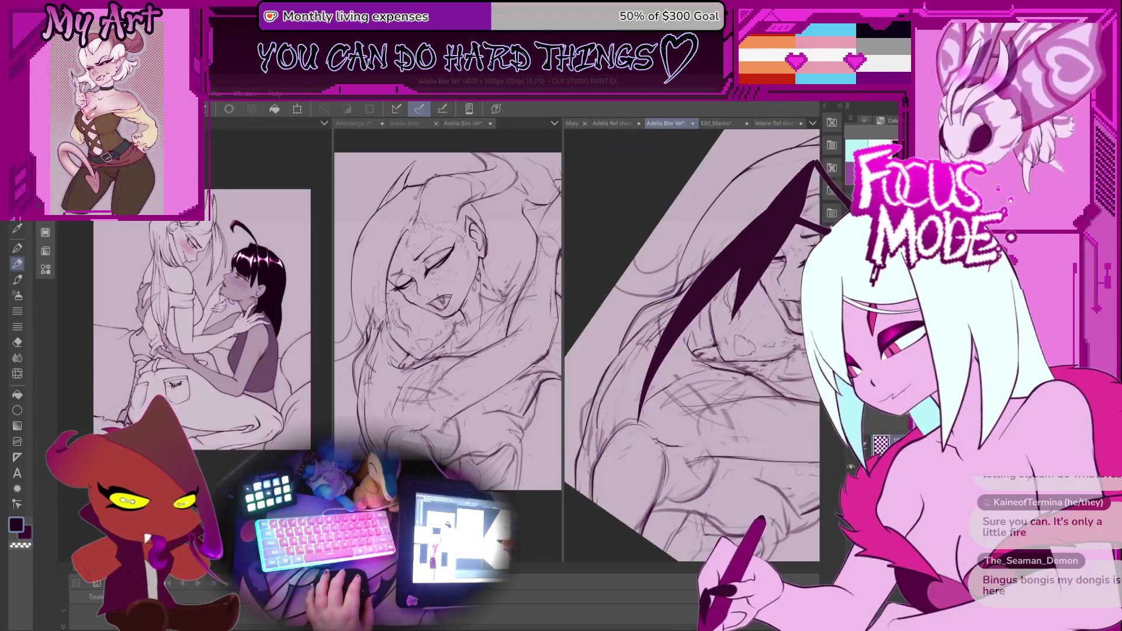
scroll(668, 403, down, 3)
mouse_move(675, 433)
mouse_down()
mouse_move(663, 461)
mouse_move(640, 403)
mouse_up()
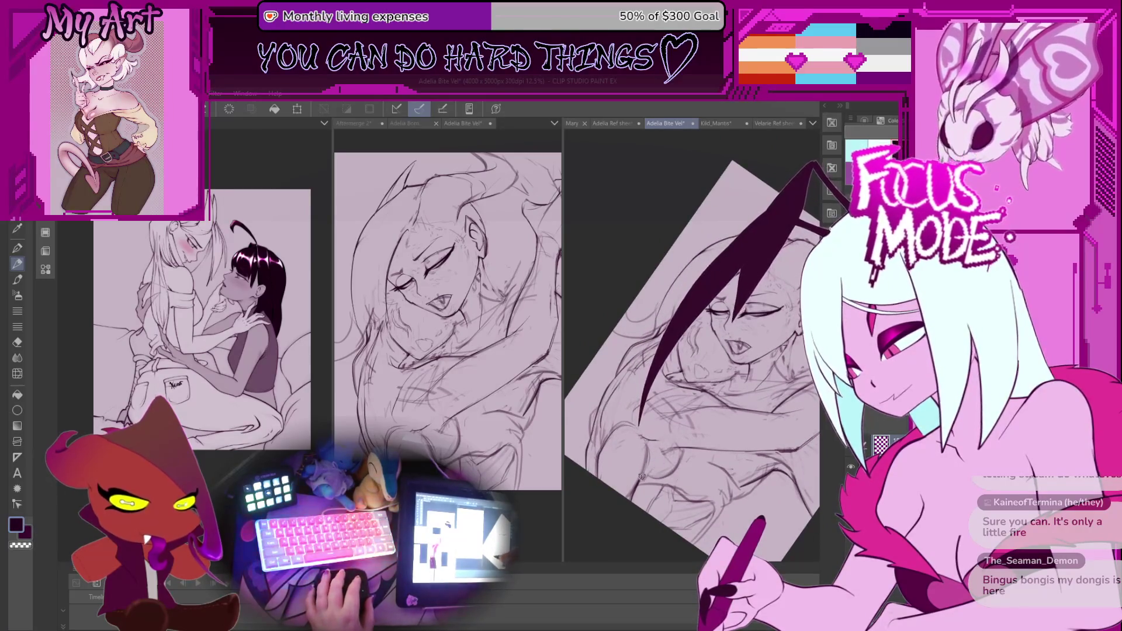
mouse_move(647, 423)
mouse_down()
mouse_move(613, 441)
mouse_move(667, 429)
mouse_move(674, 451)
mouse_move(676, 428)
mouse_up()
scroll(662, 462, up, 2)
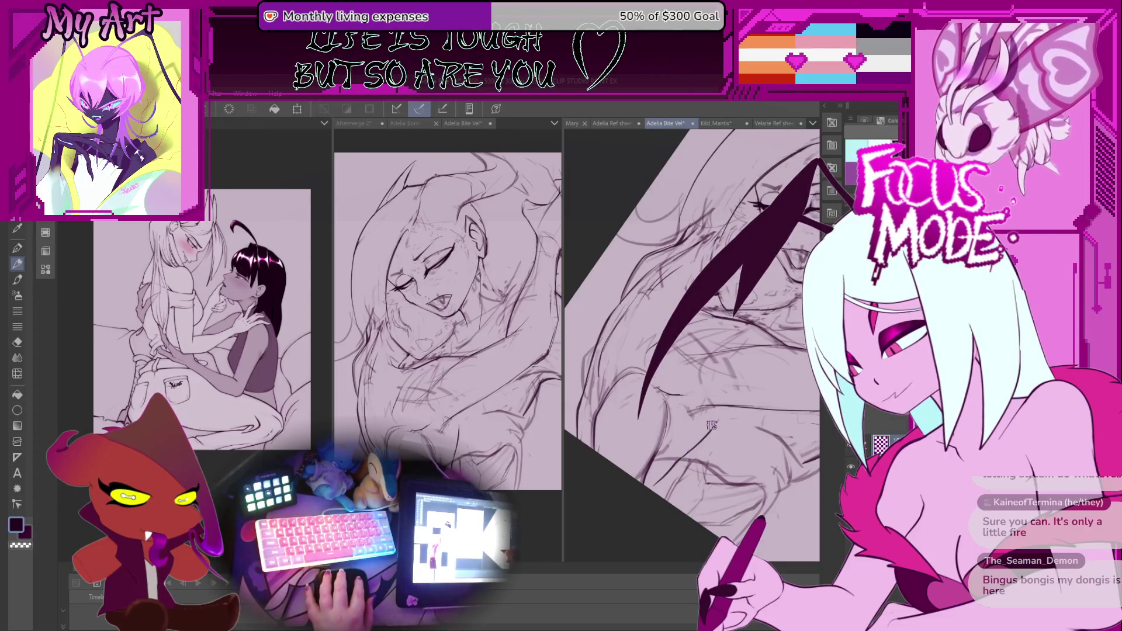
scroll(724, 409, down, 5)
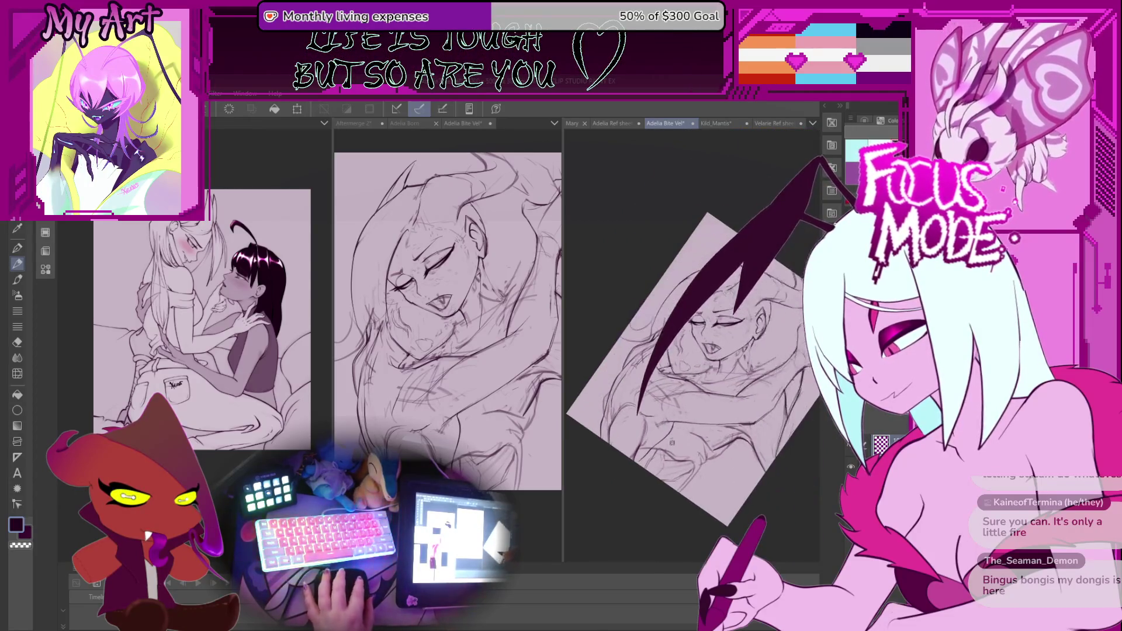
Zoom in toward the face and torso of the sketch, nudging it lower in view
scroll(677, 447, up, 2)
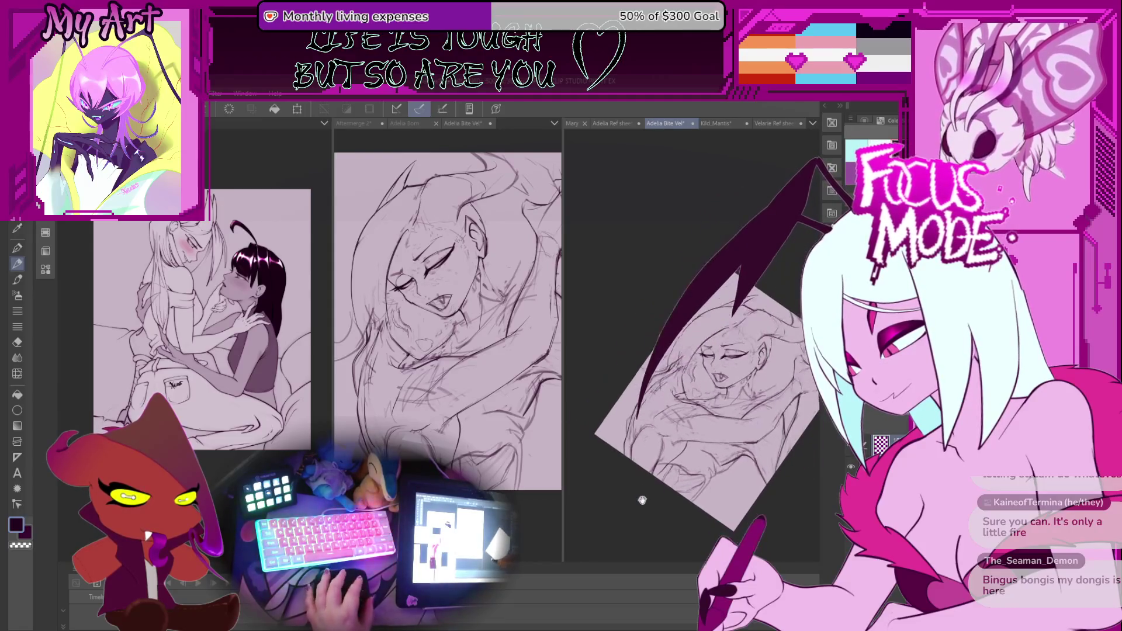
scroll(701, 408, down, 2)
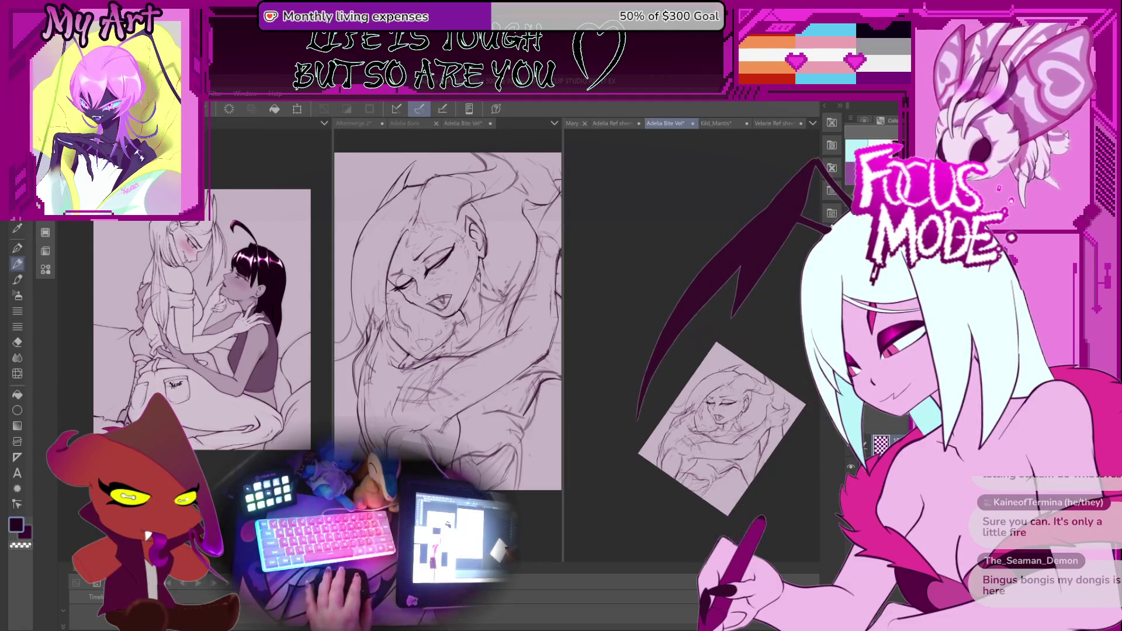
scroll(719, 444, up, 2)
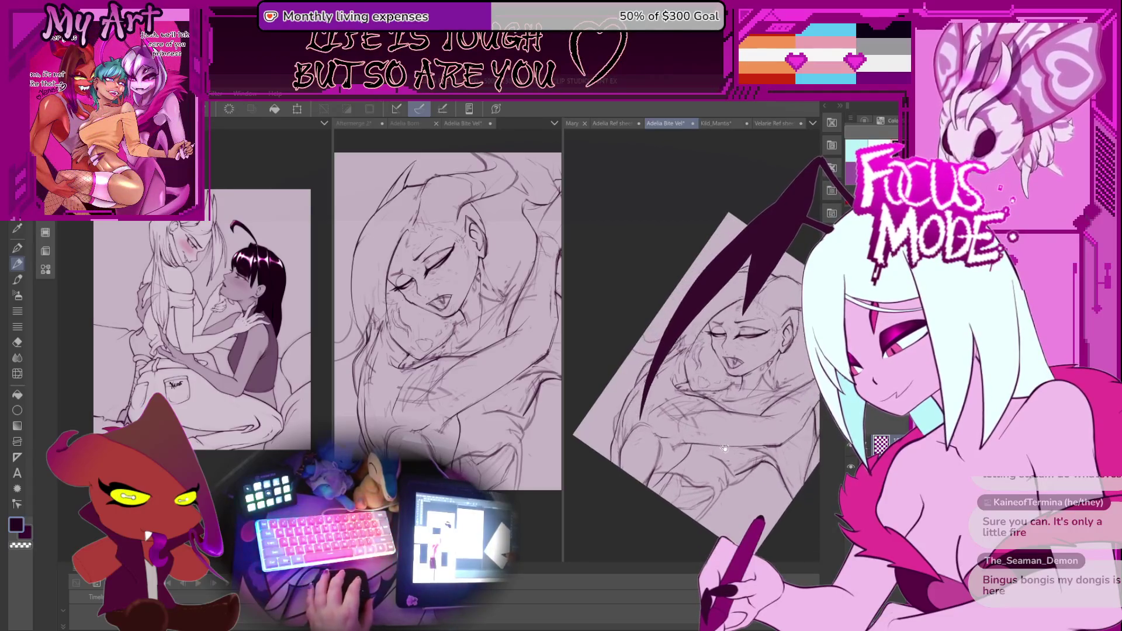
scroll(695, 449, up, 3)
scroll(695, 449, up, 2)
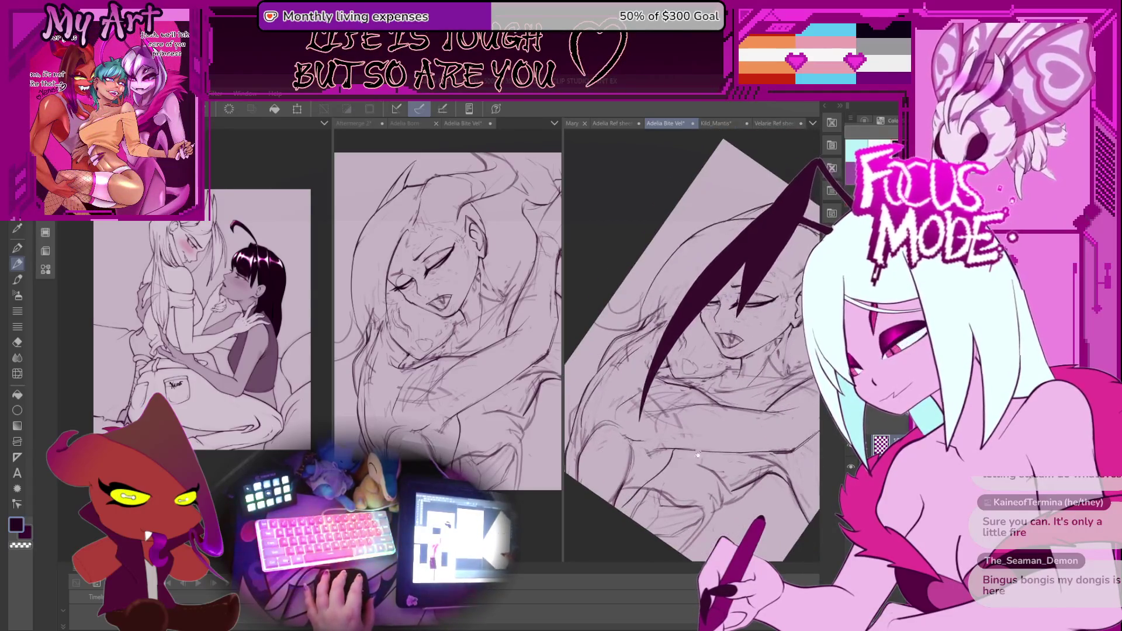
scroll(679, 458, up, 2)
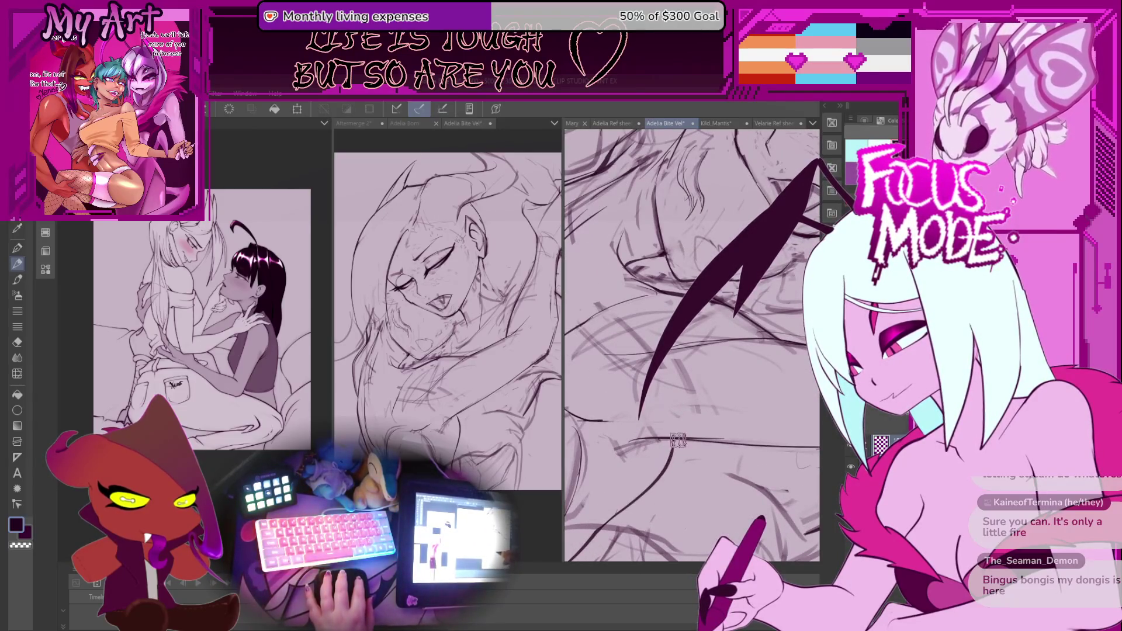
scroll(658, 479, down, 5)
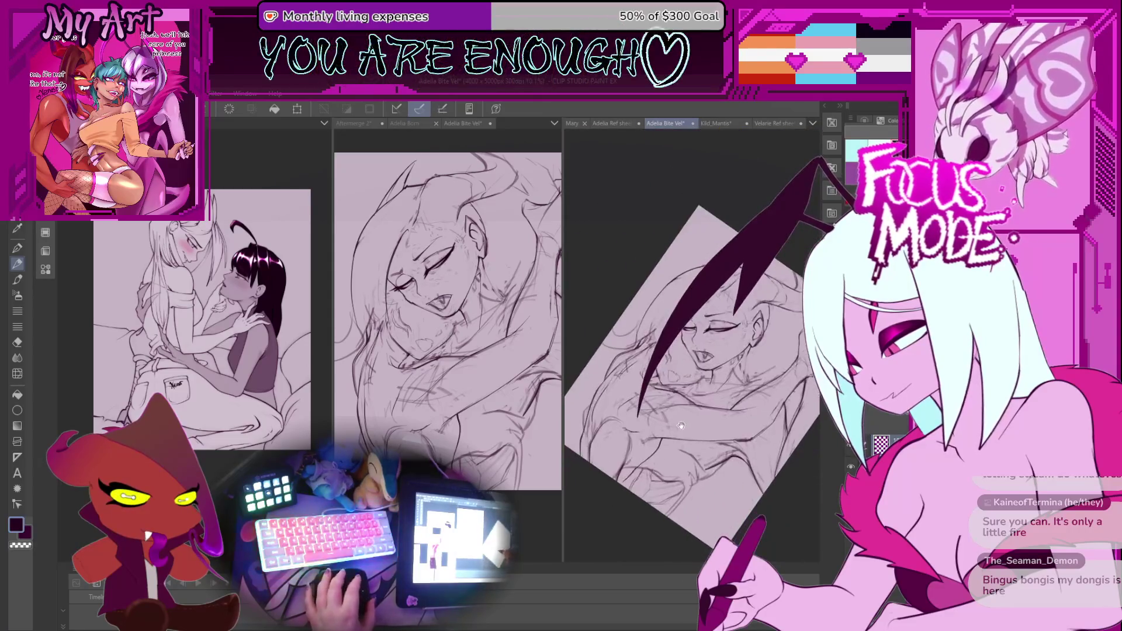
scroll(674, 485, up, 3)
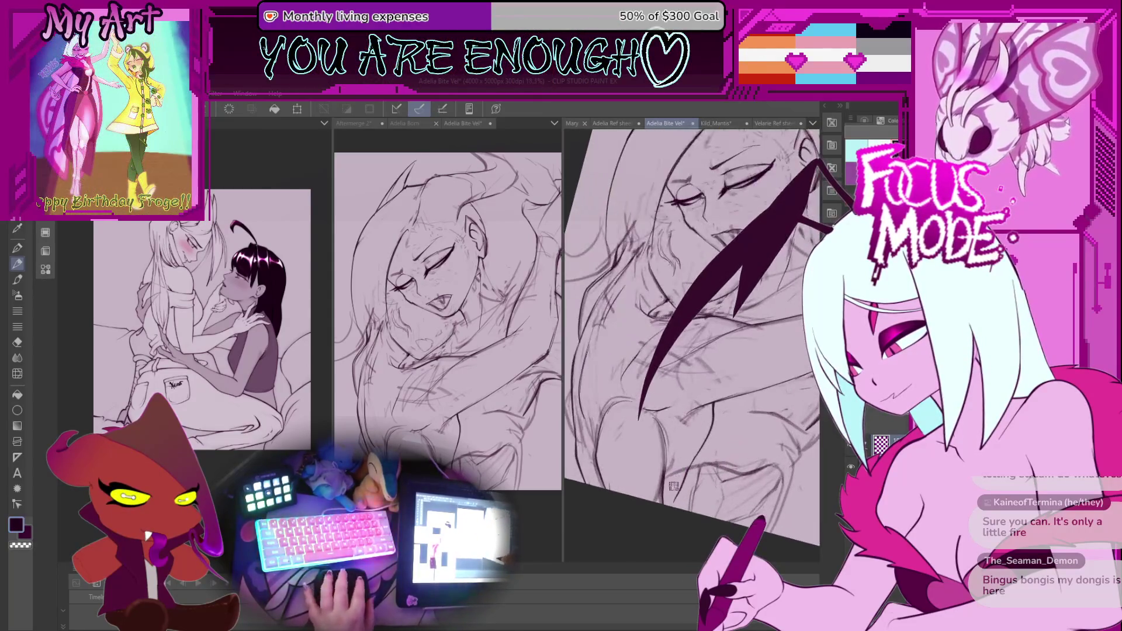
drag(688, 464, 689, 460)
scroll(700, 439, up, 2)
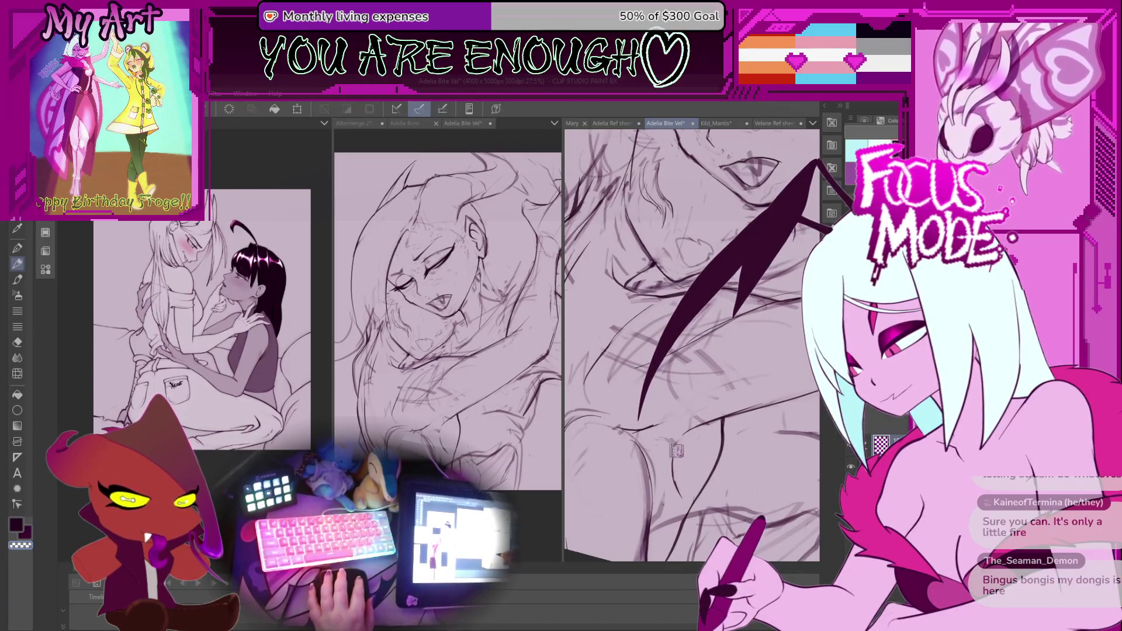
scroll(676, 449, down, 3)
Turn the view clockwise and pan to frame the face, neck and shoulder close up
mouse_move(676, 449)
mouse_down()
mouse_move(690, 421)
mouse_move(619, 426)
mouse_move(604, 447)
mouse_up()
scroll(635, 403, up, 3)
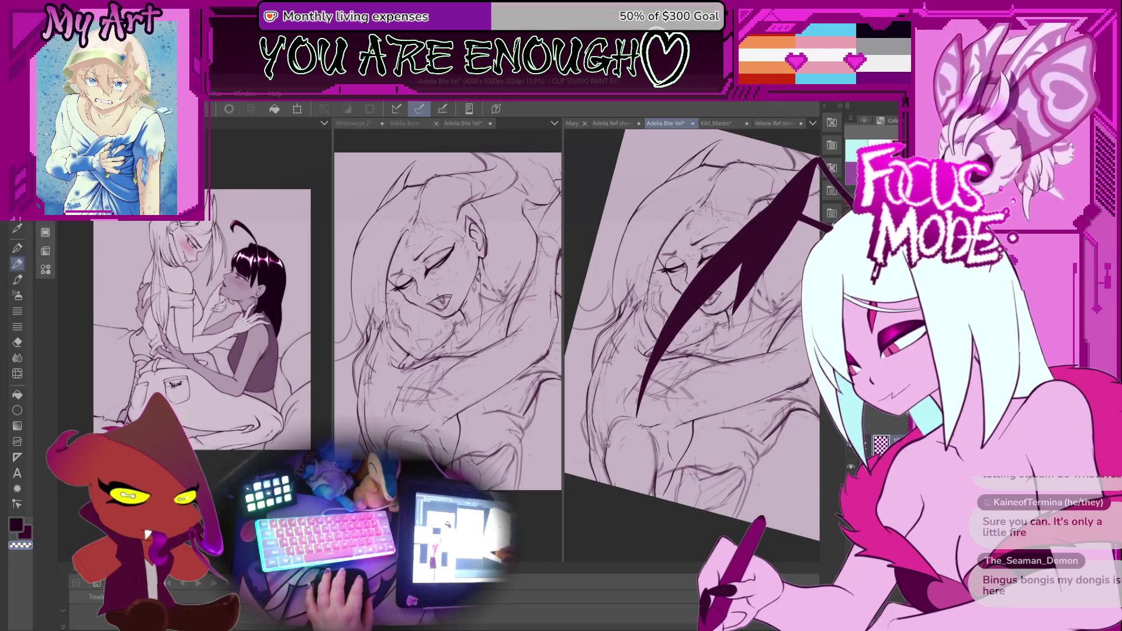
scroll(605, 445, up, 2)
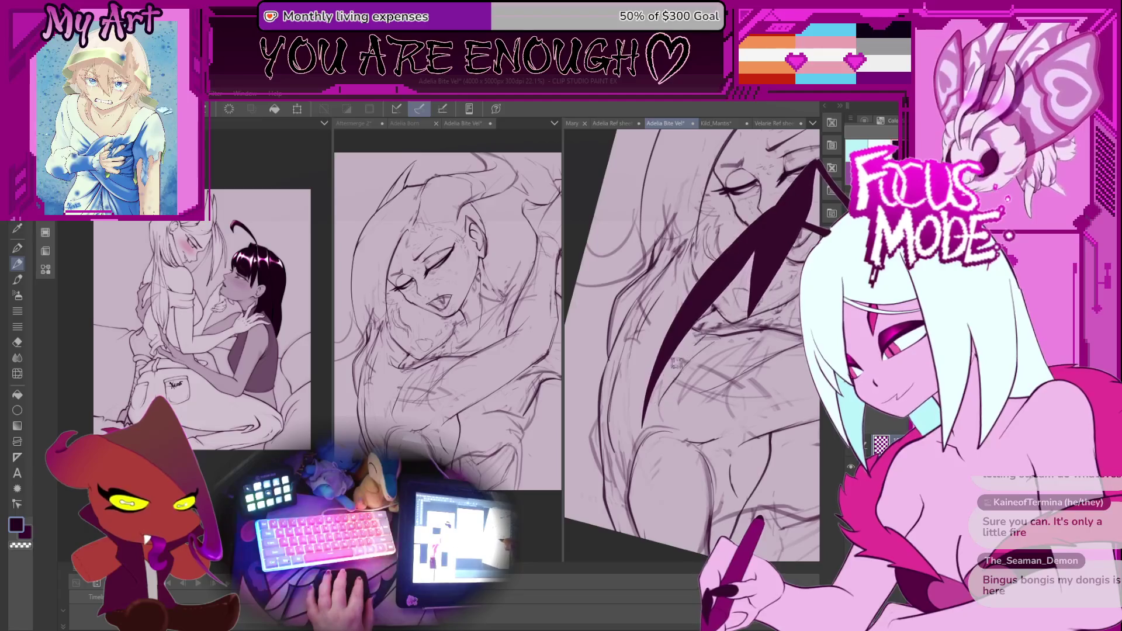
scroll(653, 411, up, 1)
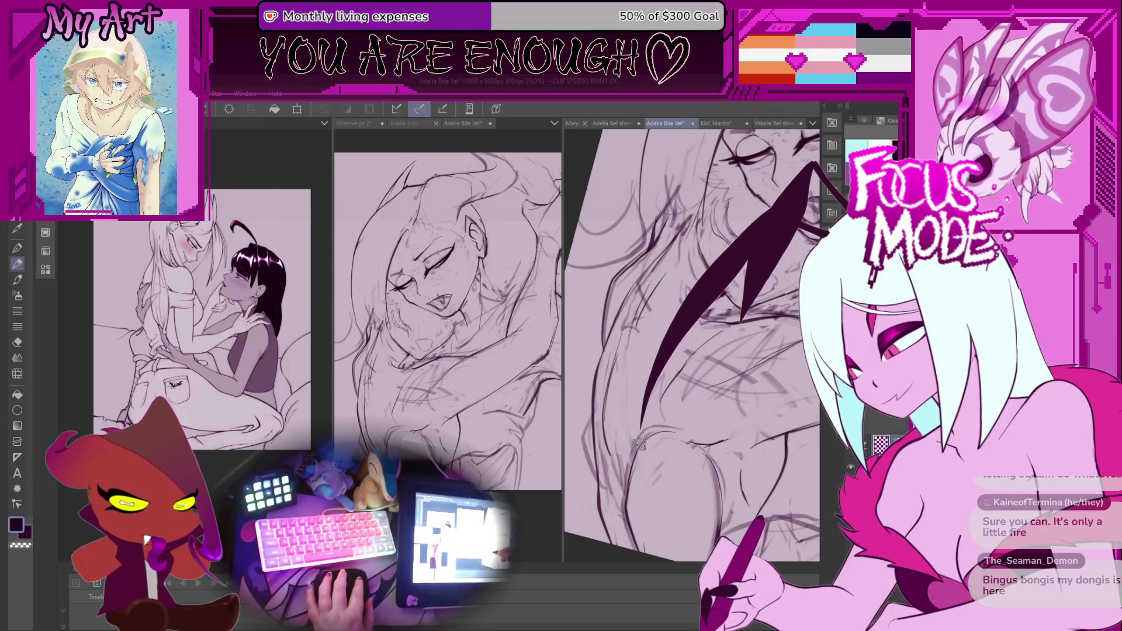
scroll(644, 421, up, 1)
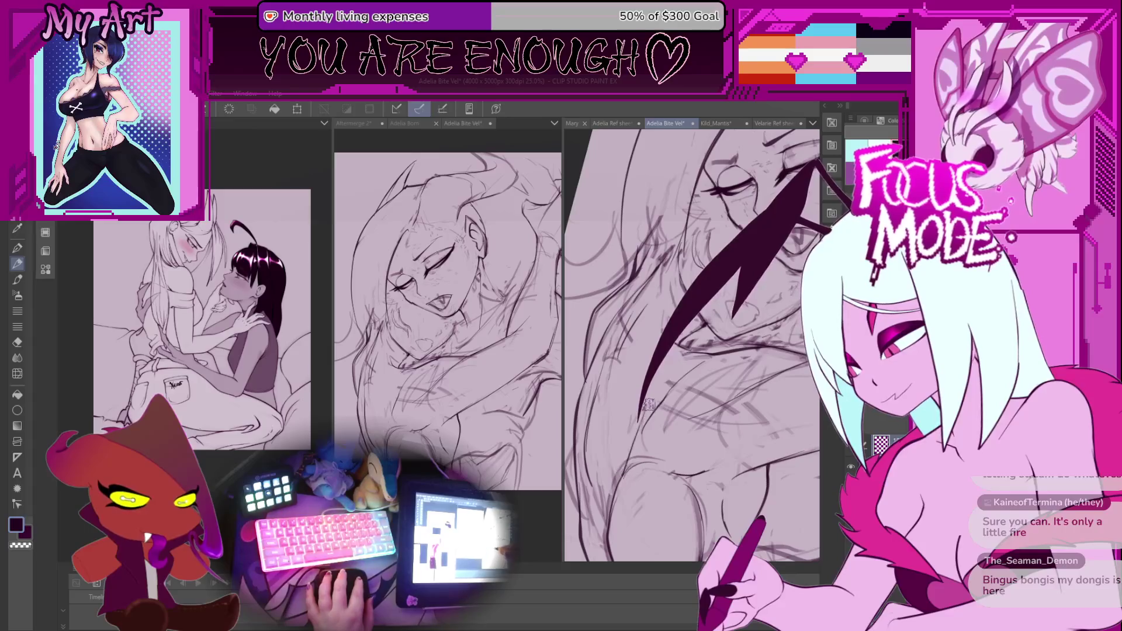
scroll(648, 404, down, 1)
drag(618, 409, 650, 408)
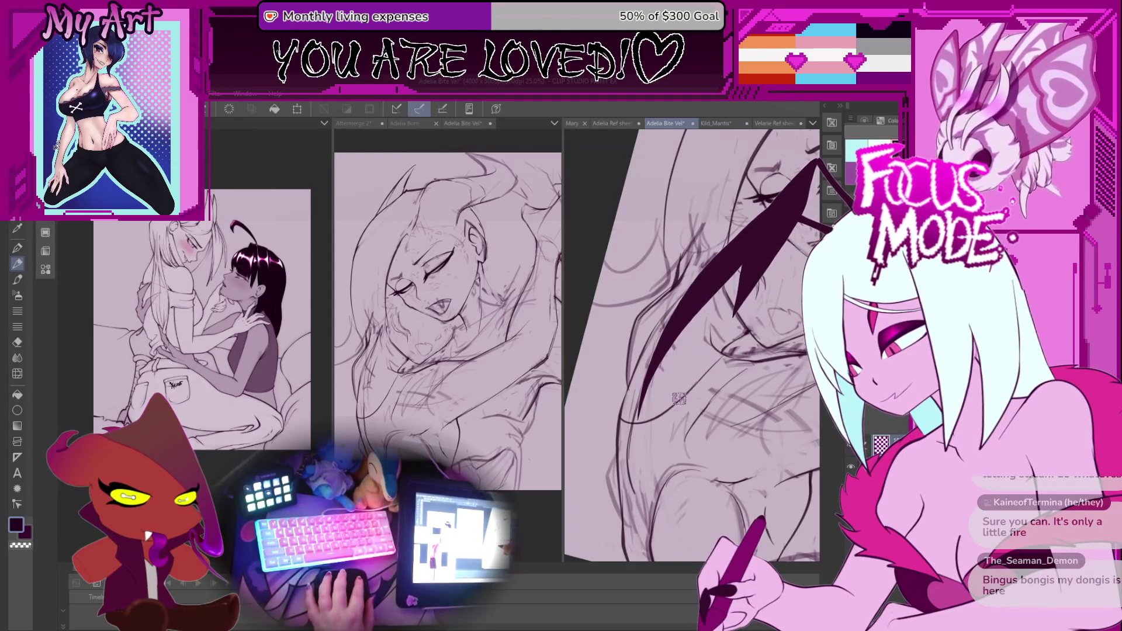
mouse_move(649, 462)
mouse_down()
mouse_move(656, 339)
mouse_move(650, 437)
mouse_up()
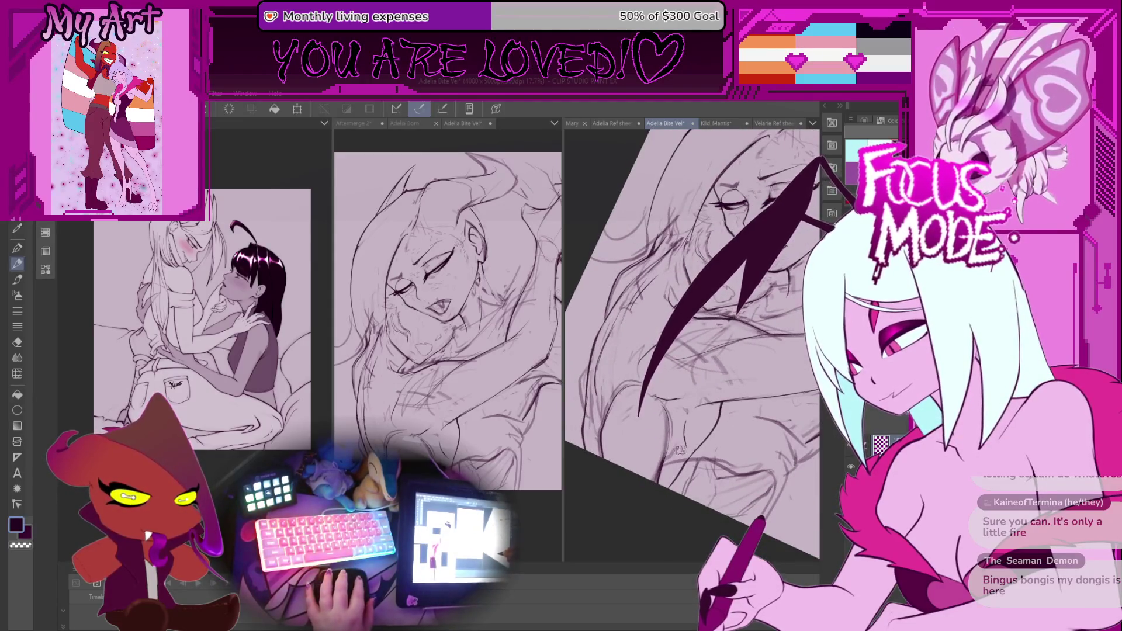
drag(697, 412, 699, 450)
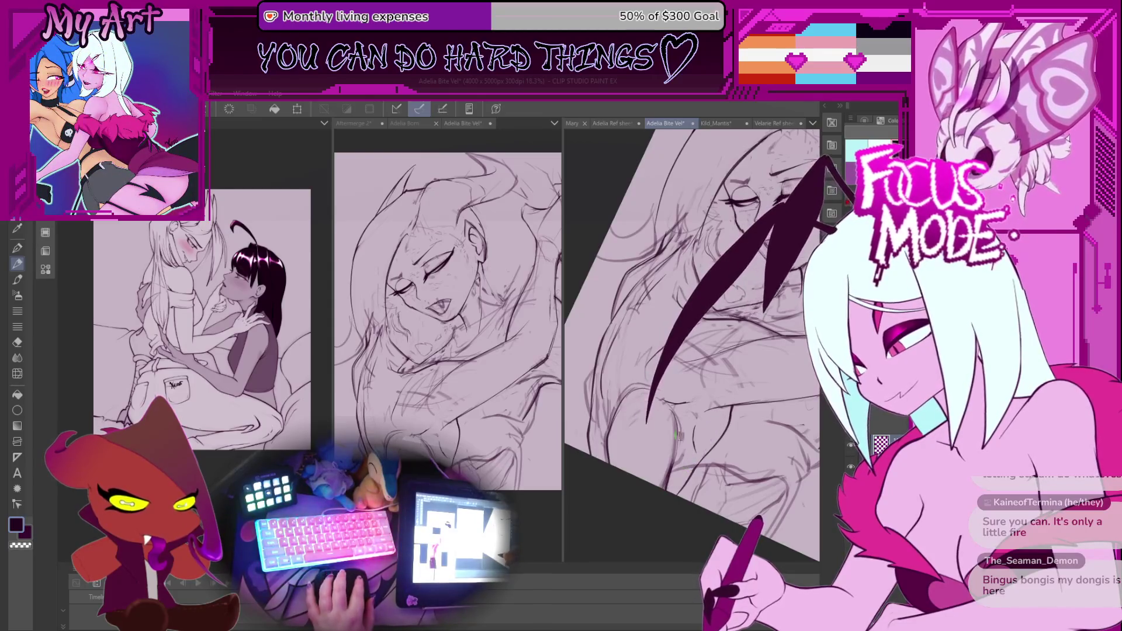
drag(698, 453, 656, 450)
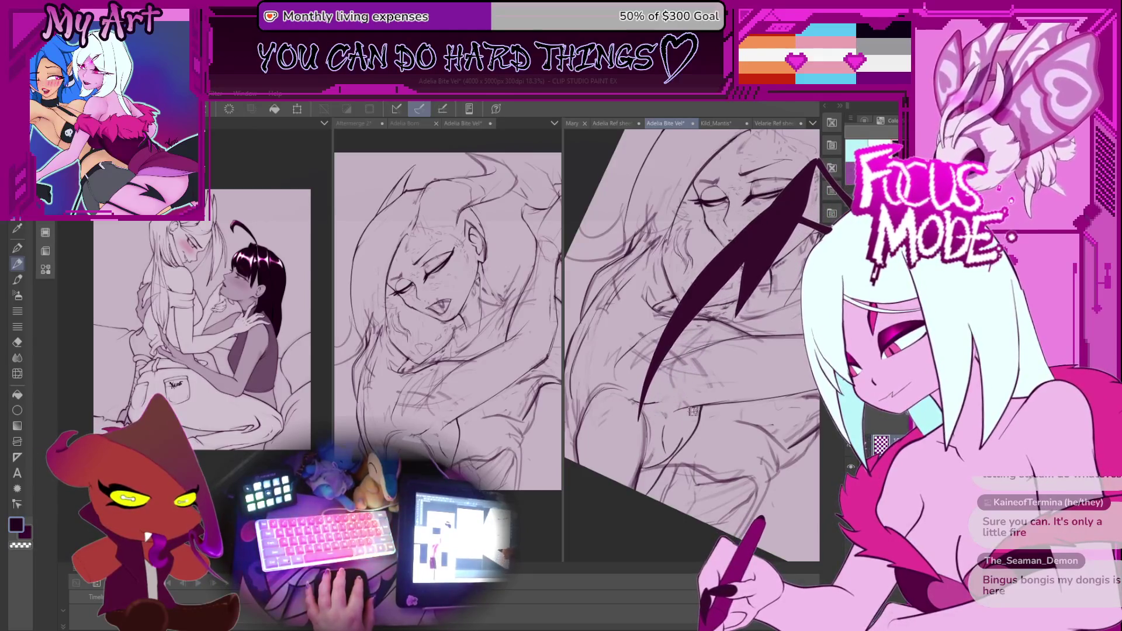
mouse_move(690, 407)
mouse_down()
mouse_move(666, 363)
mouse_move(676, 346)
mouse_up()
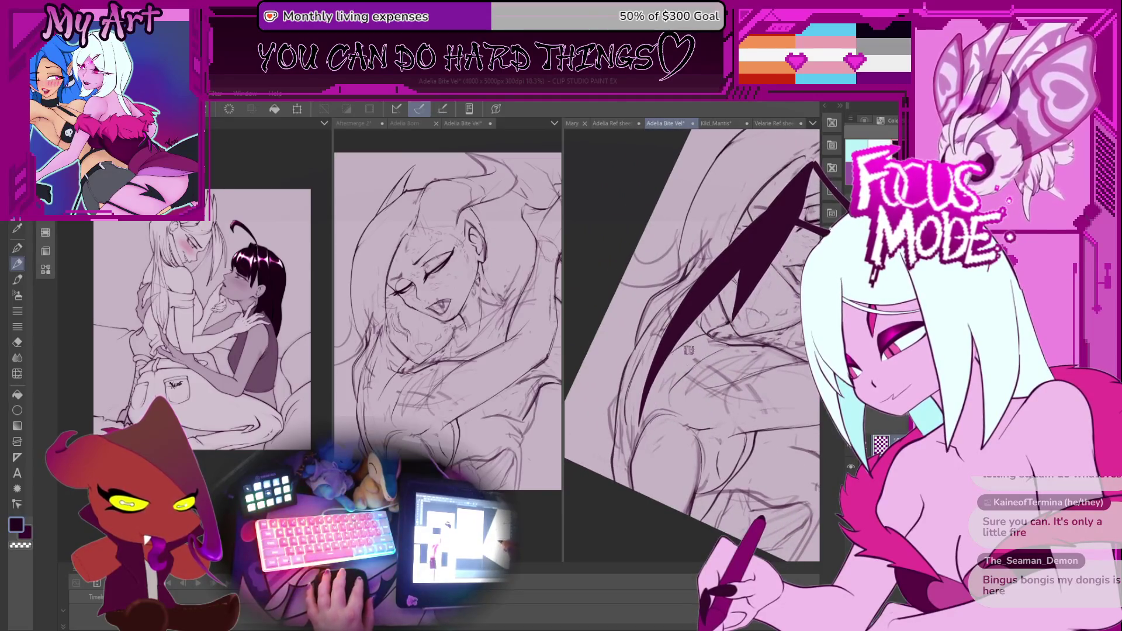